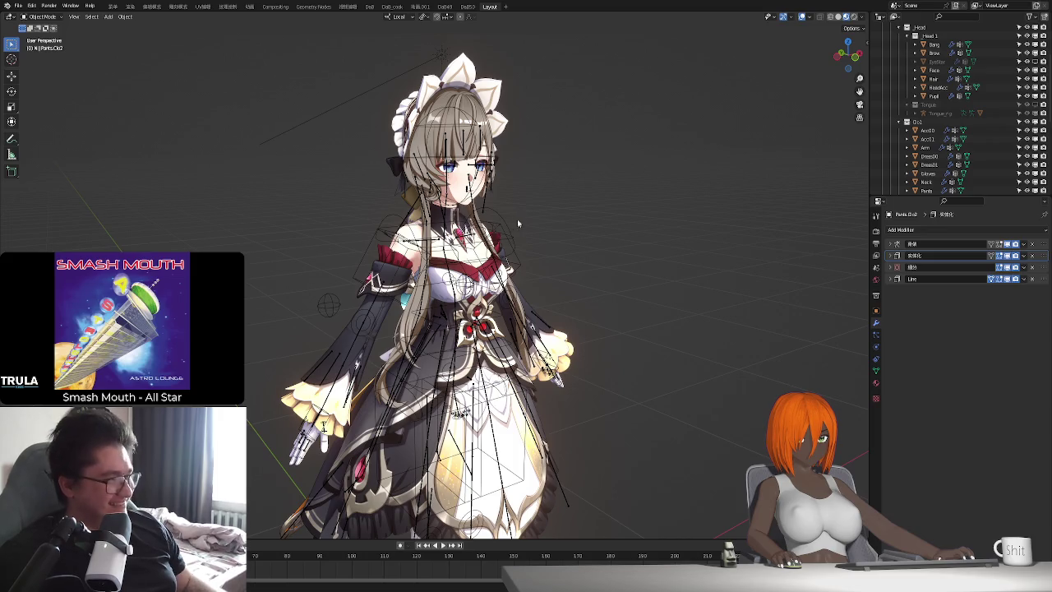
Orbit to the maid's front and underside with overlays hidden and shading switched.
mouse_move(576, 336)
middle_mouse_down()
mouse_move(574, 364)
mouse_move(556, 364)
middle_mouse_up()
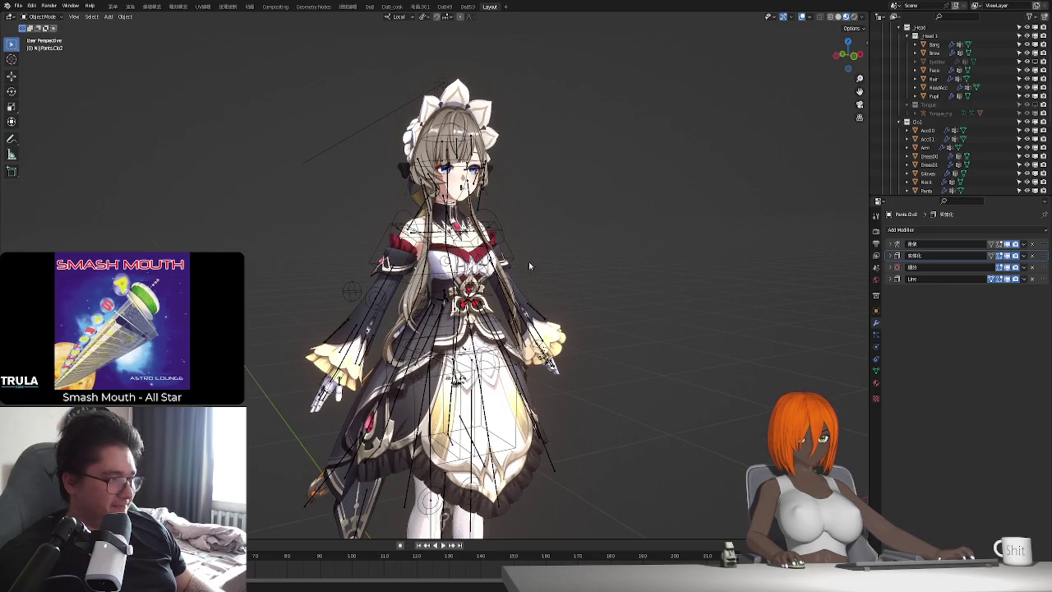
mouse_move(493, 362)
middle_mouse_down()
mouse_move(526, 371)
mouse_move(490, 338)
middle_mouse_up()
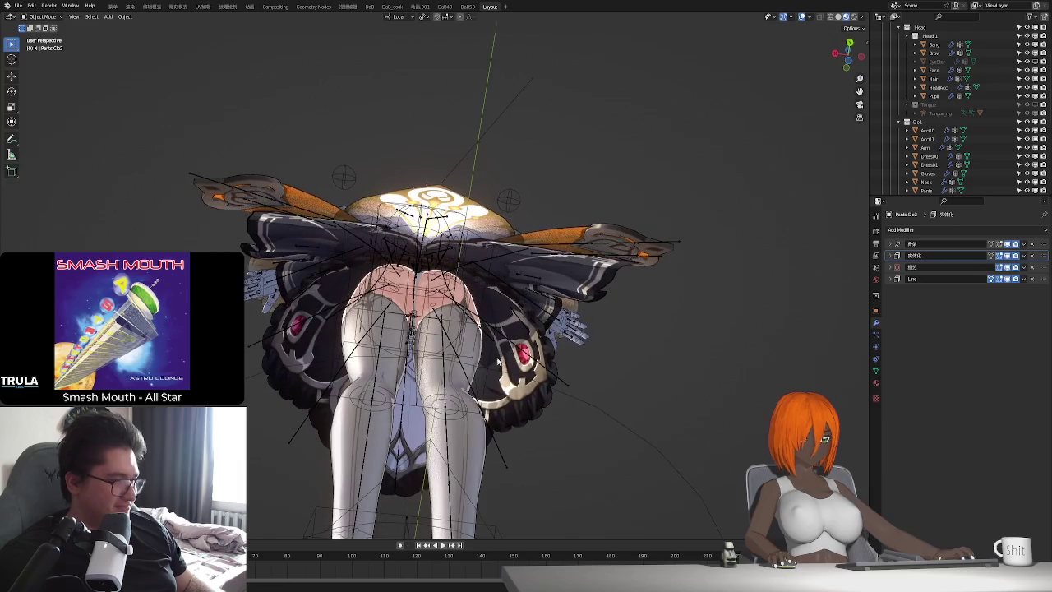
scroll(490, 339, "up", 2)
left_click(825, 18)
left_click(855, 18)
mouse_move(552, 178)
middle_mouse_down()
mouse_move(465, 367)
mouse_move(480, 353)
middle_mouse_up()
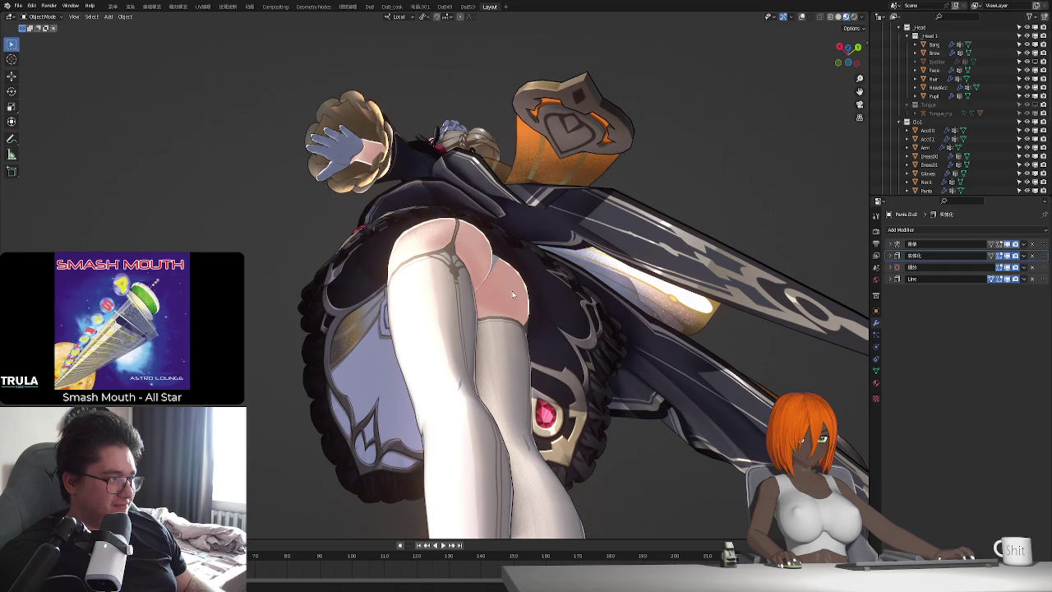
View the maid's front, back and side with overlays restored, and select the Rig_D armature.
mouse_move(418, 328)
middle_mouse_down()
mouse_move(422, 342)
mouse_move(498, 396)
mouse_move(480, 392)
middle_mouse_up()
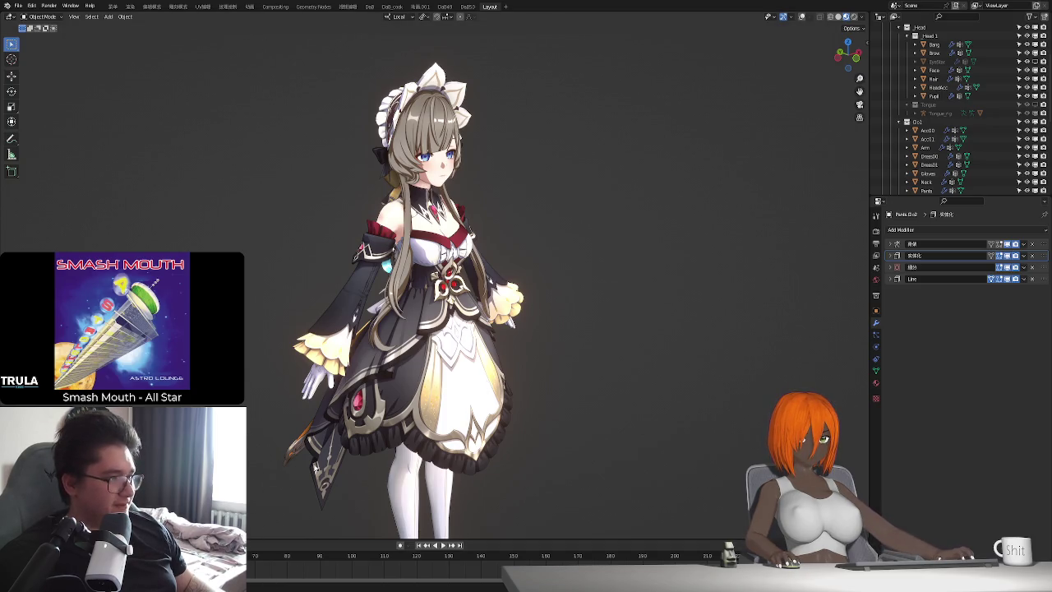
scroll(474, 392, "up", 1)
mouse_move(474, 392)
middle_mouse_down()
mouse_move(494, 325)
mouse_move(424, 306)
mouse_move(443, 328)
middle_mouse_up()
scroll(424, 305, "up", 2)
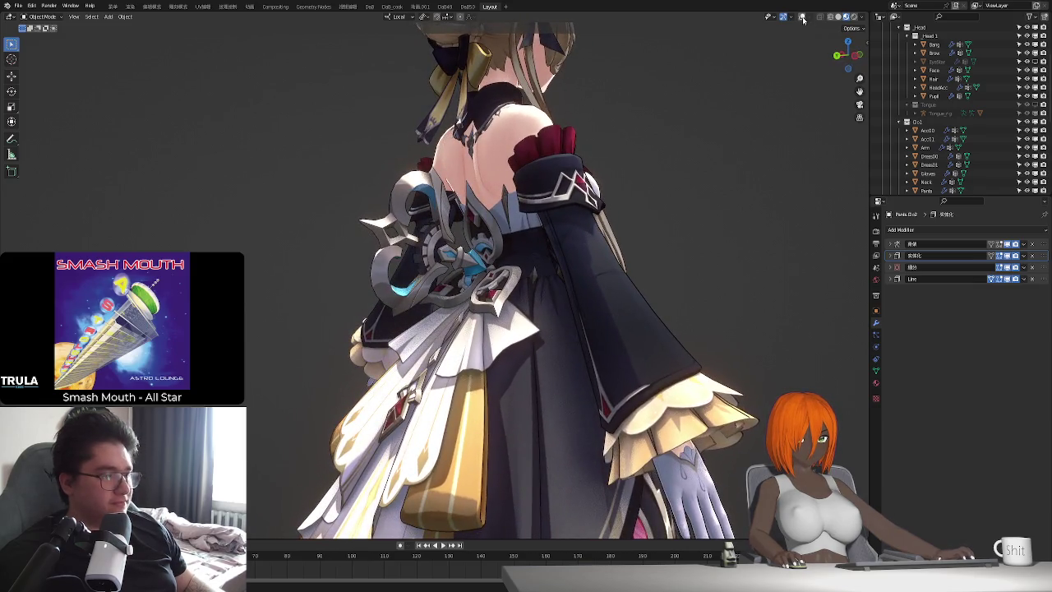
left_click(801, 16)
middle_click_drag(436, 335, 412, 338)
left_click(466, 287)
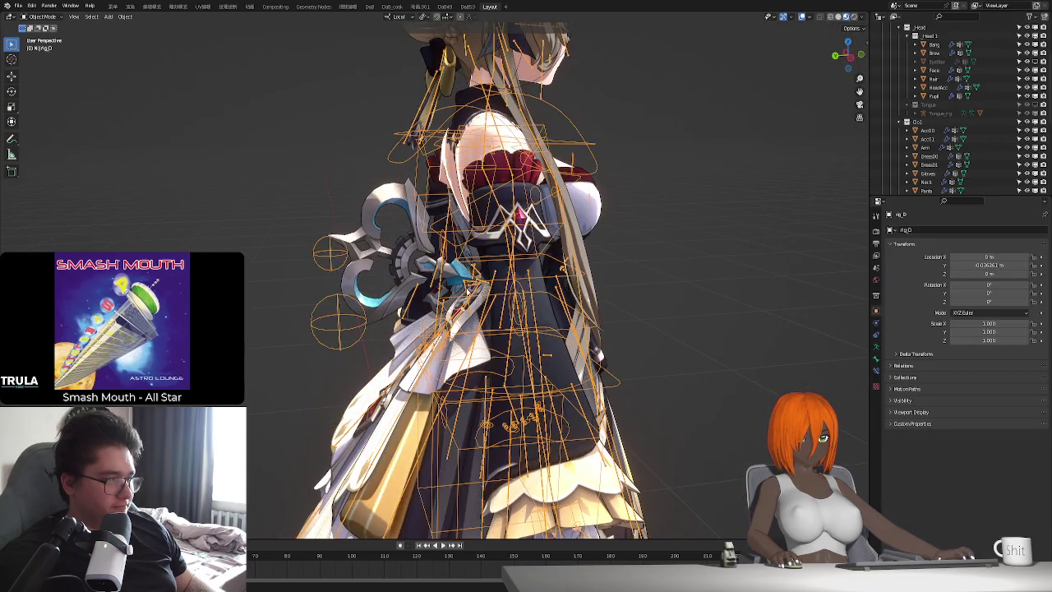
Orbit around the rig from front, above and behind with overlays hidden.
mouse_move(479, 304)
middle_mouse_down()
mouse_move(473, 312)
mouse_move(484, 324)
mouse_move(548, 323)
mouse_move(506, 325)
mouse_move(518, 319)
middle_mouse_up()
mouse_move(538, 359)
middle_mouse_down()
mouse_move(506, 322)
mouse_move(520, 328)
middle_mouse_up()
mouse_move(517, 384)
middle_mouse_down()
mouse_move(514, 307)
mouse_move(493, 352)
mouse_move(521, 345)
mouse_move(507, 313)
mouse_move(470, 315)
mouse_move(481, 303)
middle_mouse_up()
scroll(493, 316, "up", 3)
left_click(803, 17)
mouse_move(592, 246)
middle_mouse_down()
mouse_move(564, 282)
mouse_move(532, 293)
middle_mouse_up()
Restore overlays and hide the armature's bone layers, leaving only one visible.
left_click(801, 16)
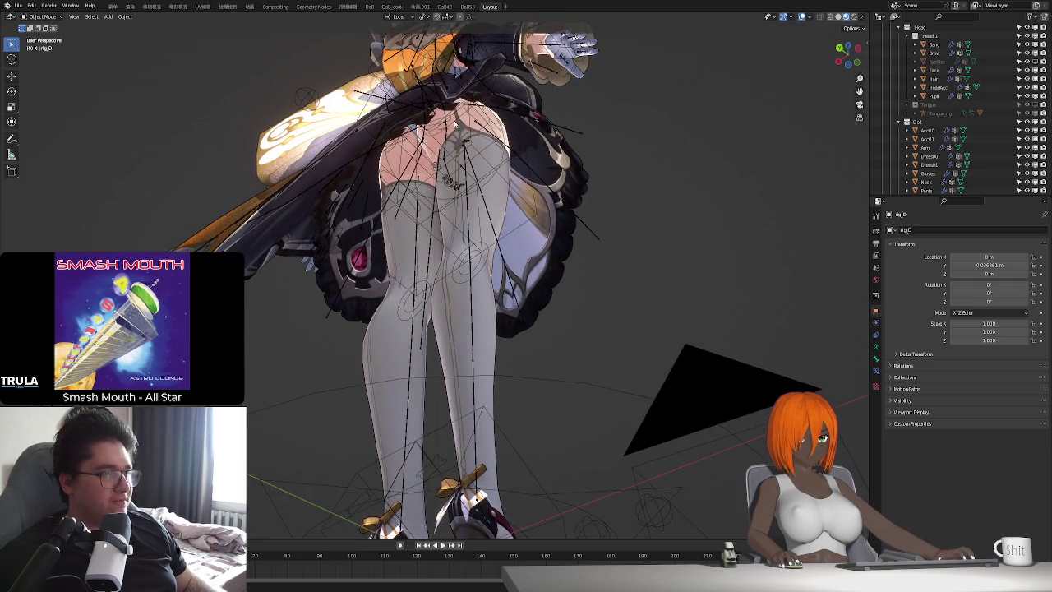
left_click(456, 124)
left_click(876, 346)
left_click(962, 278)
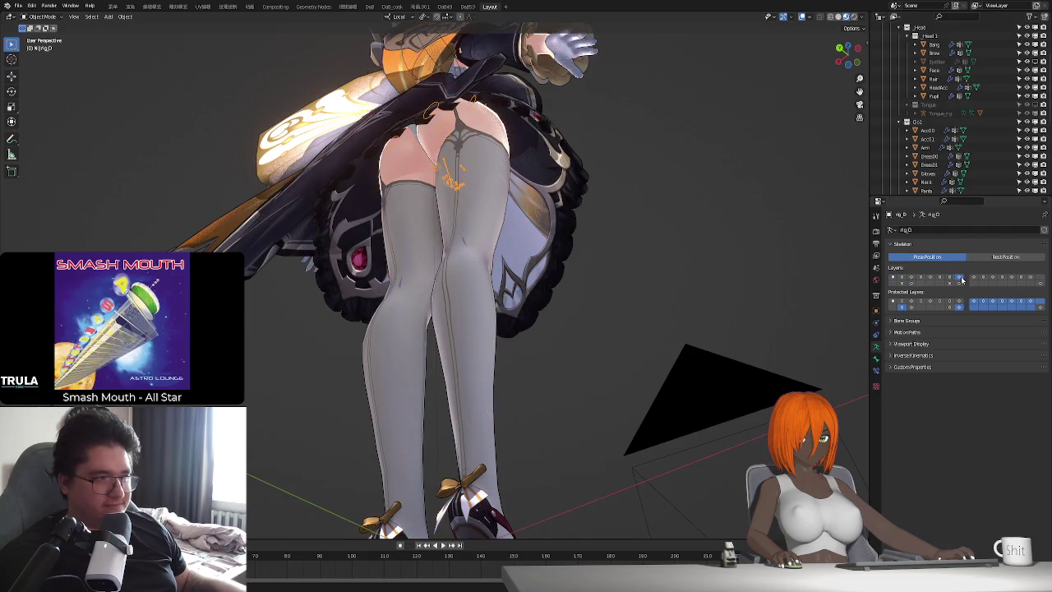
Enter Pose Mode and nudge the small bone at the top of the thigh.
key("ctrl+Tab")
key("g")
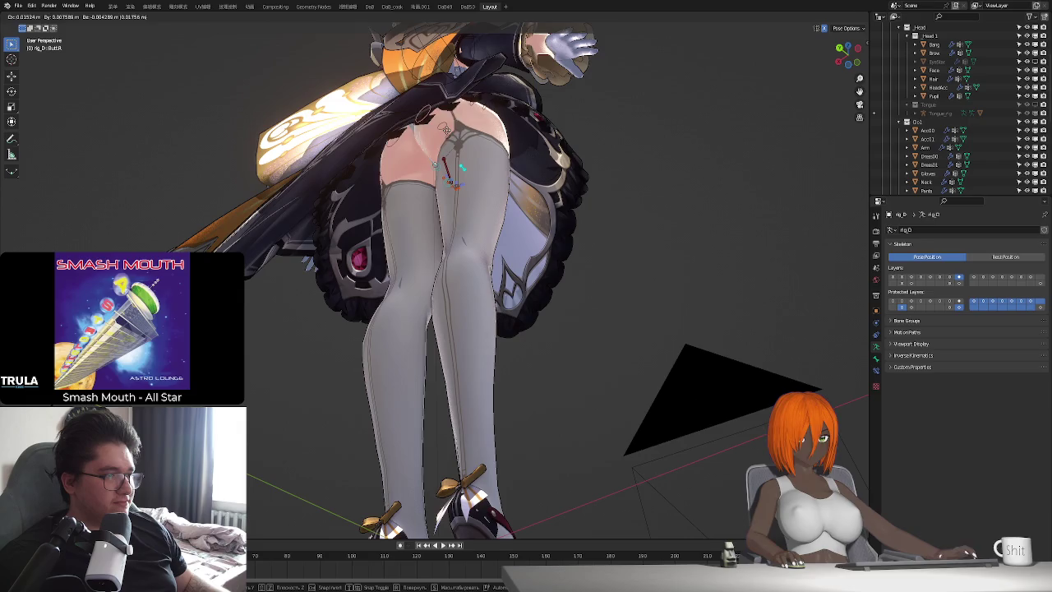
middle_click_drag(452, 141, 497, 175)
left_click(498, 175)
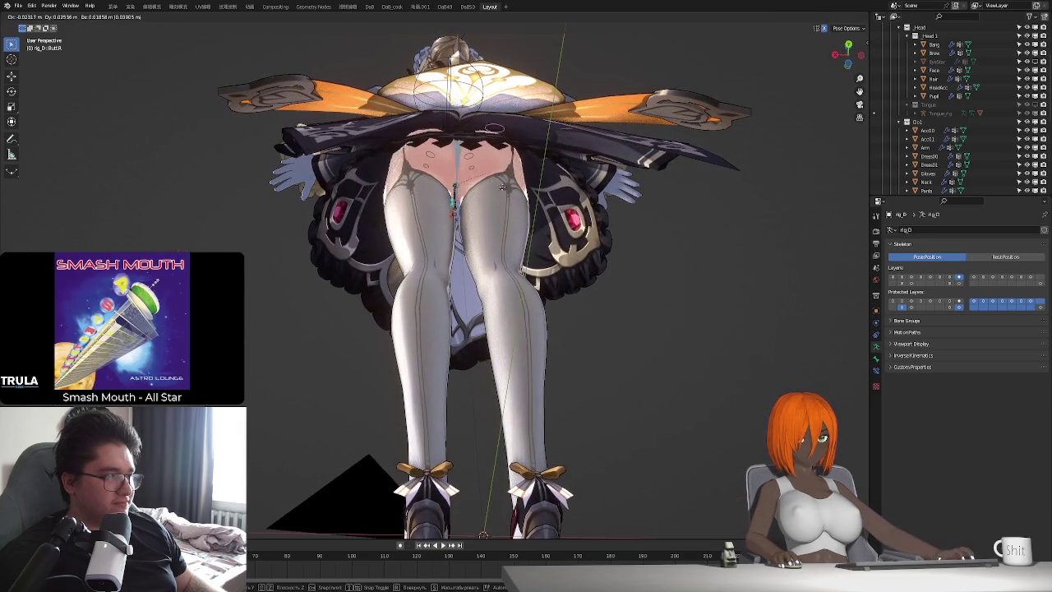
mouse_move(506, 199)
middle_mouse_down()
mouse_move(589, 254)
mouse_move(501, 231)
middle_mouse_up()
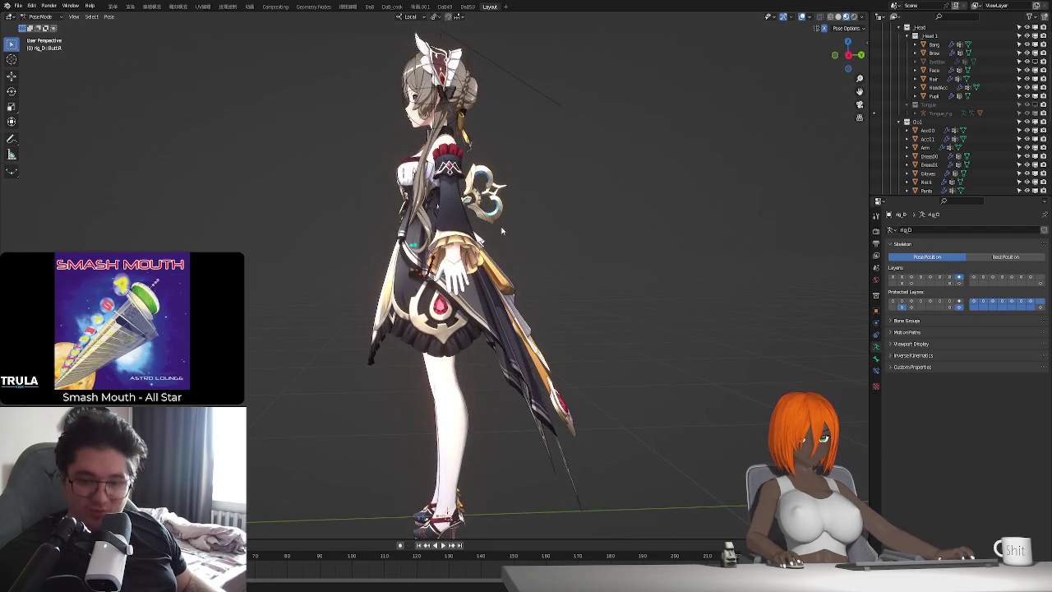
Review the maid from front and angled views, then close the model file with Ctrl+Q.
middle_click_drag(501, 230, 475, 245)
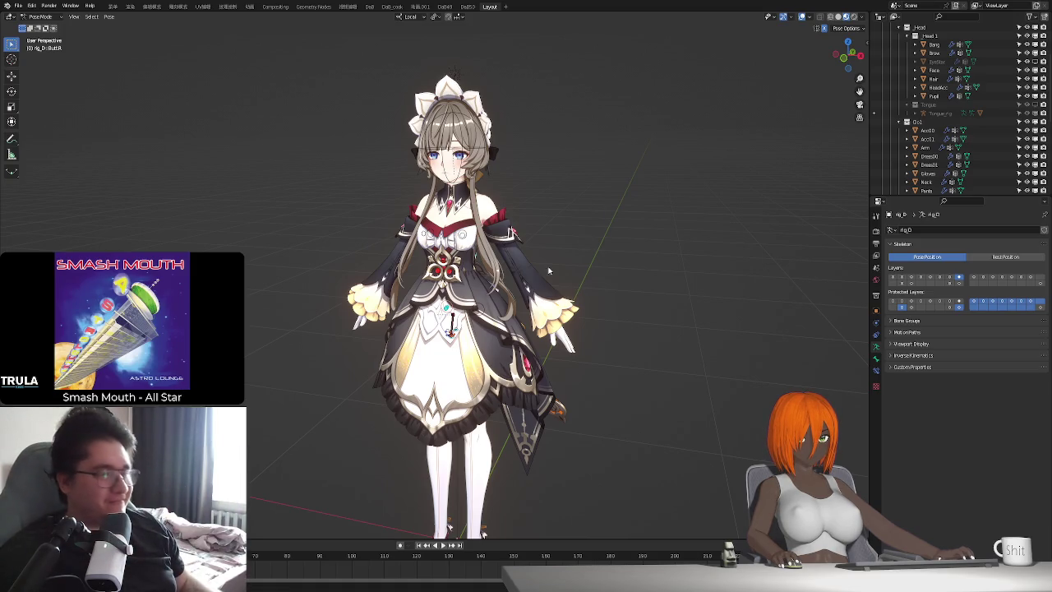
key("KP_1")
middle_click_drag(452, 320, 516, 306)
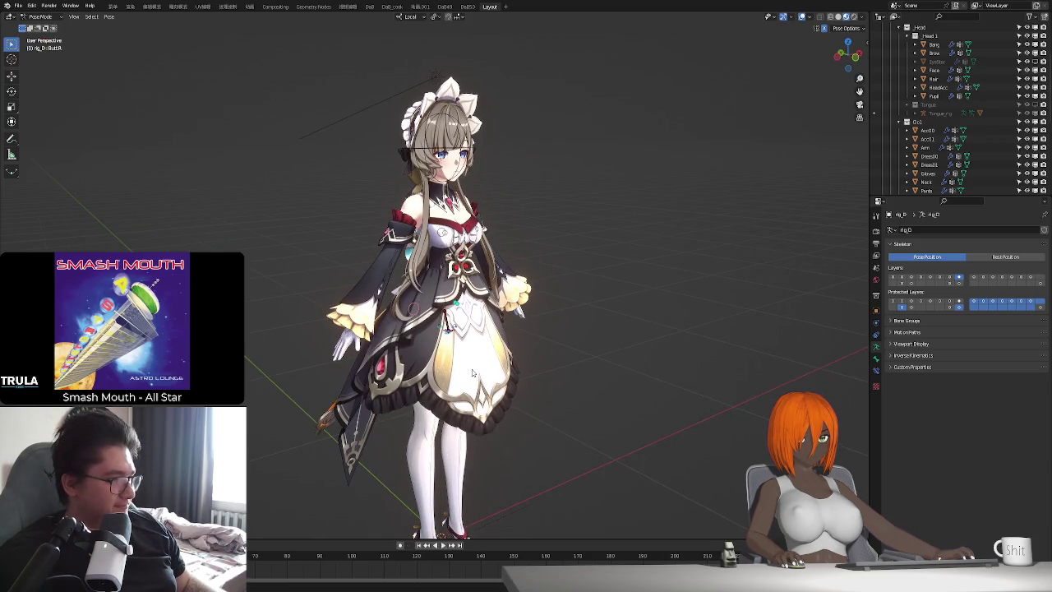
mouse_move(604, 467)
middle_mouse_down()
mouse_move(540, 383)
mouse_move(568, 362)
middle_mouse_up()
mouse_move(293, 470)
middle_mouse_down()
mouse_move(461, 457)
mouse_move(756, 251)
mouse_move(715, 310)
mouse_move(780, 246)
middle_mouse_up()
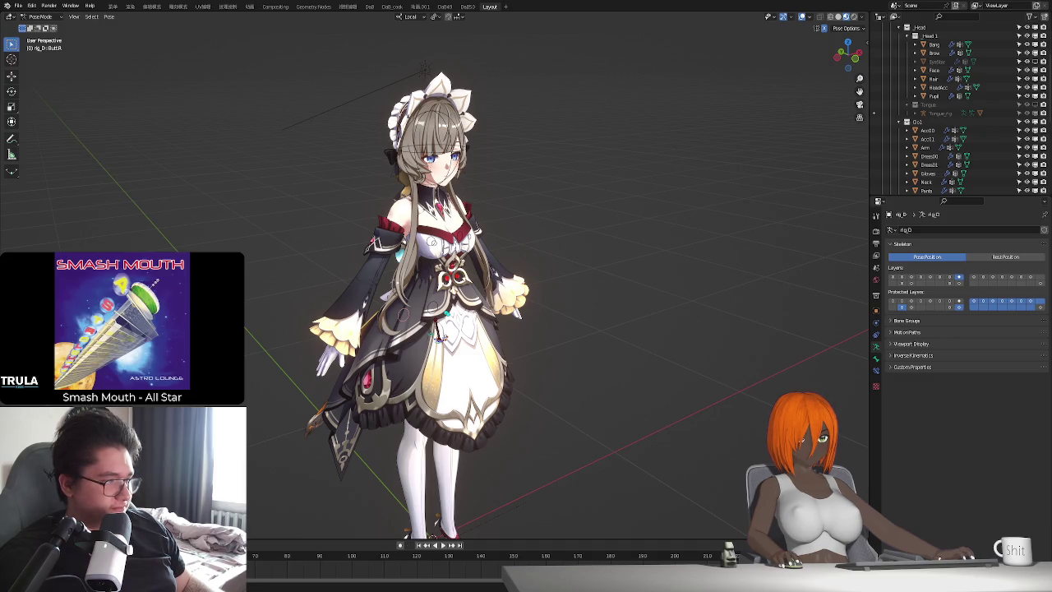
key("ctrl+q")
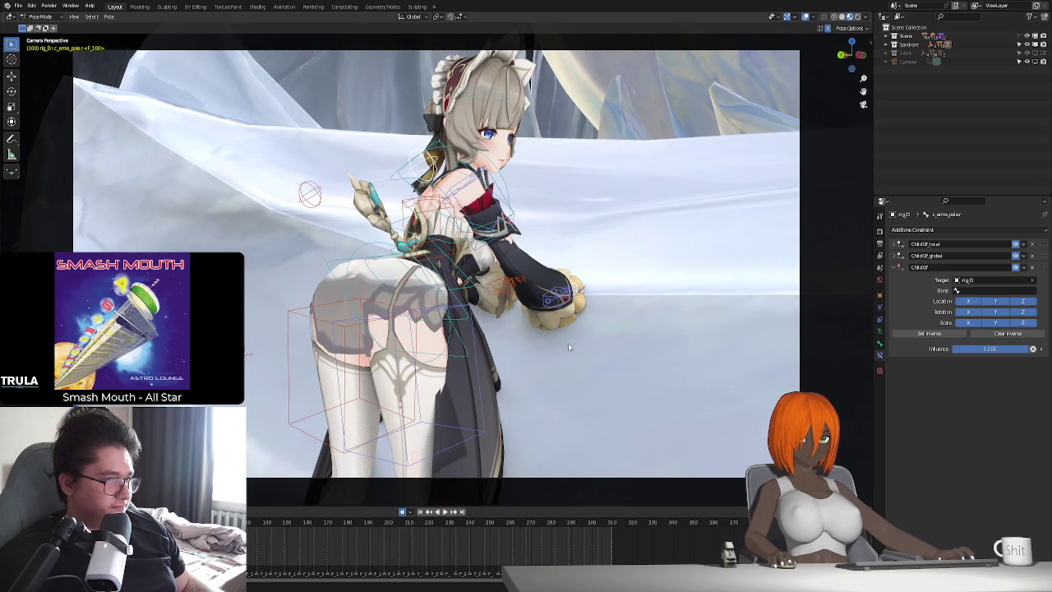
key("space")
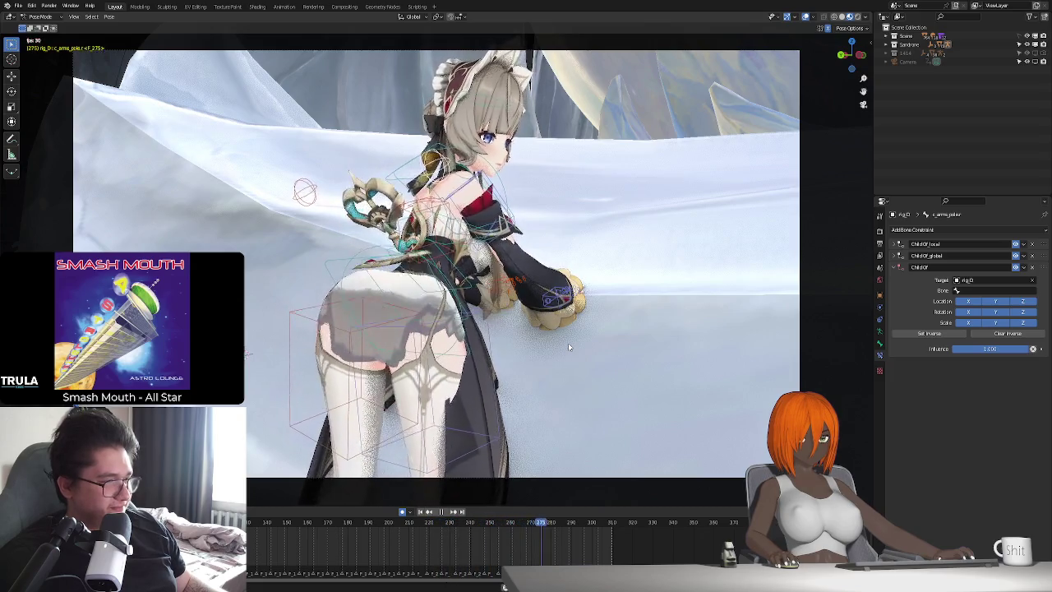
key("Escape")
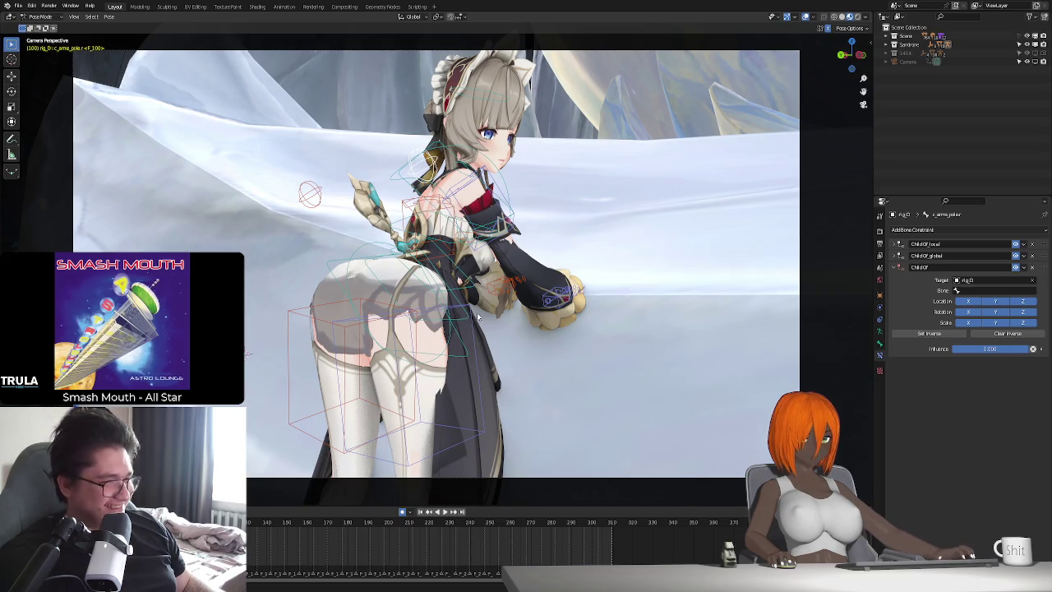
key("space")
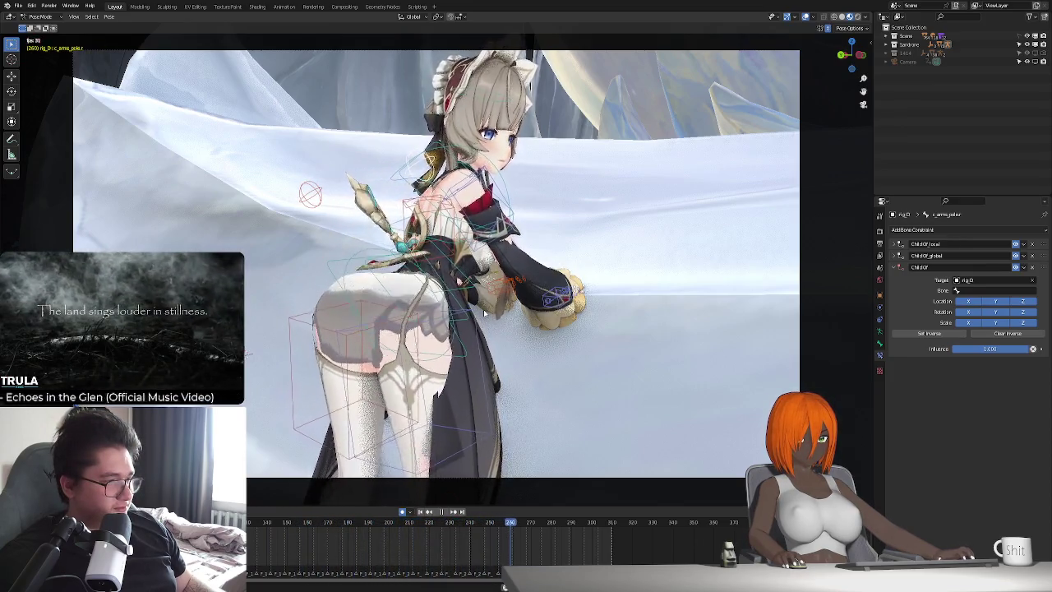
key("Escape")
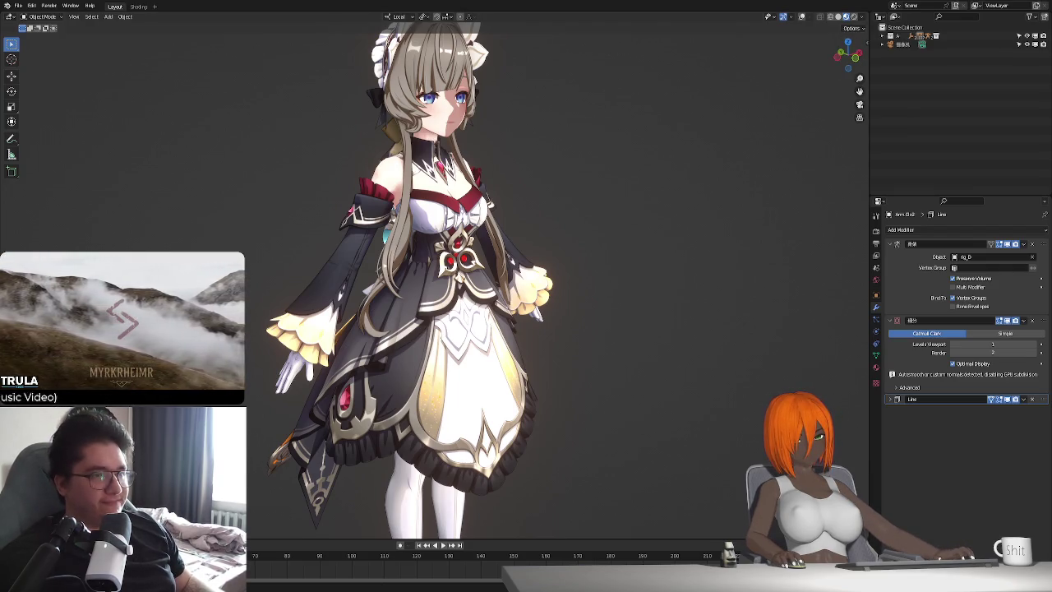
Switch to material preview, turn overlays back on, and frame the rig_D armature.
scroll(629, 169, "down", 2)
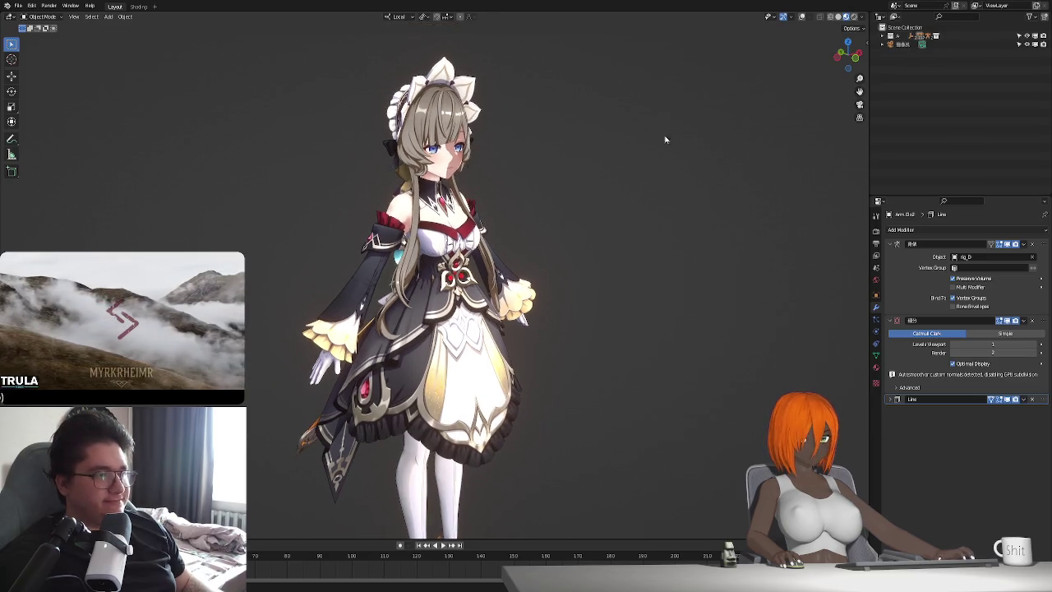
left_click(857, 17)
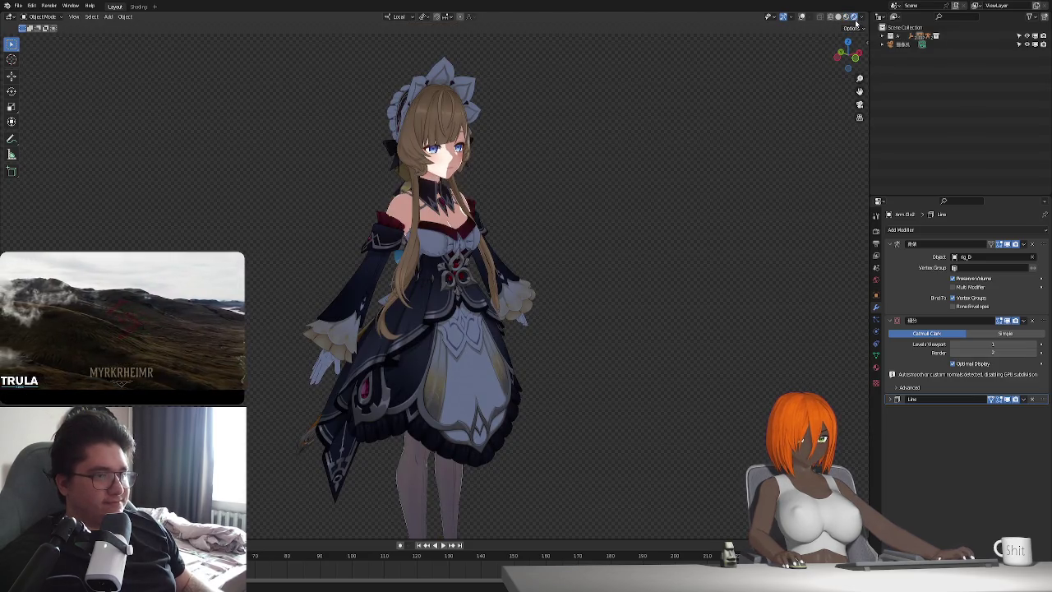
left_click(846, 16)
key("shift+a")
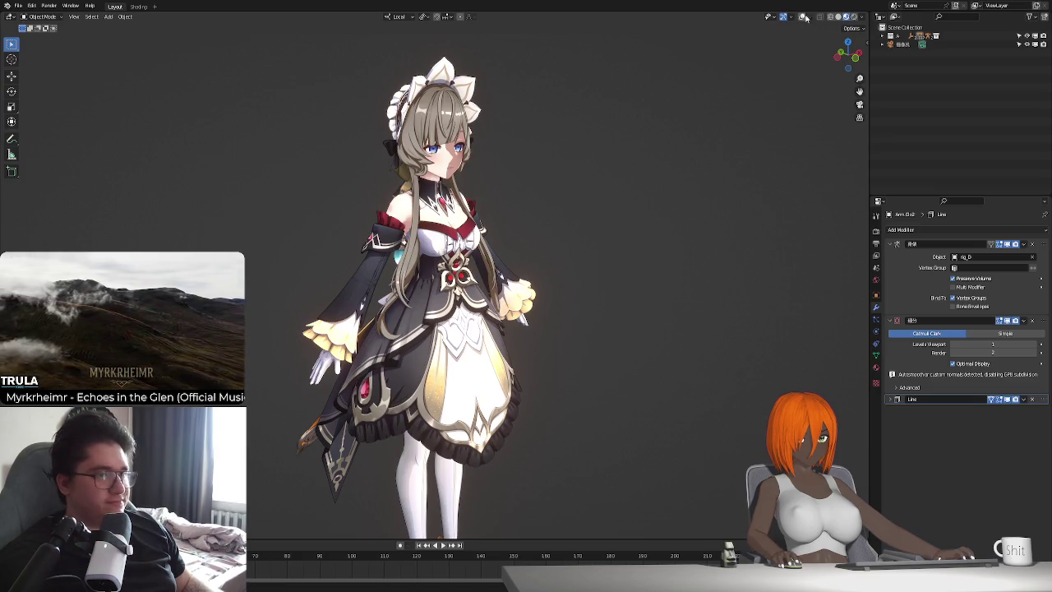
left_click(801, 17)
left_click(473, 188)
left_click(876, 331)
key("KP_Decimal")
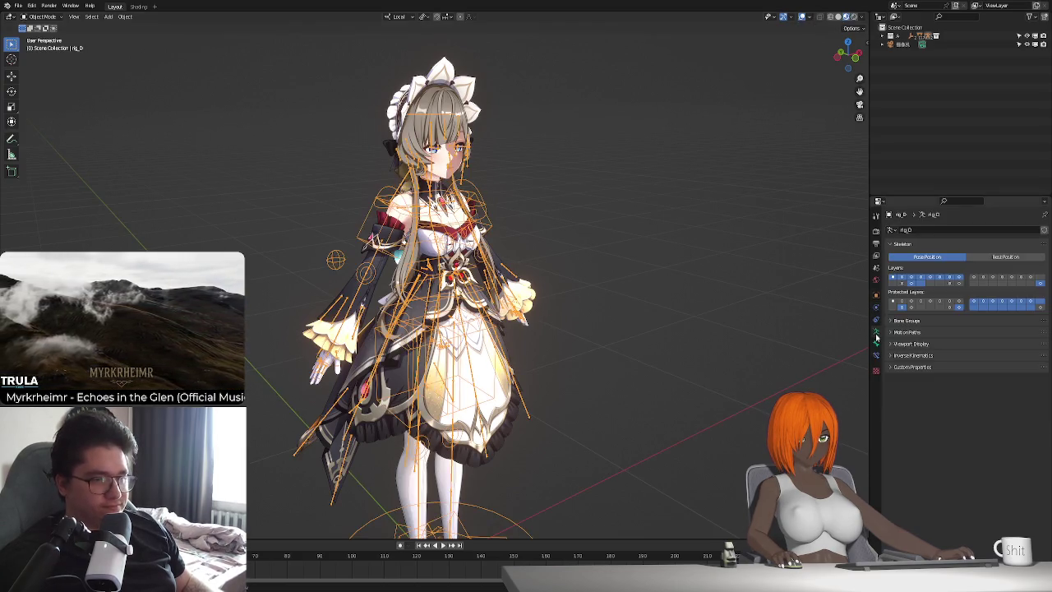
scroll(517, 356, "up", 1)
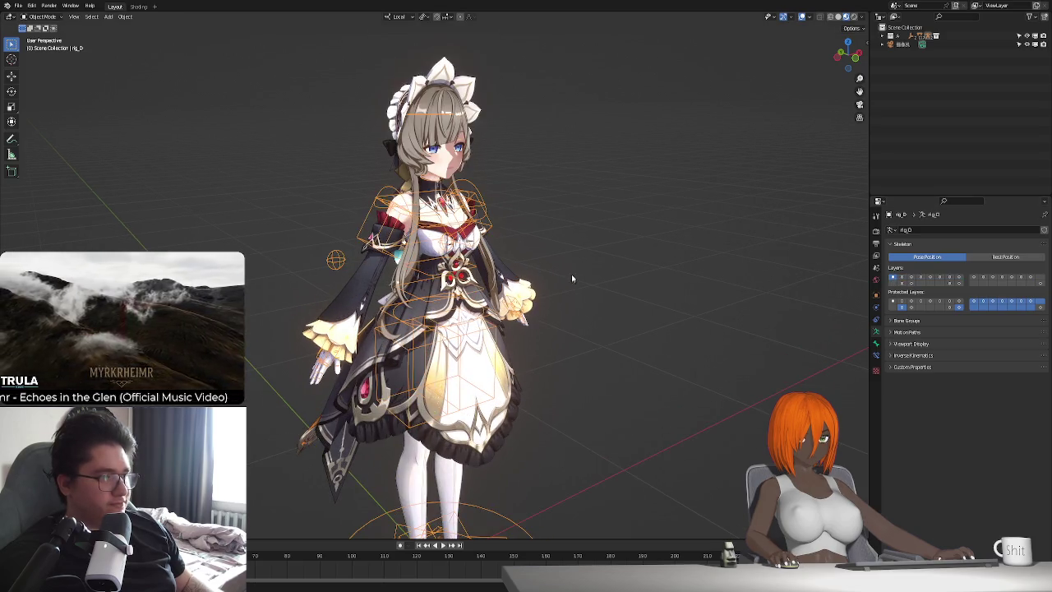
left_click(904, 51)
left_click(906, 29)
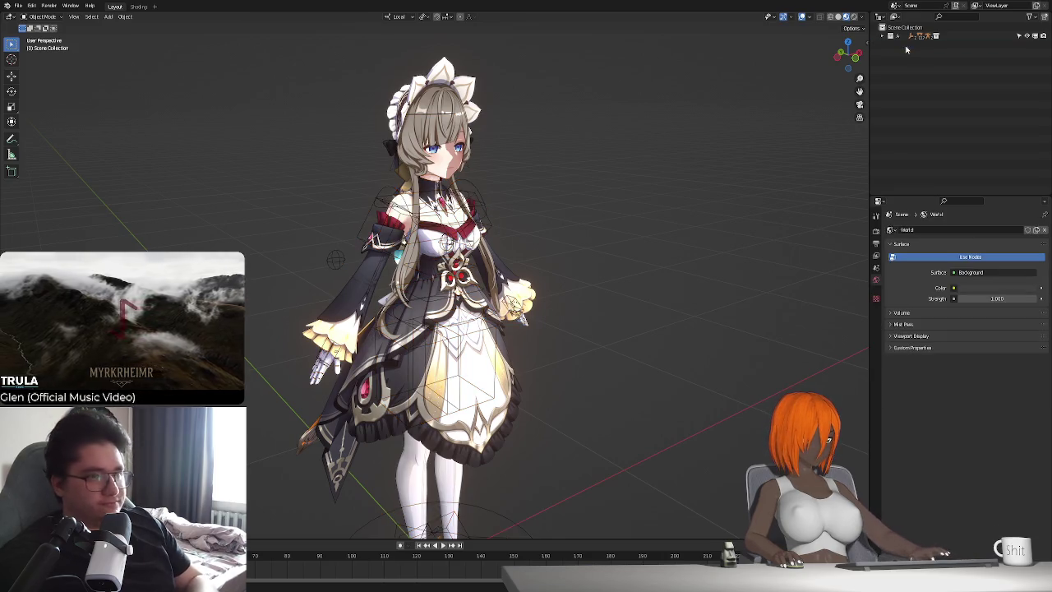
Add a Sun light, then move it along Z and rotate it into place.
key("shift+a")
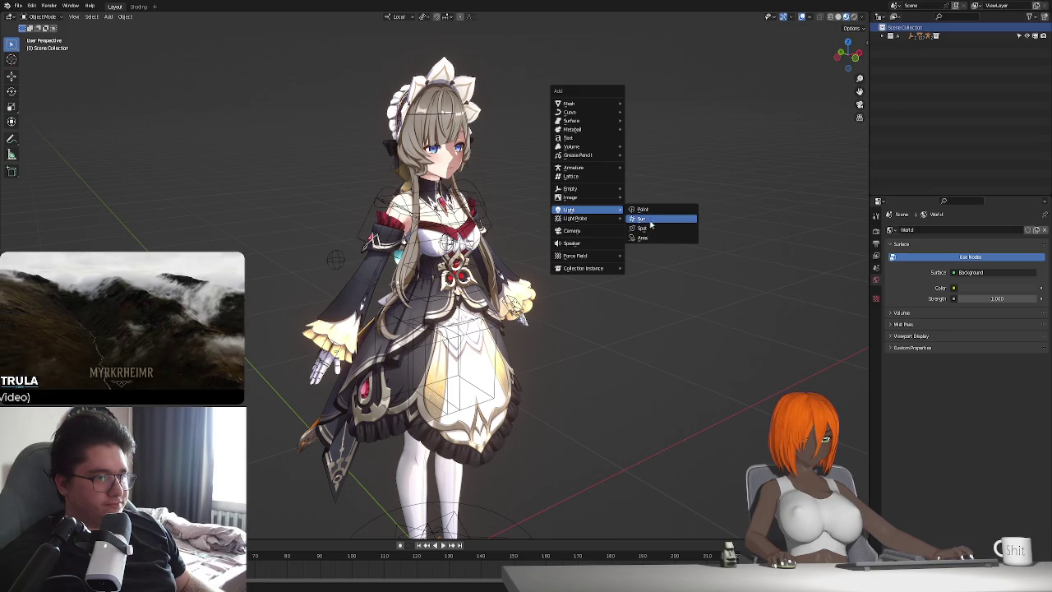
mouse_move(587, 209)
left_click(649, 218)
middle_click_drag(649, 219, 608, 230)
scroll(514, 309, "down", 5)
key("g")
key("z")
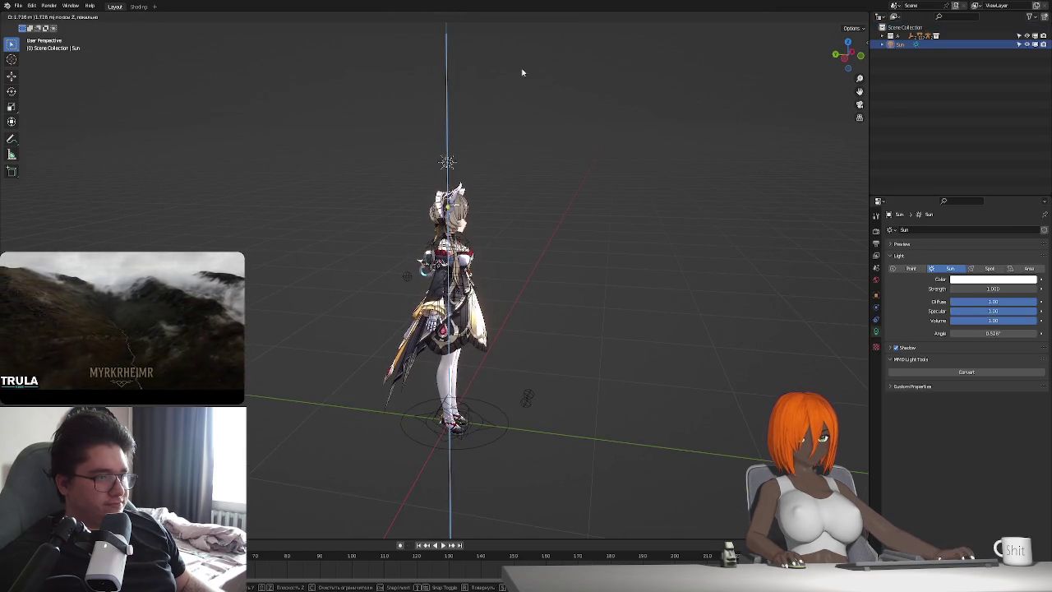
key("y")
key("z")
left_click(621, 258)
Rotate the Sun about its local X axis and reposition it along Y.
key("r")
key("x")
key("x")
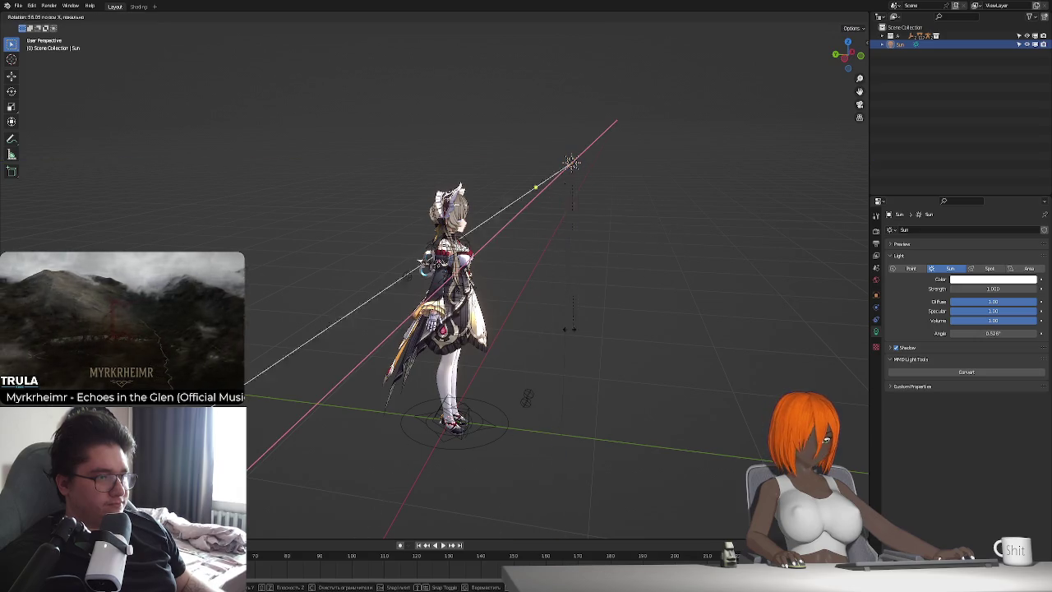
key("g")
key("y")
key("y")
key("x")
key("y")
key("y")
left_click(610, 252)
Move the Sun to the maid's right side, then switch to the Shading workspace.
left_click(397, 17)
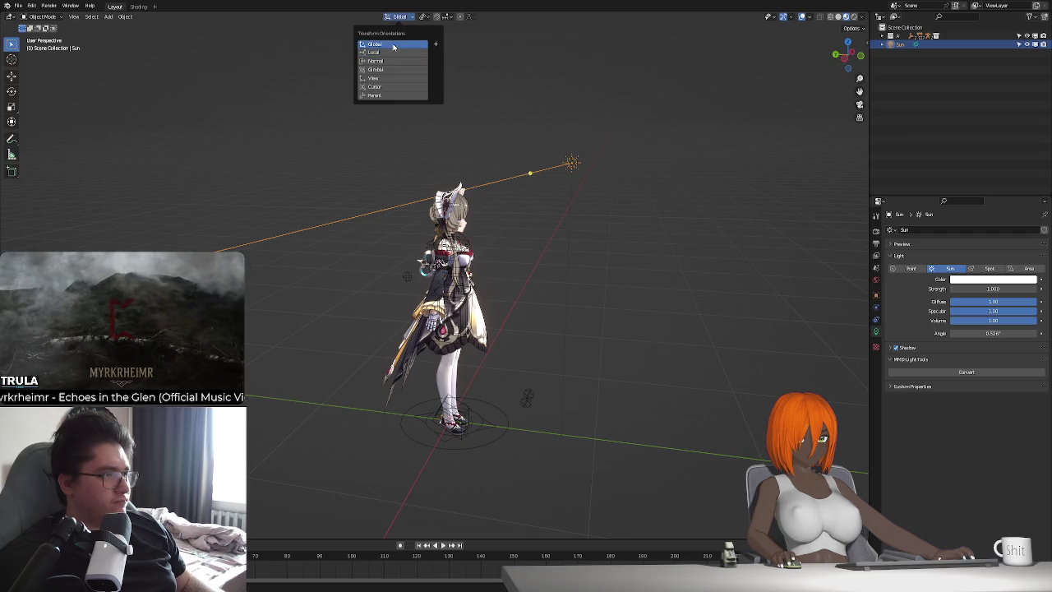
key("g")
key("y")
key("y")
key("y")
key("z")
left_click(668, 275)
key("g")
key("y")
middle_click_drag(678, 277, 571, 337)
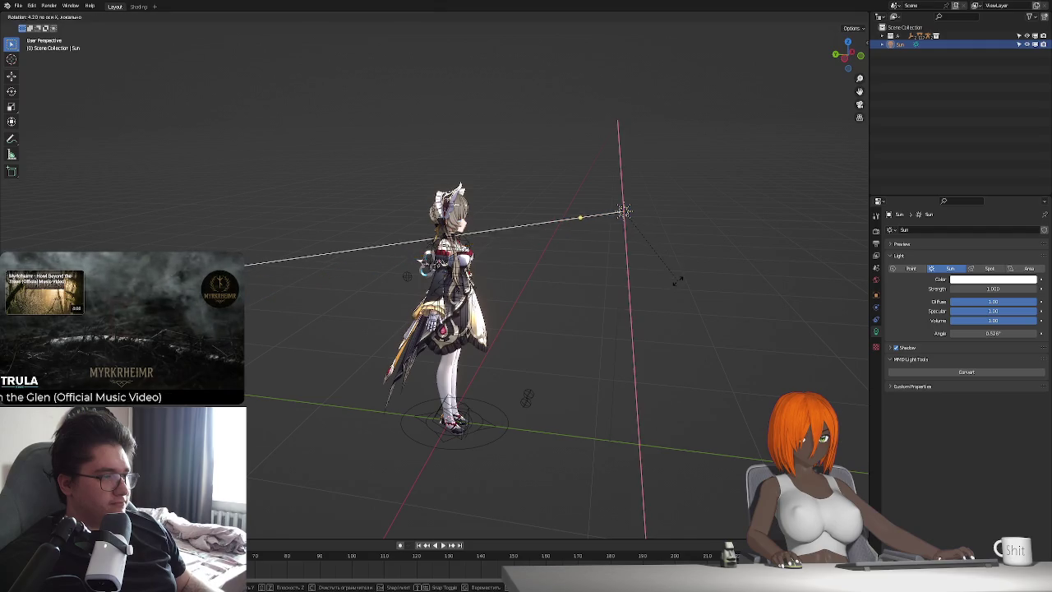
scroll(570, 337, "up", 3)
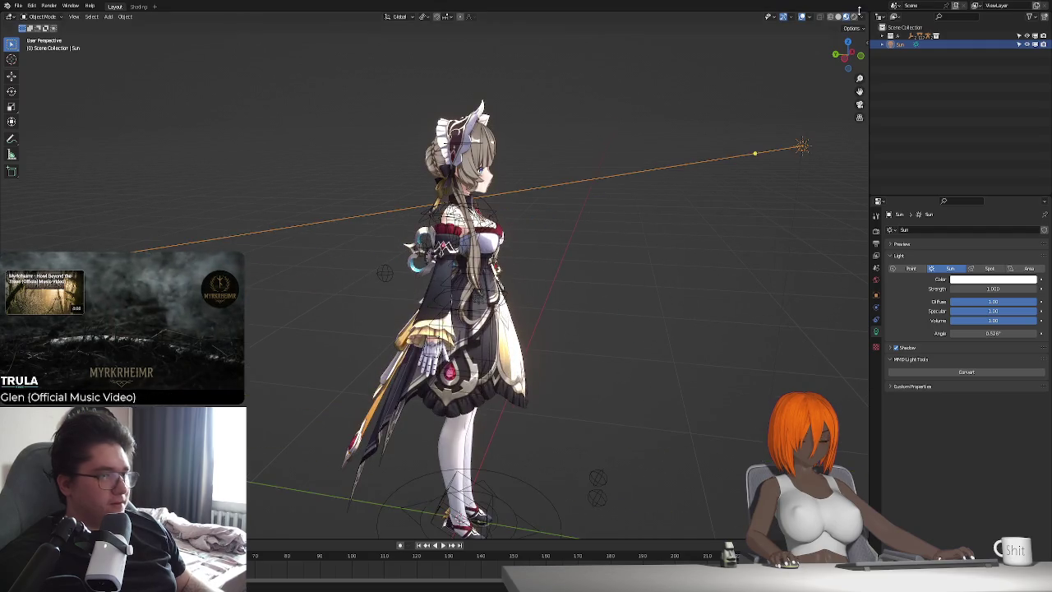
left_click(139, 6)
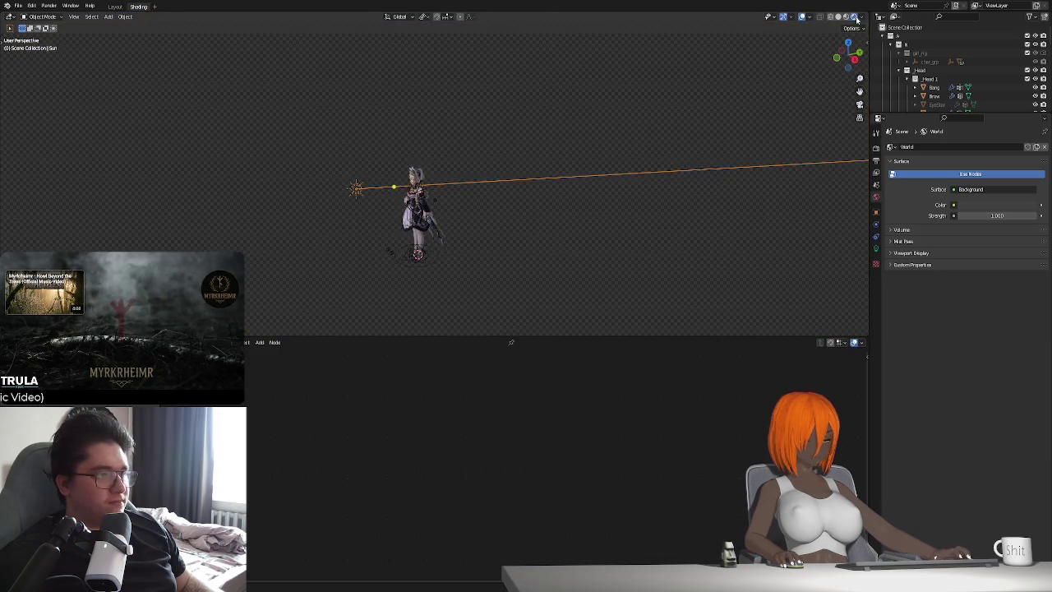
Select the Sun lamp and inspect its Viewport Display, Relations and Visibility panels.
scroll(424, 215, "up", 3)
scroll(392, 253, "up", 3)
middle_click_drag(393, 252, 711, 198)
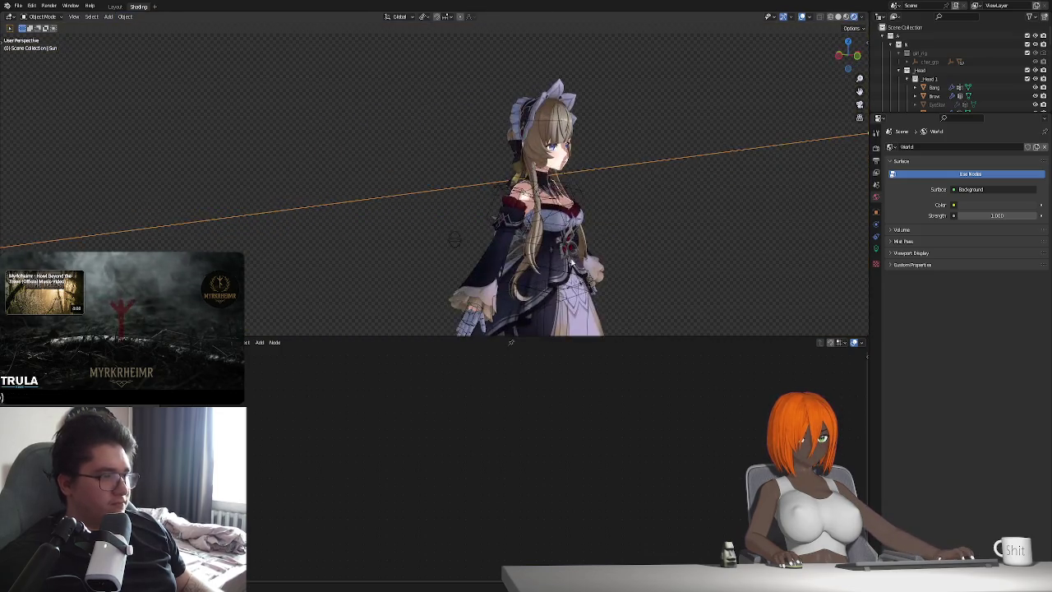
left_click(875, 212)
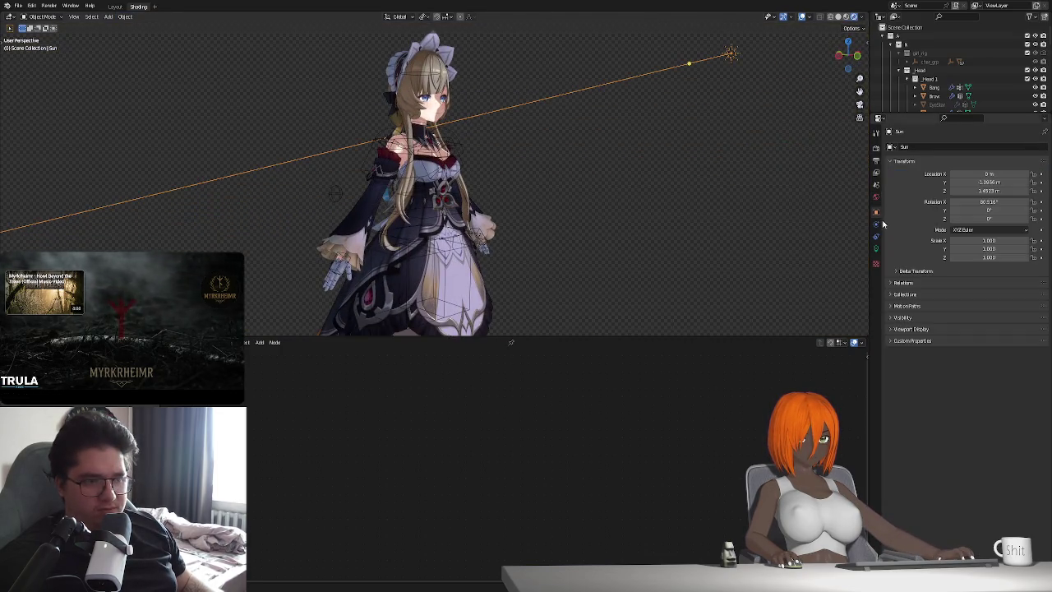
left_click(912, 330)
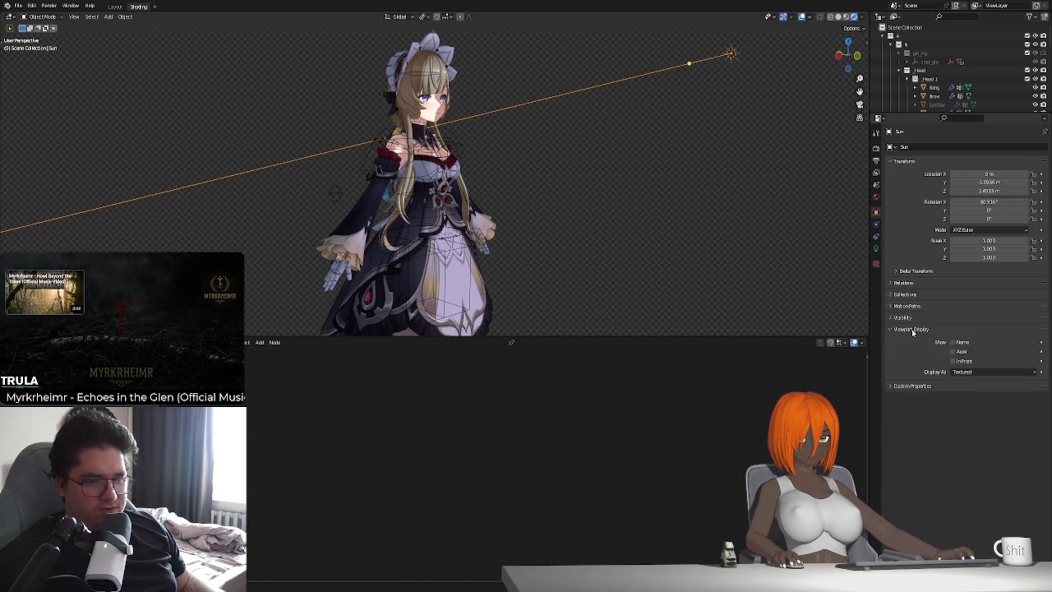
left_click(912, 329)
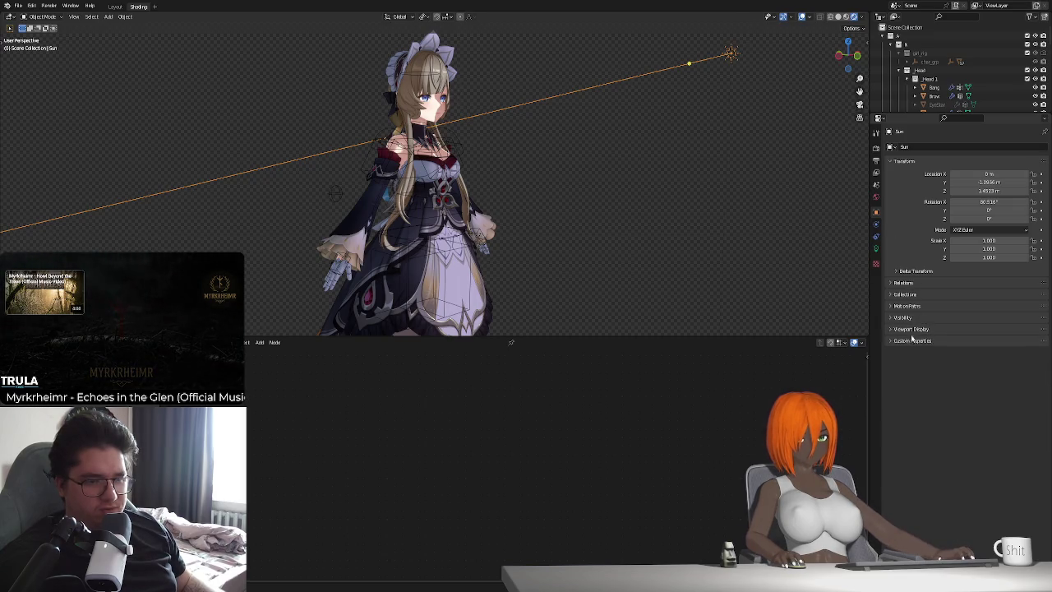
left_click(911, 284)
left_click(910, 283)
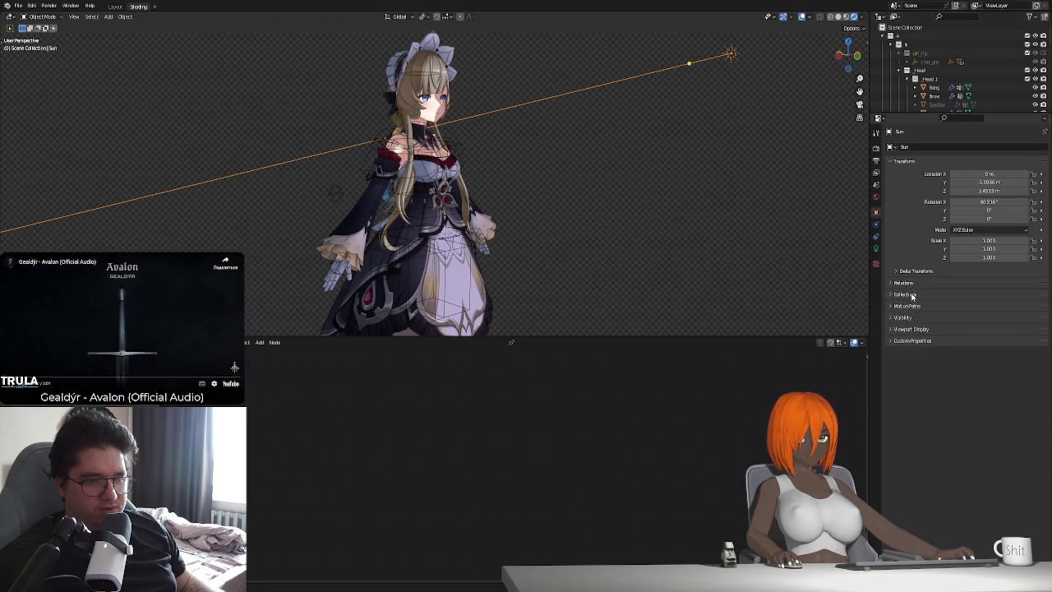
left_click(912, 317)
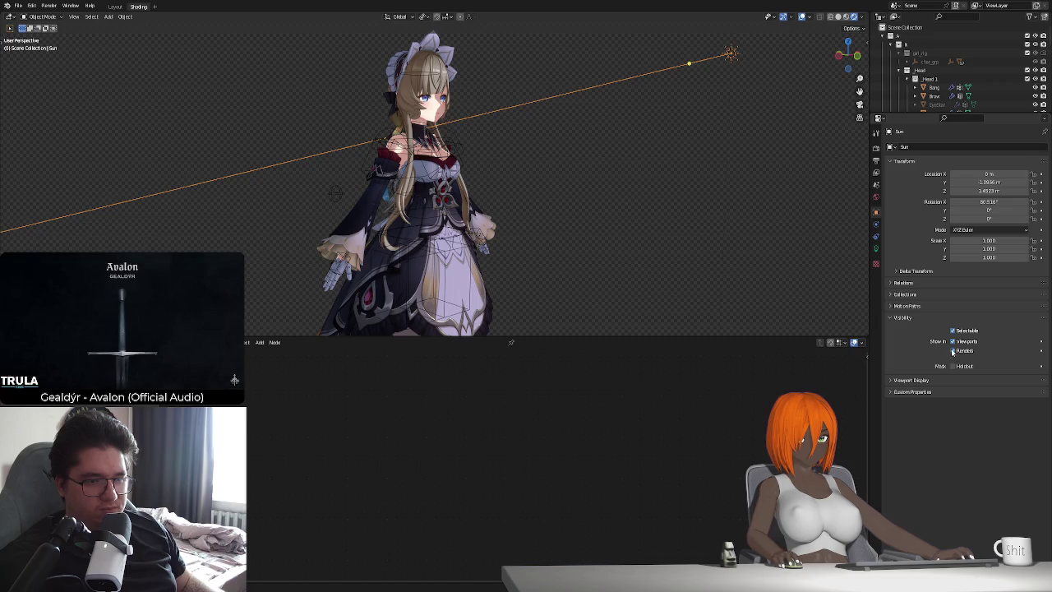
left_click(904, 322)
Browse the View Layer, Output and Render tabs, then return to the Sun's Object settings.
left_click(913, 329)
left_click(913, 329)
left_click(912, 328)
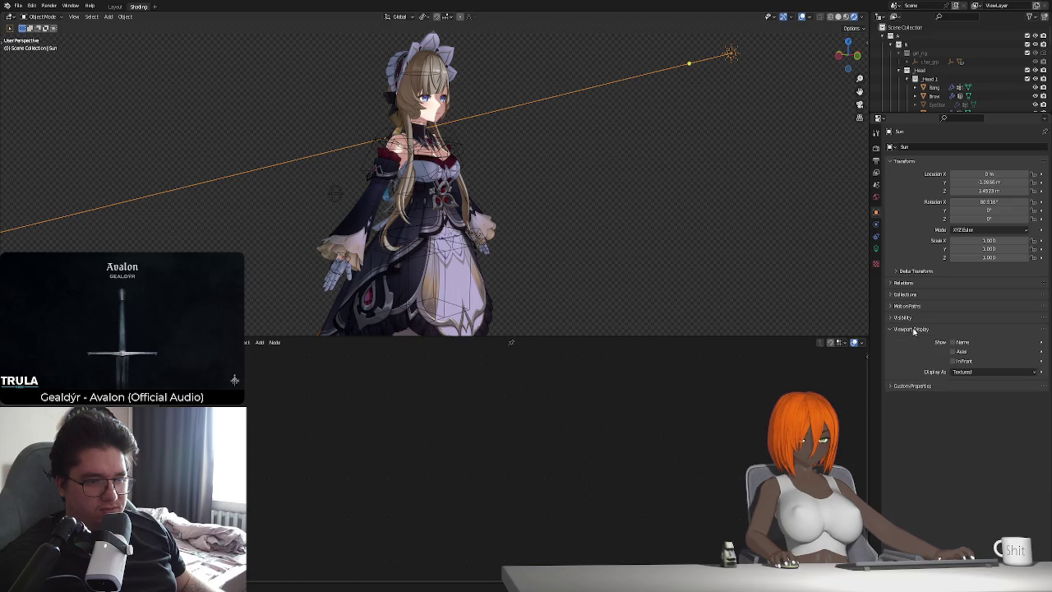
left_click(913, 330)
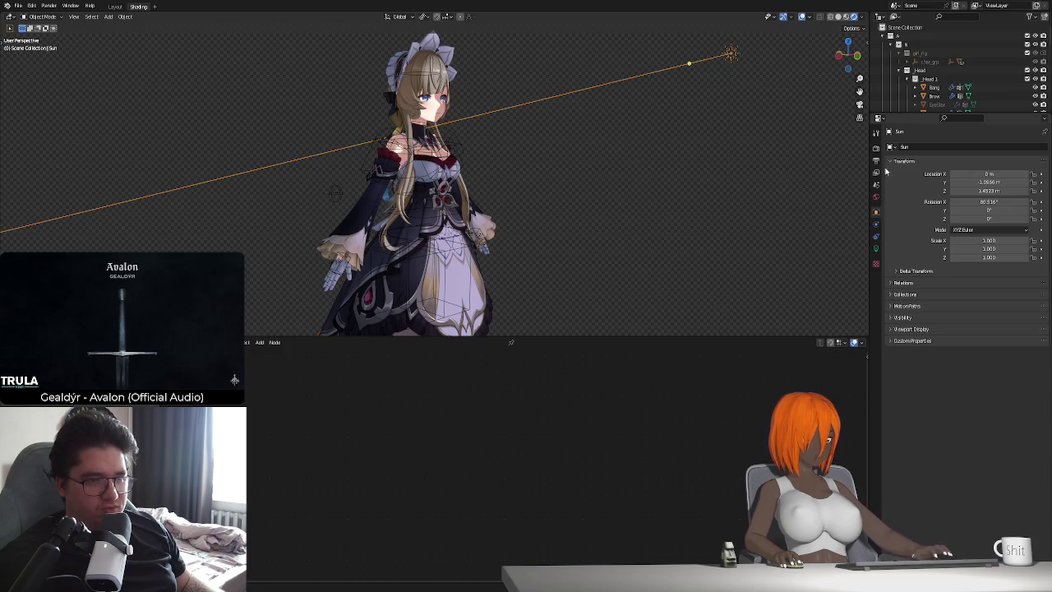
left_click(875, 173)
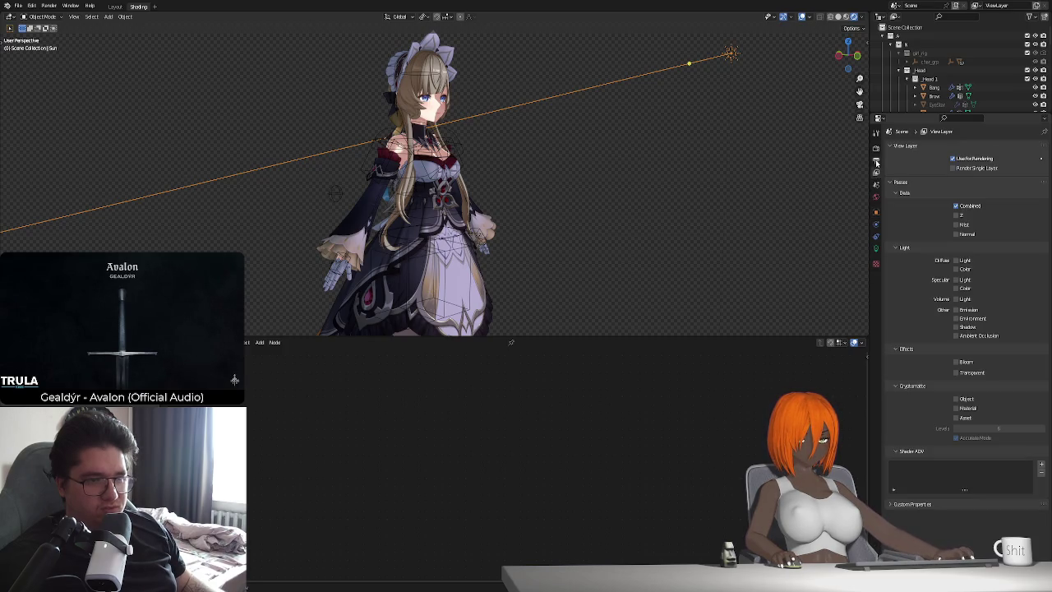
left_click(876, 163)
left_click(876, 150)
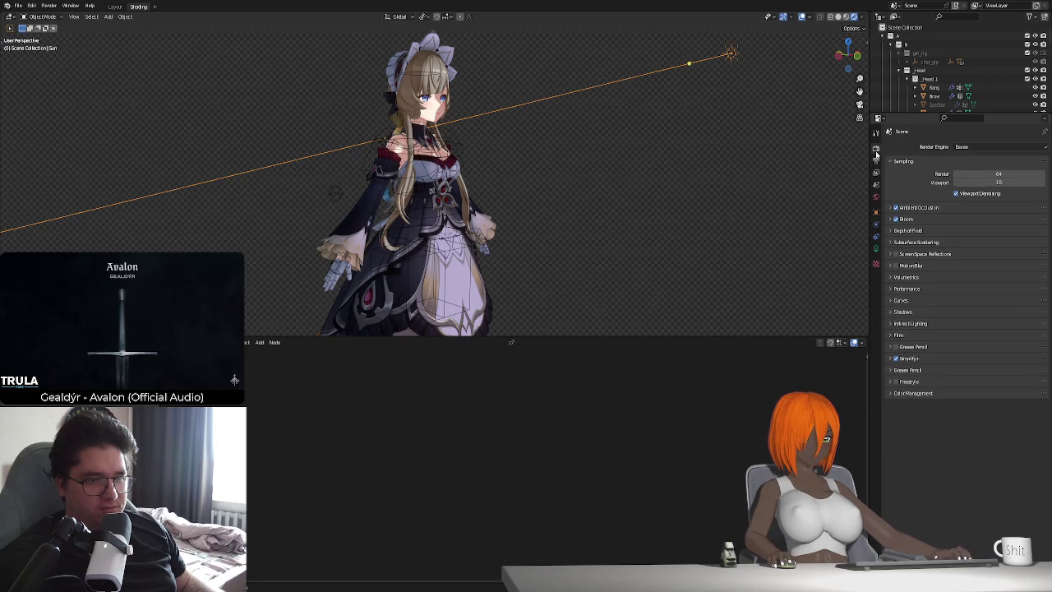
left_click(876, 212)
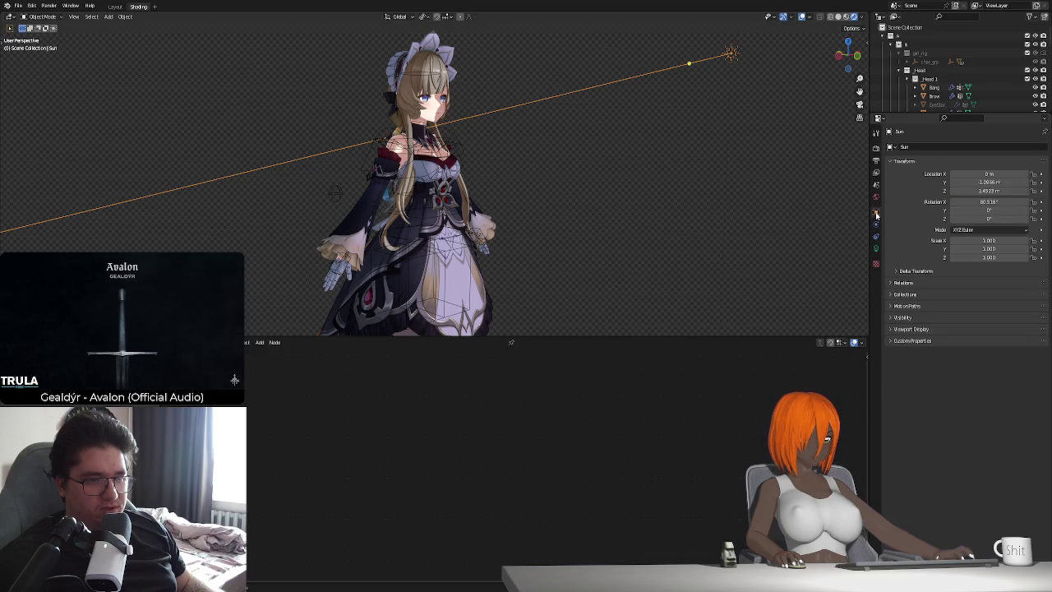
Check the Sun's Relations and Viewport Display panels and toggle Selectable off and on.
left_click(921, 282)
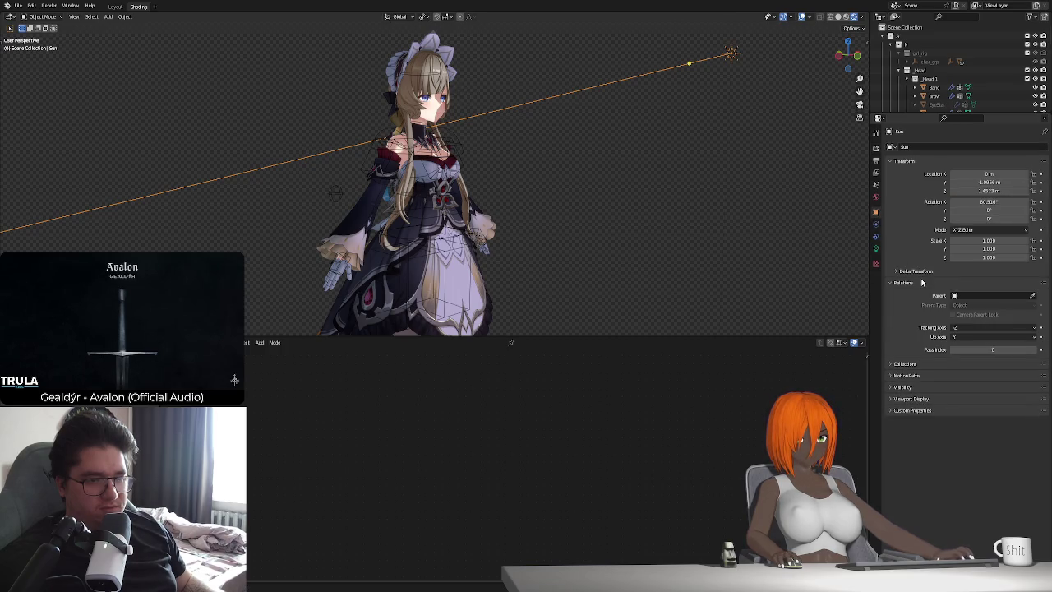
left_click(921, 282)
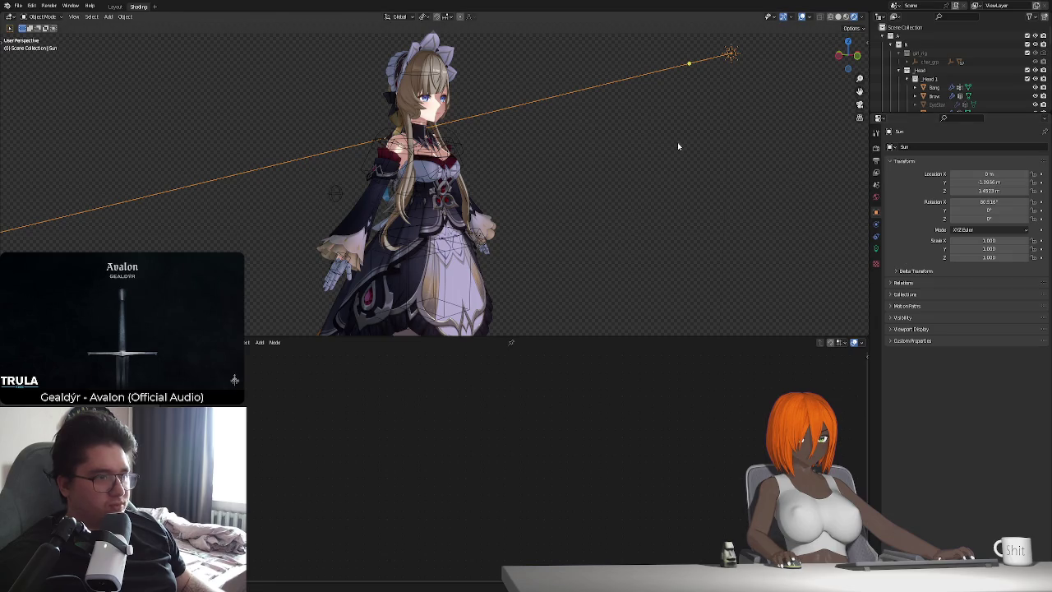
left_click(907, 330)
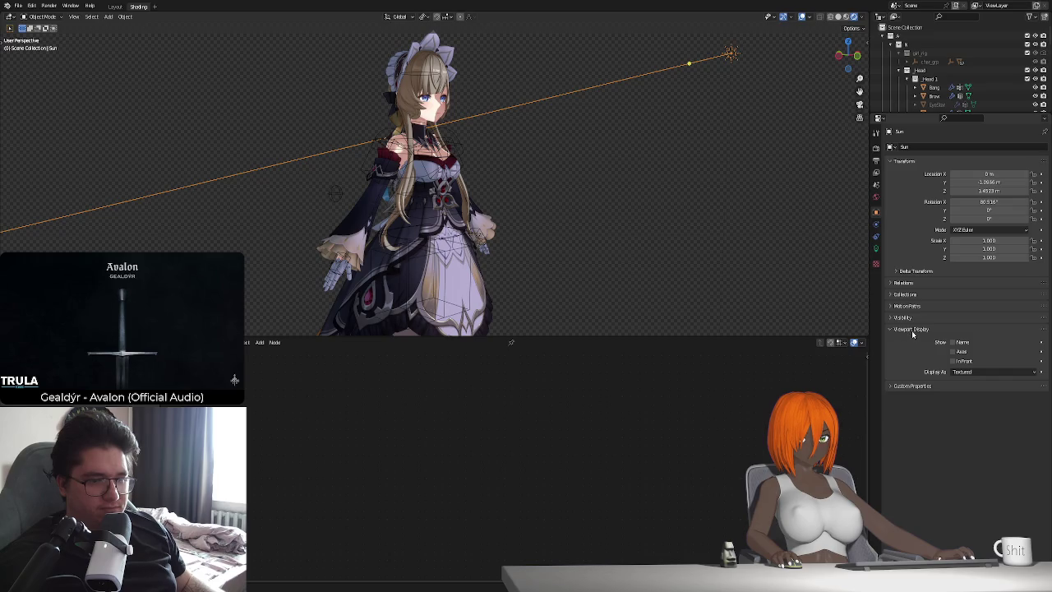
left_click(912, 331)
left_click(907, 318)
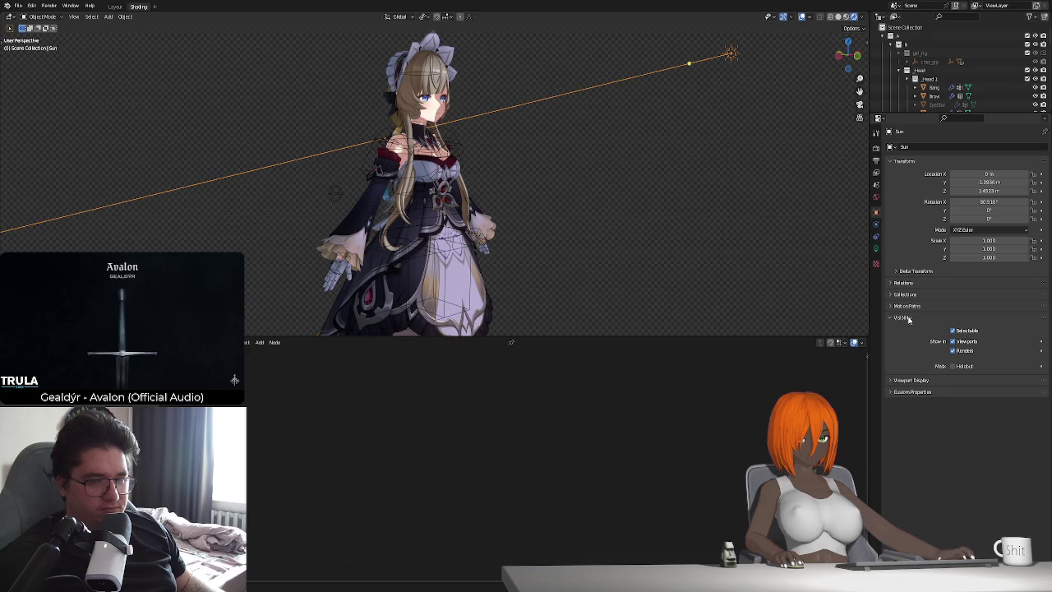
left_click(952, 330)
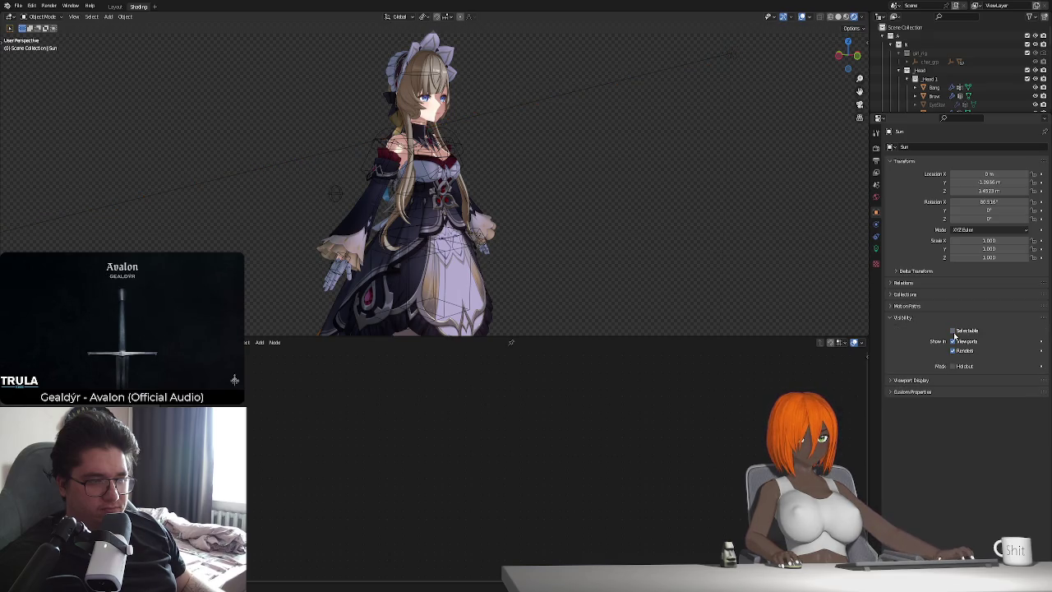
left_click(952, 330)
left_click(903, 305, "ctrl")
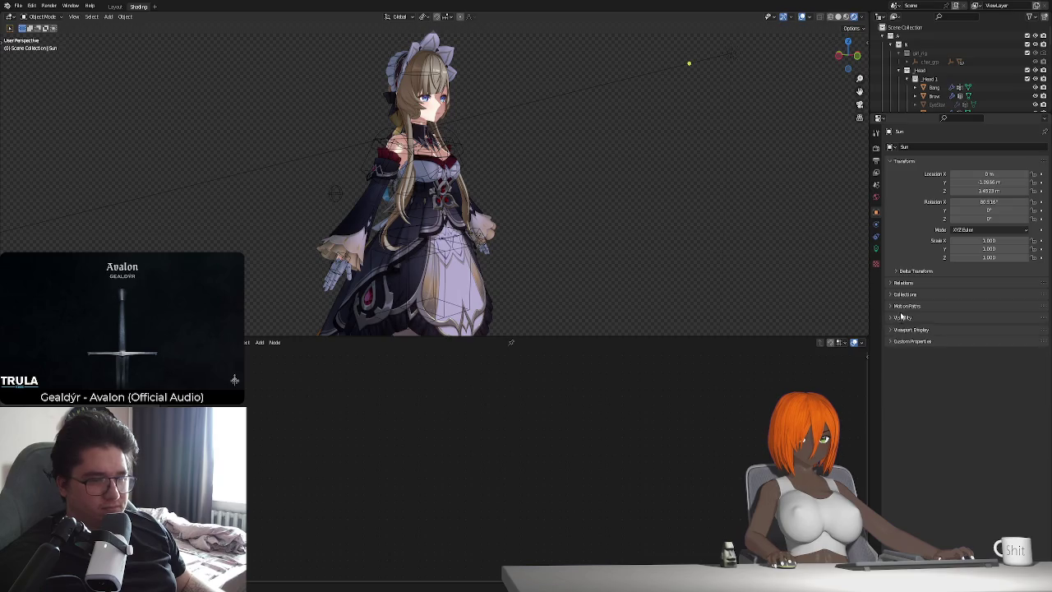
Expand the Sun's Collections panel and open and close its Relations panel.
left_click(904, 305)
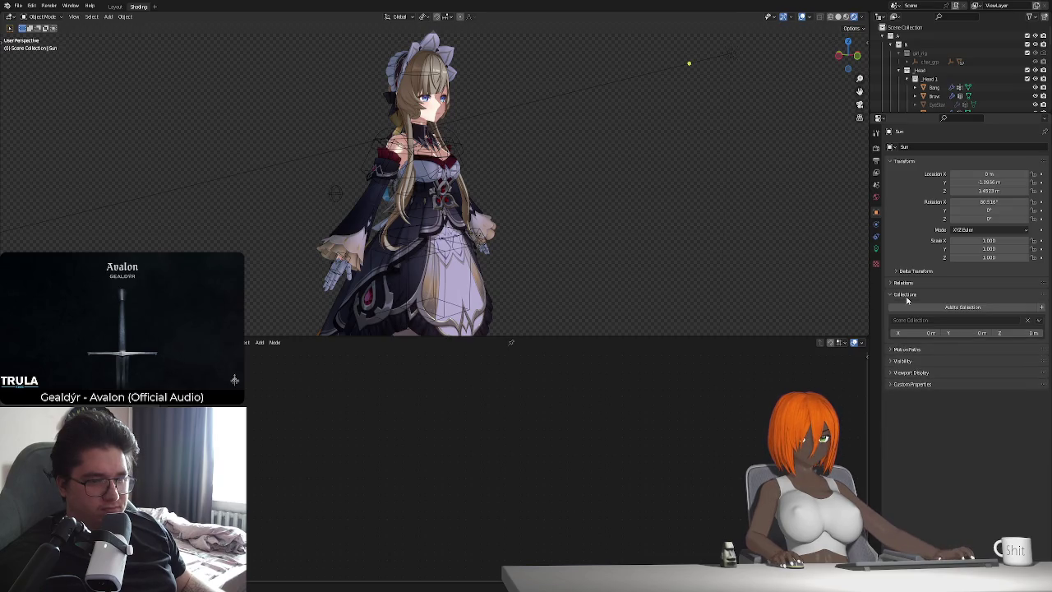
left_click(904, 283)
left_click(904, 282)
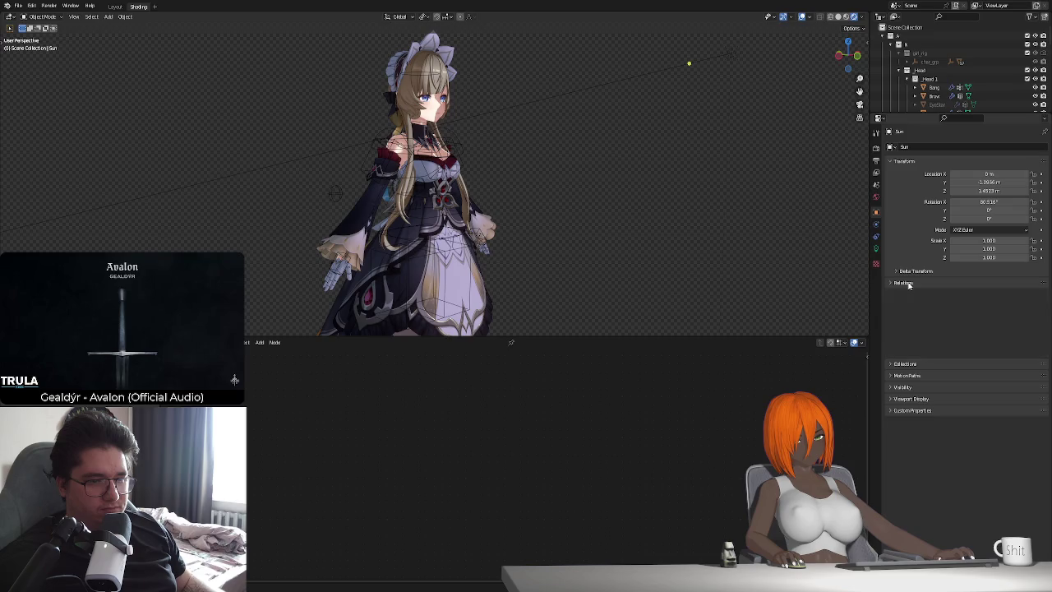
left_click(904, 283)
left_click(903, 283)
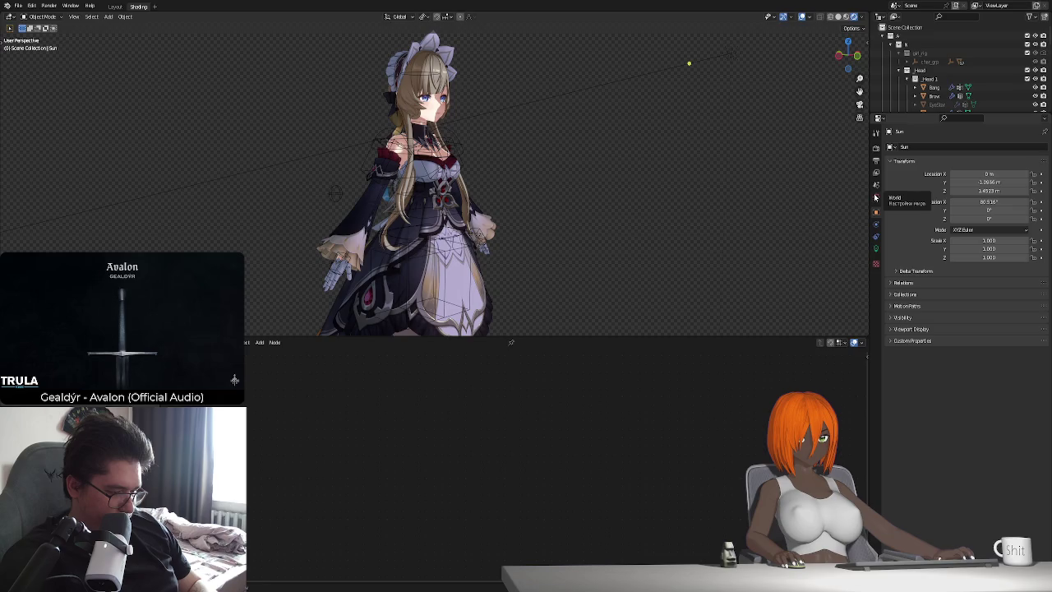
Open Render Properties showing Eevee with 64 render and 16 viewport samples.
left_click(875, 149)
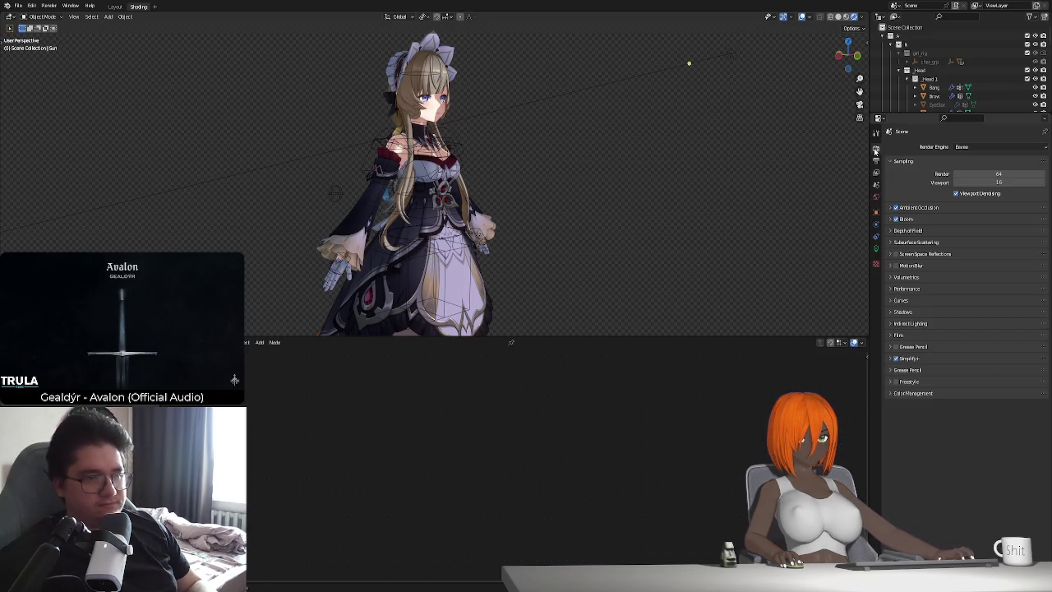
Turn off Film > Transparent so the background renders opaque grey.
left_click(899, 335)
left_click(952, 358)
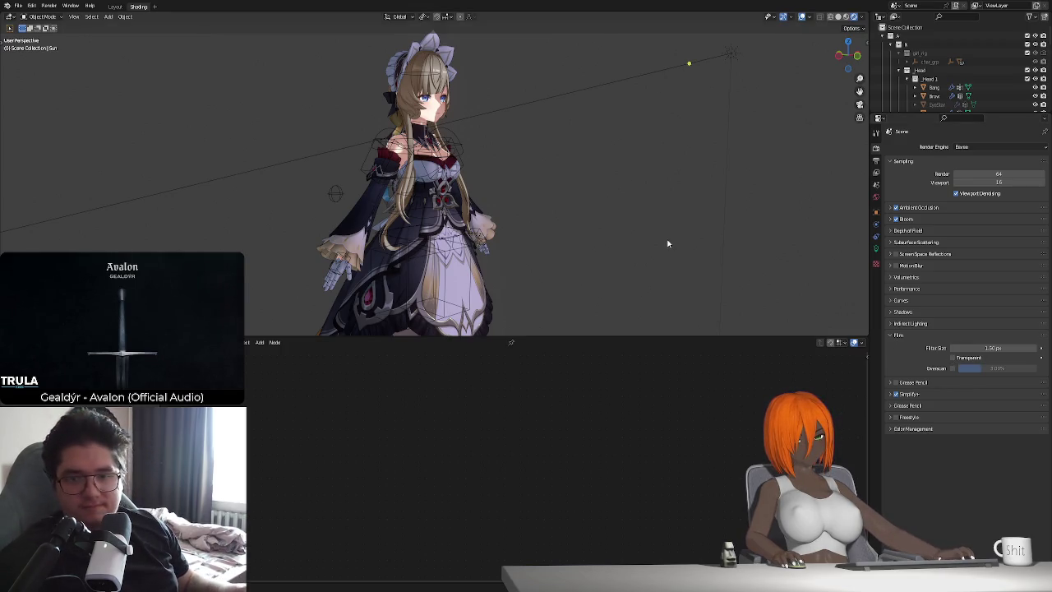
mouse_move(572, 142)
middle_mouse_down()
mouse_move(513, 209)
mouse_move(834, 273)
middle_mouse_up()
Set the Sun light's Strength to 5.
left_click(876, 248)
left_click(1004, 206)
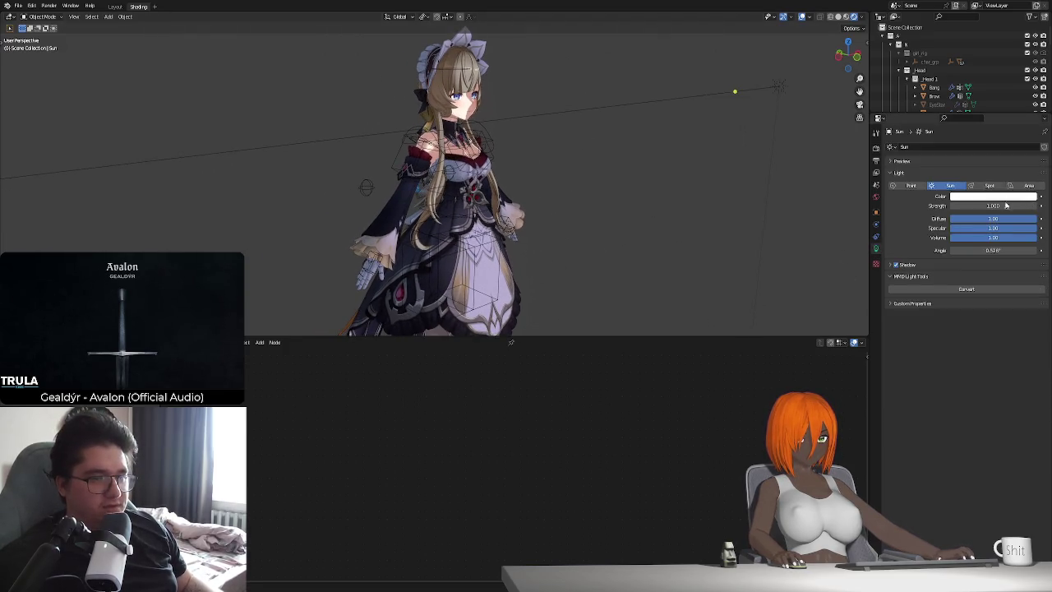
type("5")
key("Return")
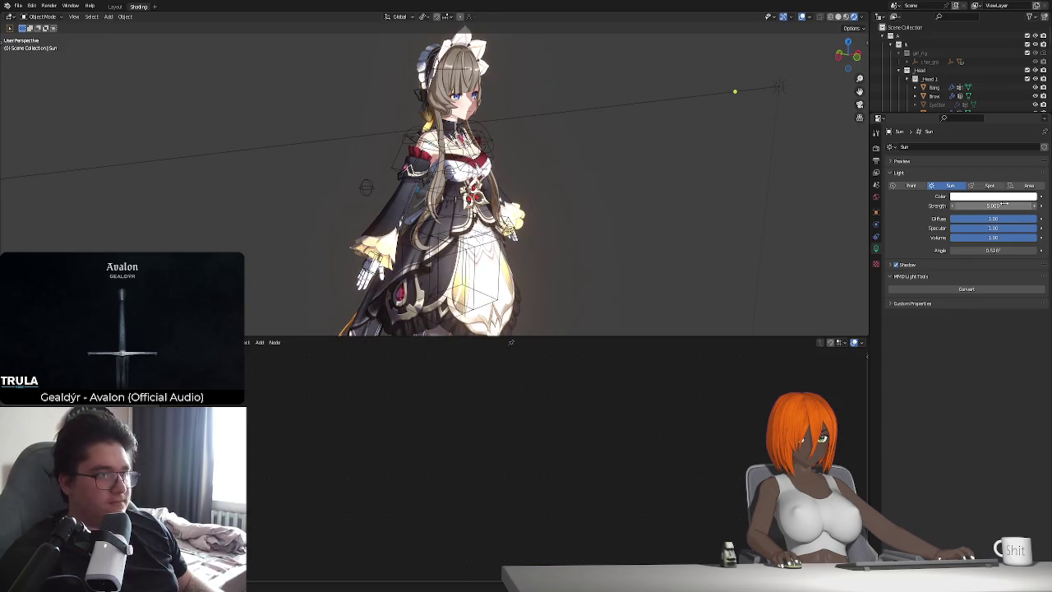
Rotate the Sun around the Z axis to re-aim its light at the maid.
mouse_move(735, 91)
middle_mouse_down()
mouse_move(740, 131)
mouse_move(678, 182)
middle_mouse_up()
left_click(775, 120)
key("r")
key("z")
left_click(735, 196)
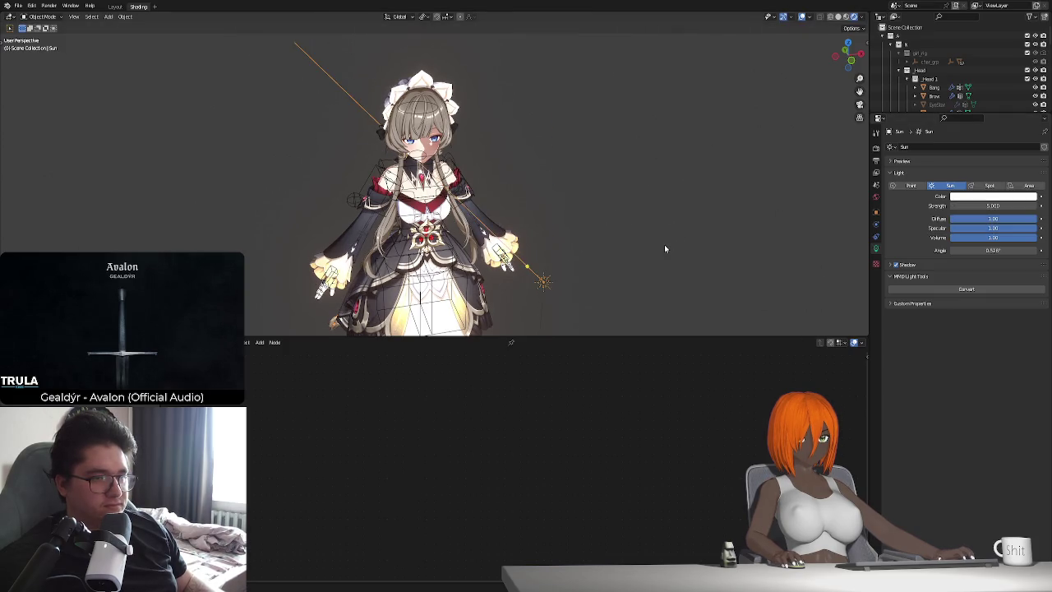
Enable the Sun's contact shadows with 0.02 m thickness and a longer distance.
middle_click_drag(663, 244, 688, 216)
left_click(893, 265)
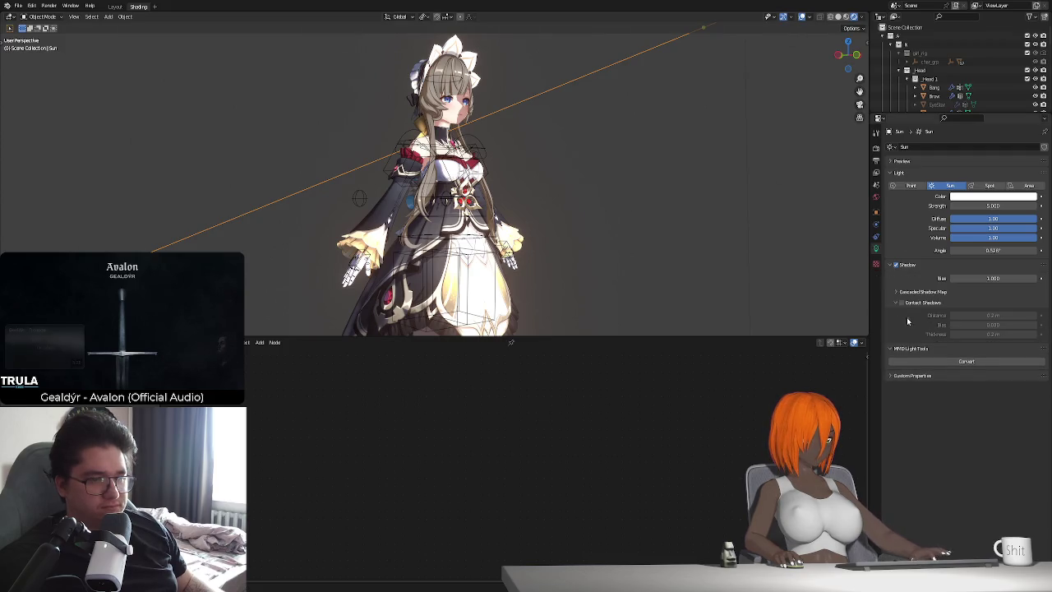
left_click(901, 303)
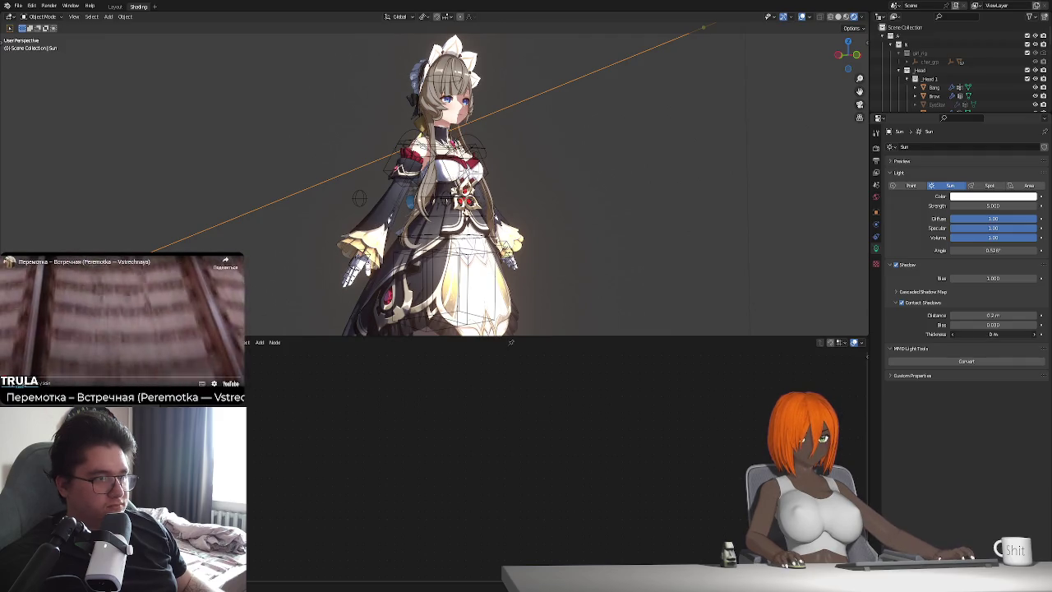
left_click(1033, 334)
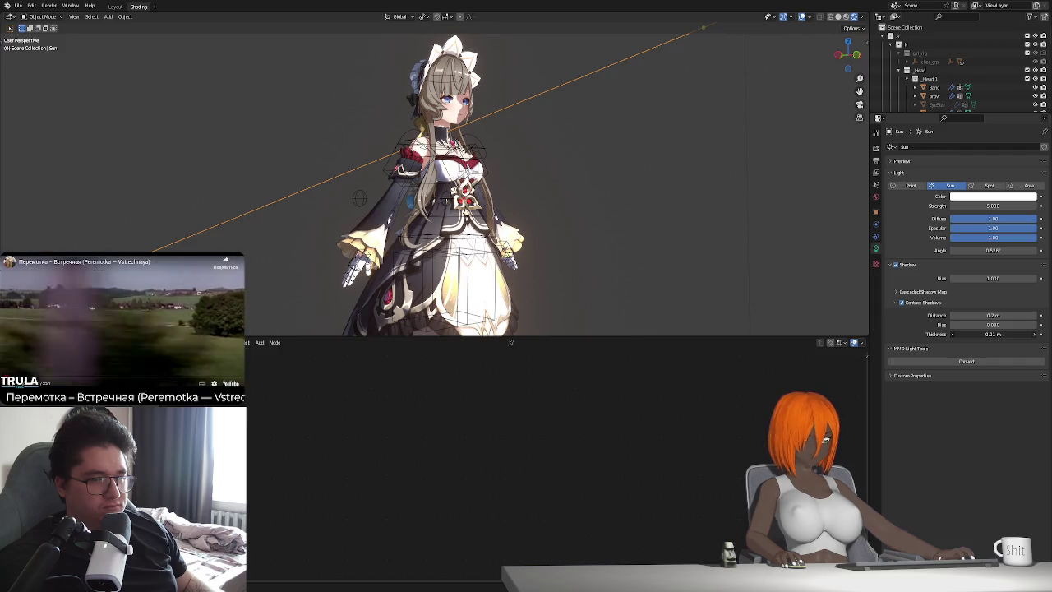
left_click(1034, 333)
mouse_move(992, 315)
left_mouse_down()
mouse_move(1027, 314)
mouse_move(961, 314)
left_mouse_up()
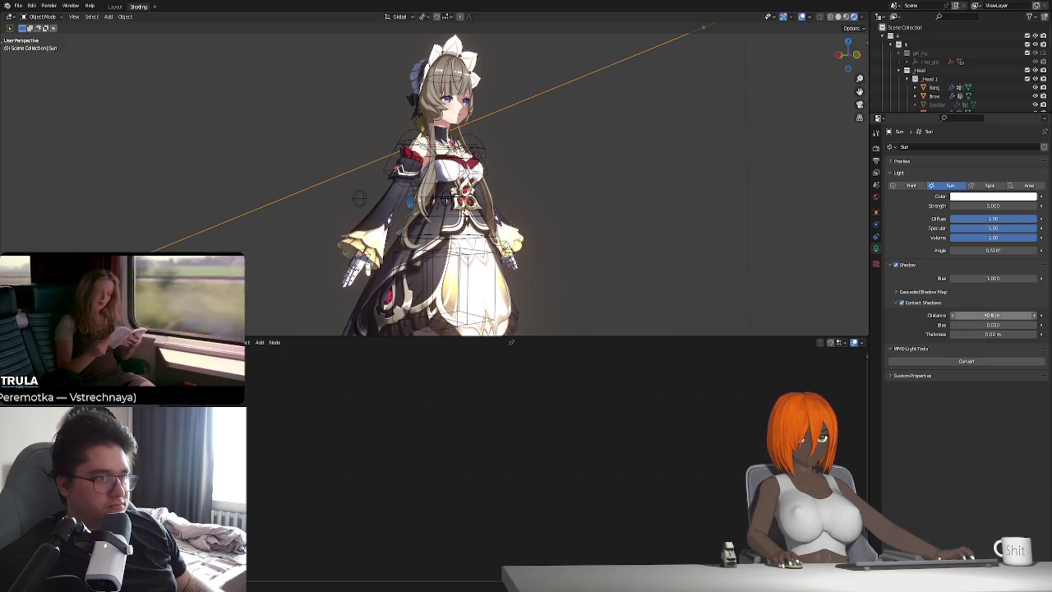
Zoom in on the chest and set contact shadow distance back to 0.2 m.
scroll(541, 193, "up", 1)
scroll(542, 193, "up", 2)
scroll(542, 193, "up", 2)
scroll(542, 193, "up", 2)
mouse_move(540, 207)
middle_mouse_down()
mouse_move(756, 222)
mouse_move(708, 239)
middle_mouse_up()
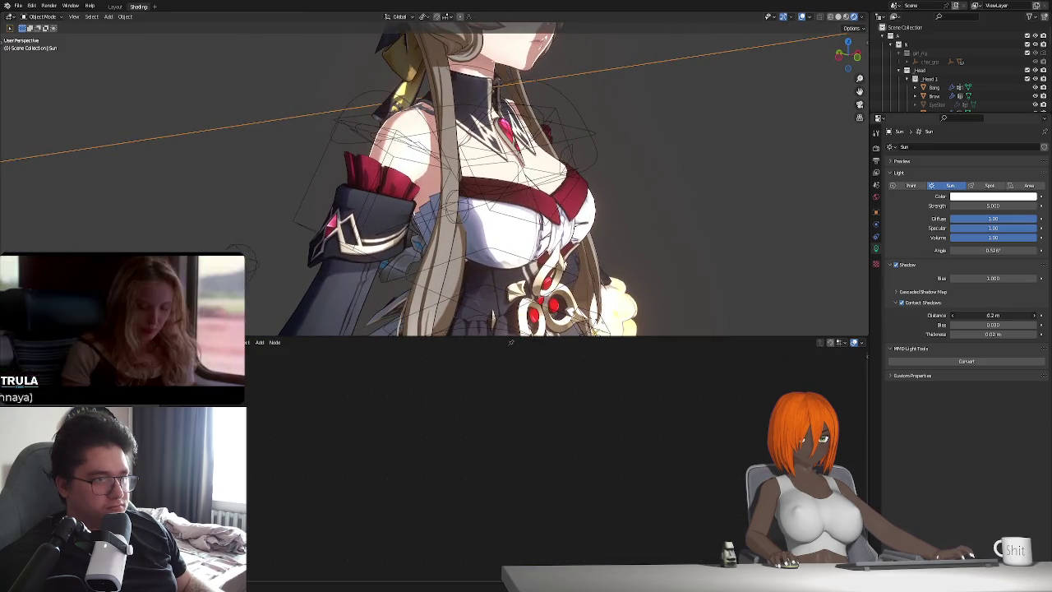
left_click(953, 315)
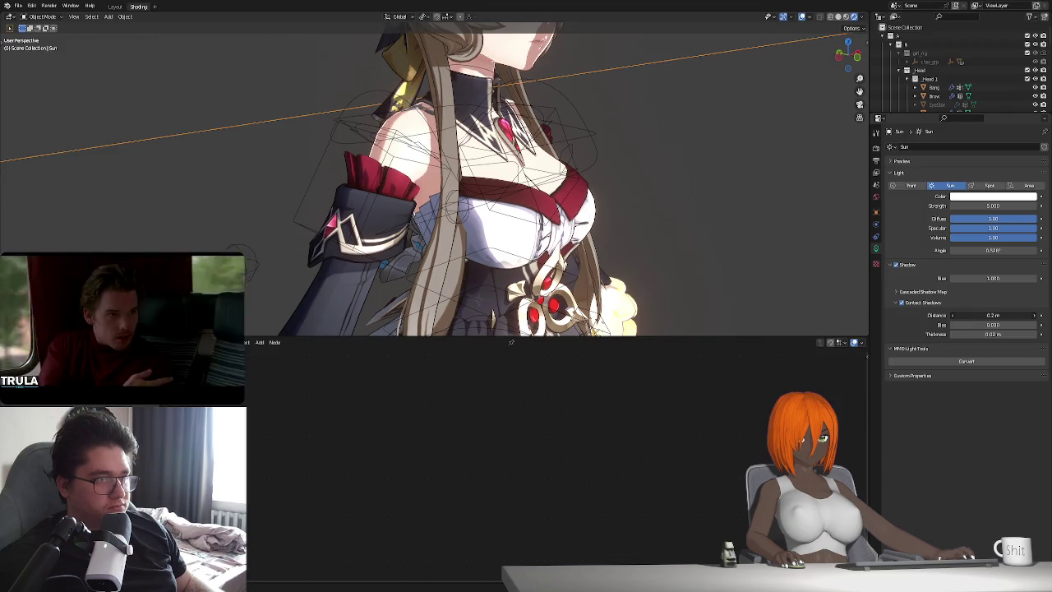
Drag the viewport/Shader Editor border down to enlarge the 3D view.
scroll(555, 218, "down", 5)
mouse_move(555, 219)
middle_mouse_down()
mouse_move(564, 212)
mouse_move(557, 163)
middle_mouse_up()
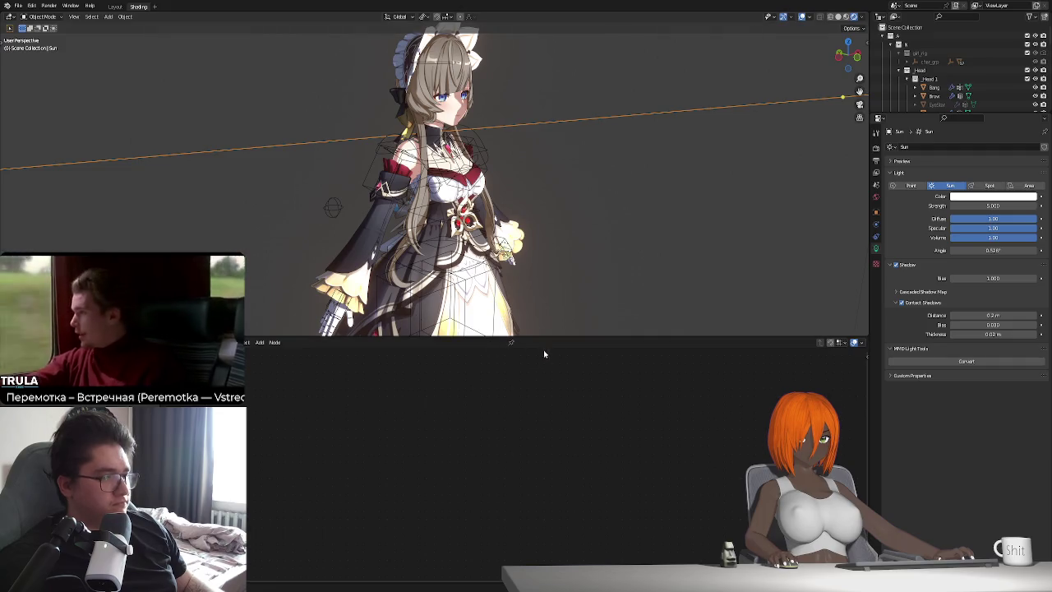
left_click_drag(555, 335, 555, 383)
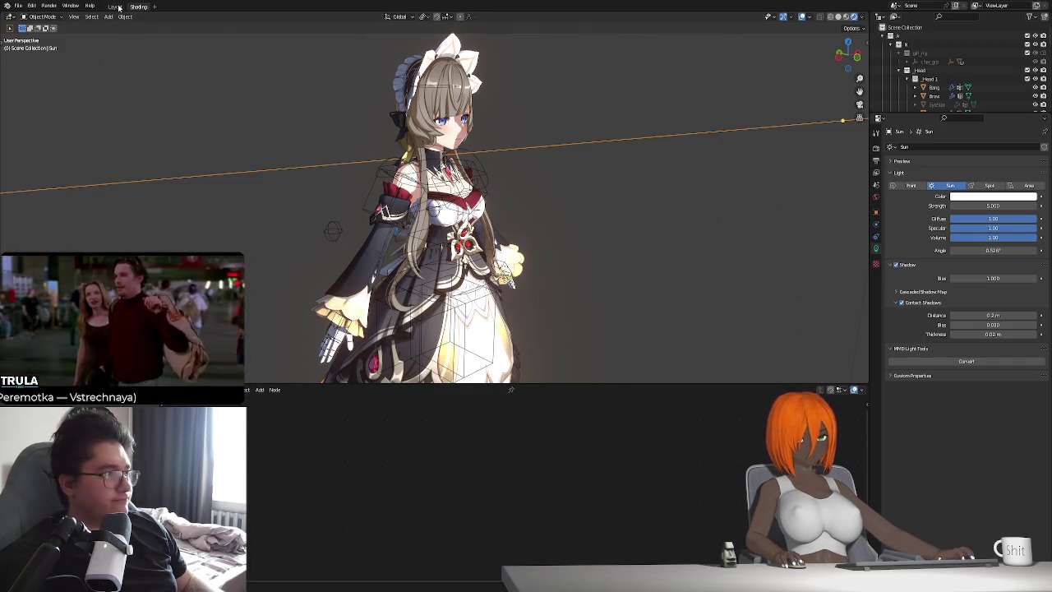
Create a new collection 414 in the Layout workspace and paste the four textured spheres into it.
key("ctrl+Page_Up")
right_click(906, 77)
left_click(906, 77)
left_click(899, 44)
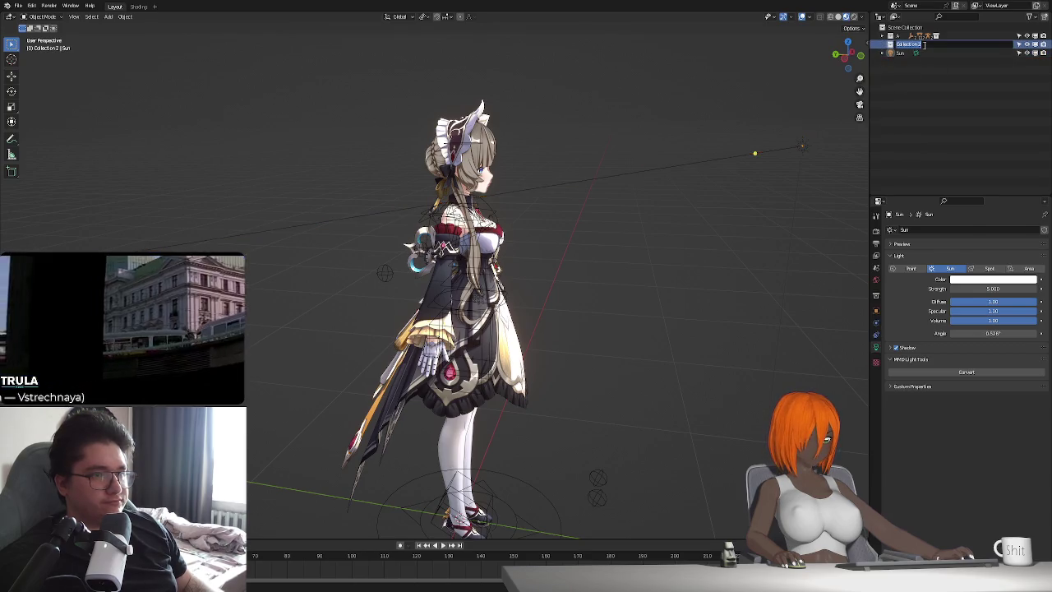
key("ctrl+v")
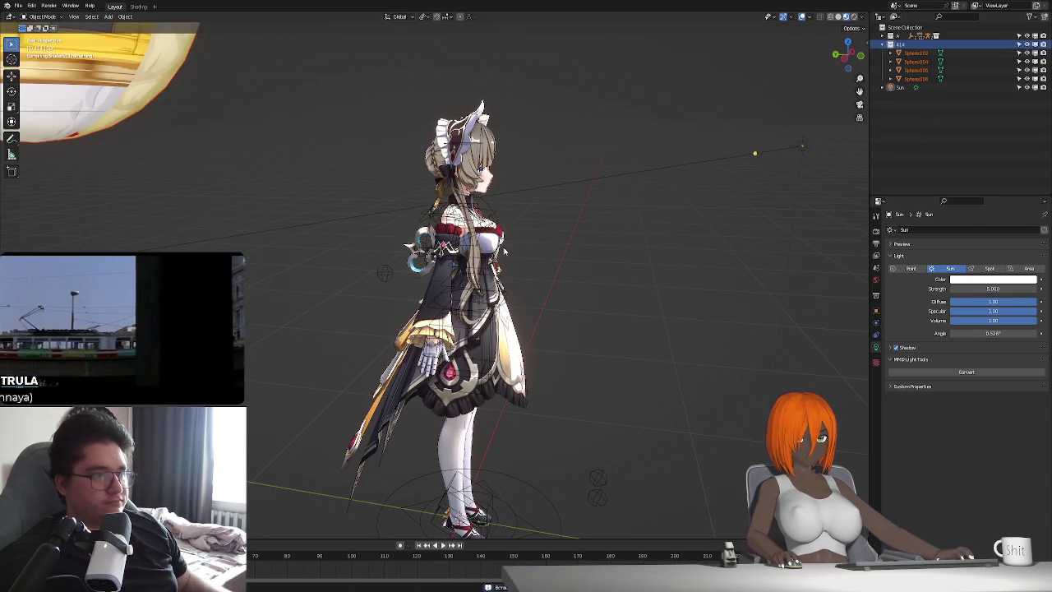
scroll(486, 180, "down", 5)
left_click(443, 16)
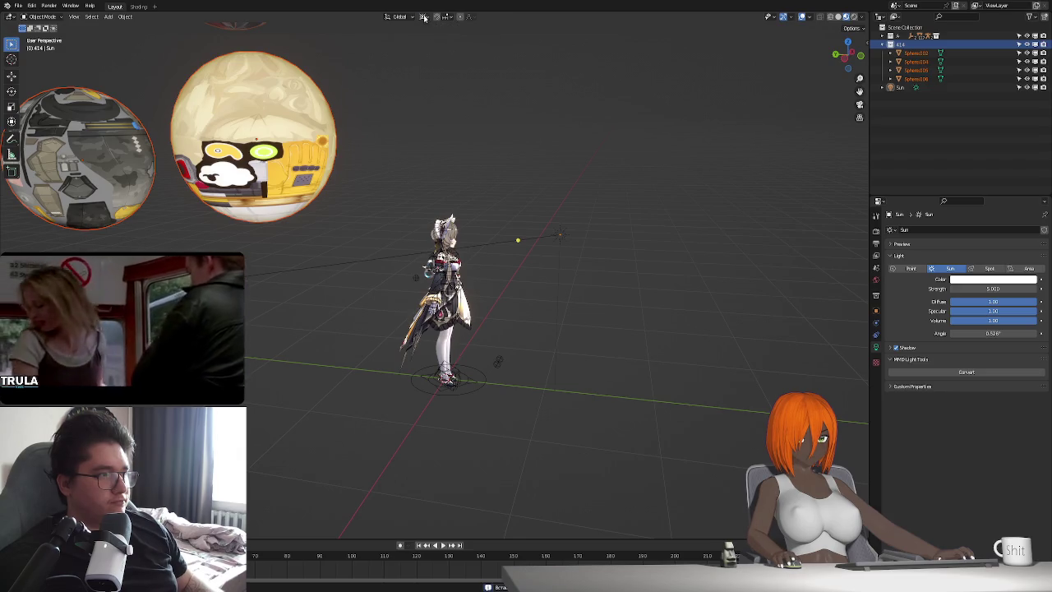
scroll(473, 229, "up", 3)
scroll(474, 229, "down", 3)
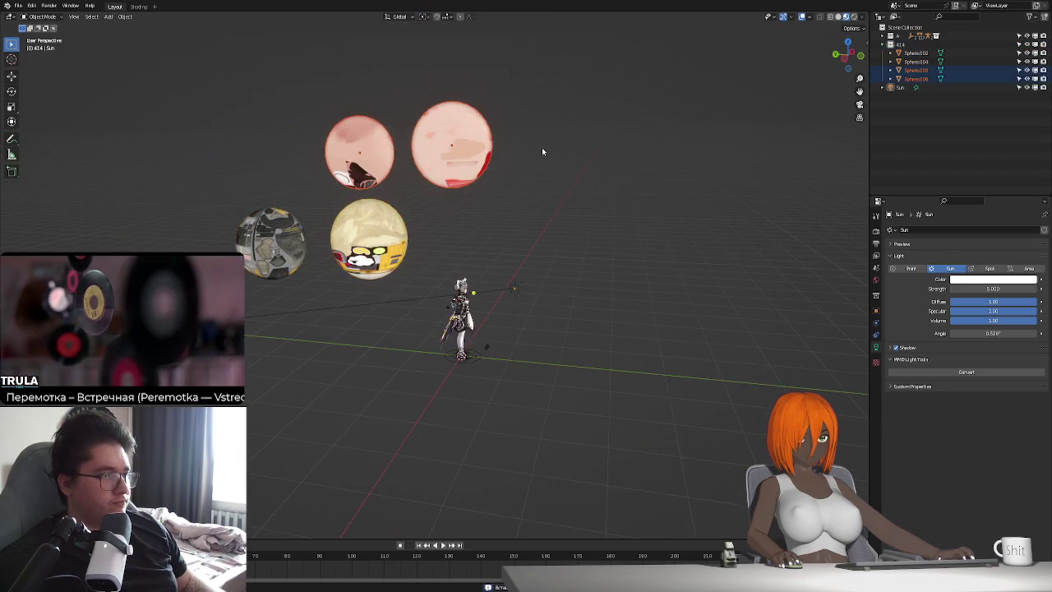
Reposition the two pink spheres along the X and Y axes.
key("g")
key("x")
key("y")
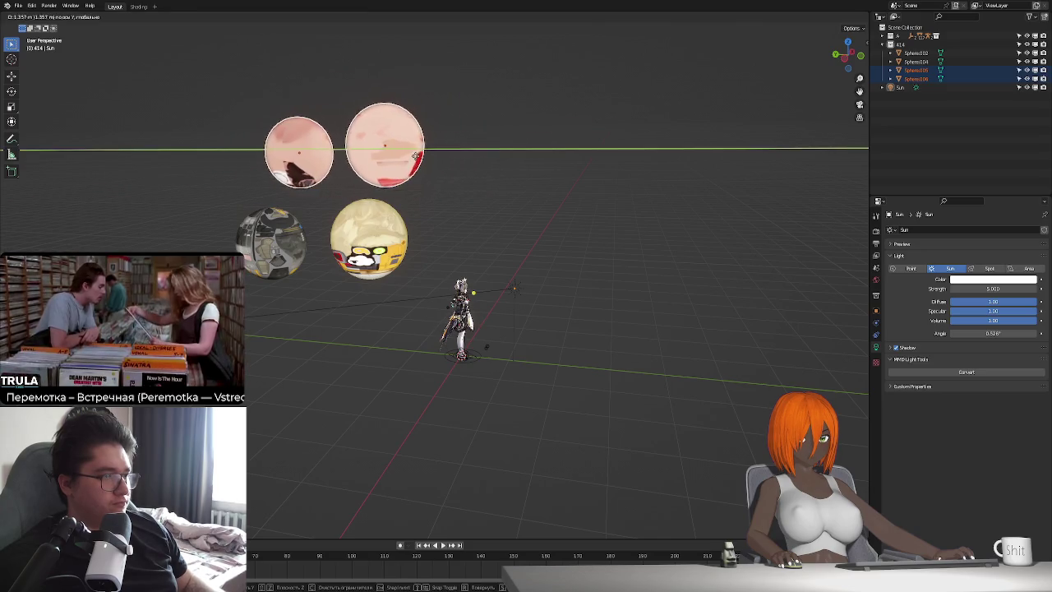
key("Return")
key("y")
key("Return")
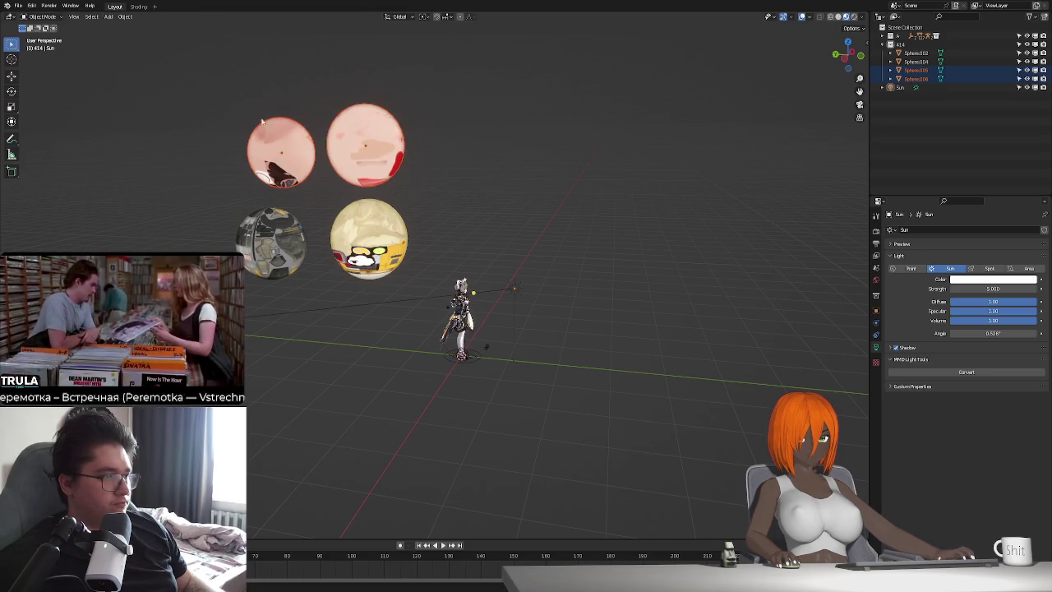
Rotate all four spheres about the Z axis and move them to the character's right.
left_click_drag(244, 107, 415, 251)
key("r")
key("z")
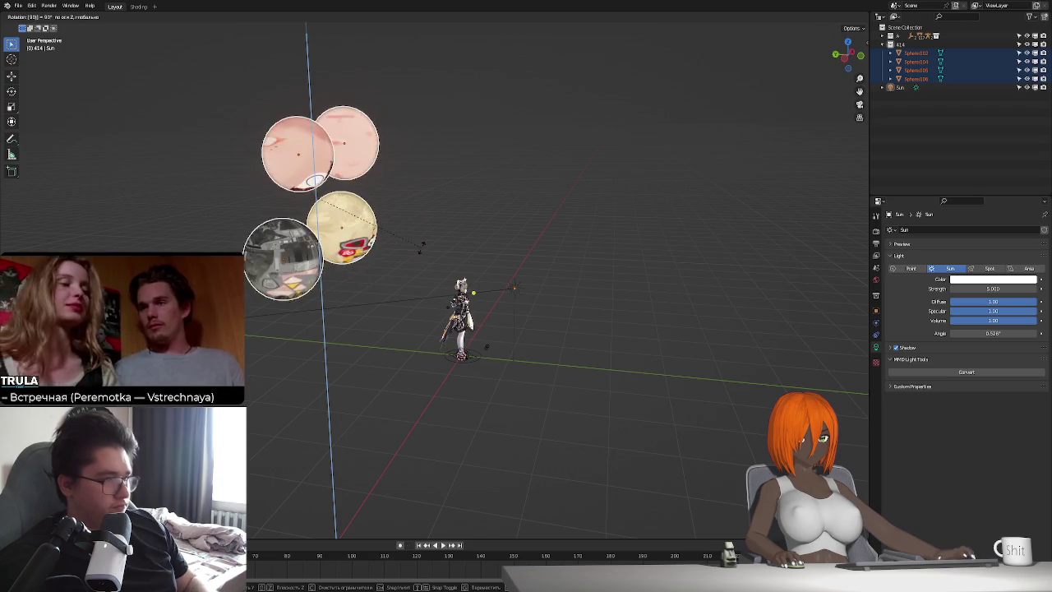
key("Return")
key("g")
left_click(587, 291)
Adjust the sphere cluster's position beside the maid's head from a new view angle.
mouse_move(586, 290)
middle_mouse_down()
mouse_move(606, 324)
mouse_move(588, 313)
mouse_move(619, 318)
mouse_move(541, 318)
middle_mouse_up()
scroll(606, 324, "down", 5)
scroll(606, 323, "down", 2)
scroll(541, 317, "up", 3)
key("g")
left_click(533, 313)
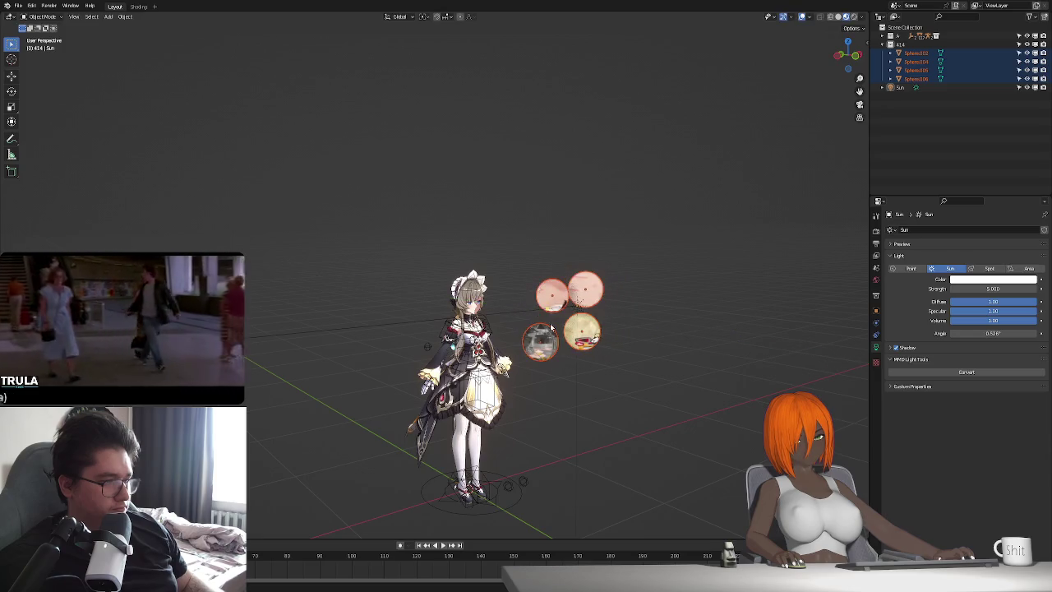
middle_click_drag(530, 312, 512, 306)
scroll(501, 327, "up", 5)
scroll(501, 327, "up", 2)
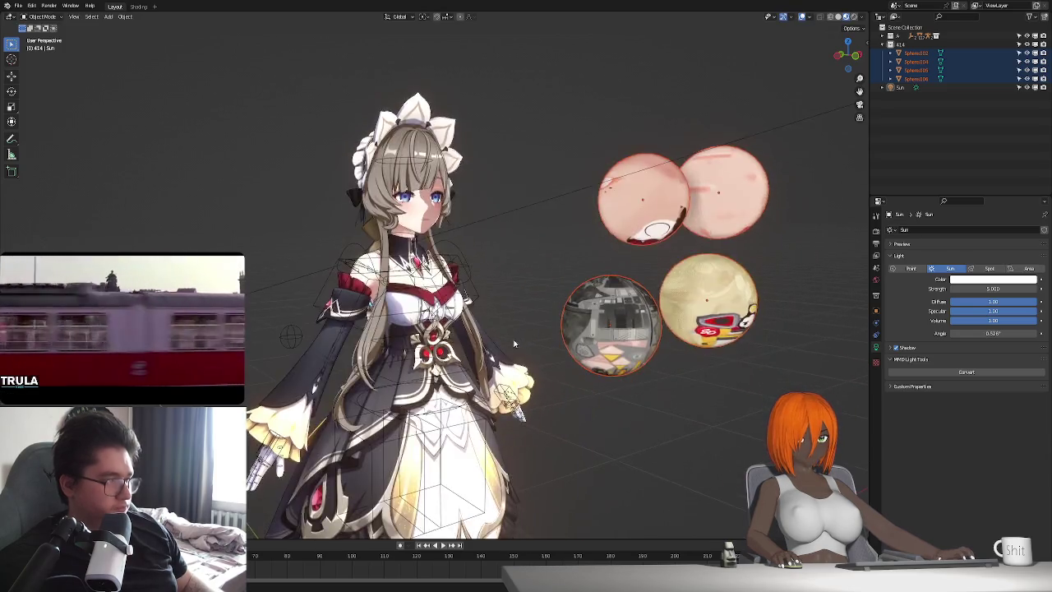
Return to the Shading workspace with a frontal view of the character.
left_click(138, 6)
scroll(370, 148, "up", 2)
middle_click_drag(394, 165, 427, 181)
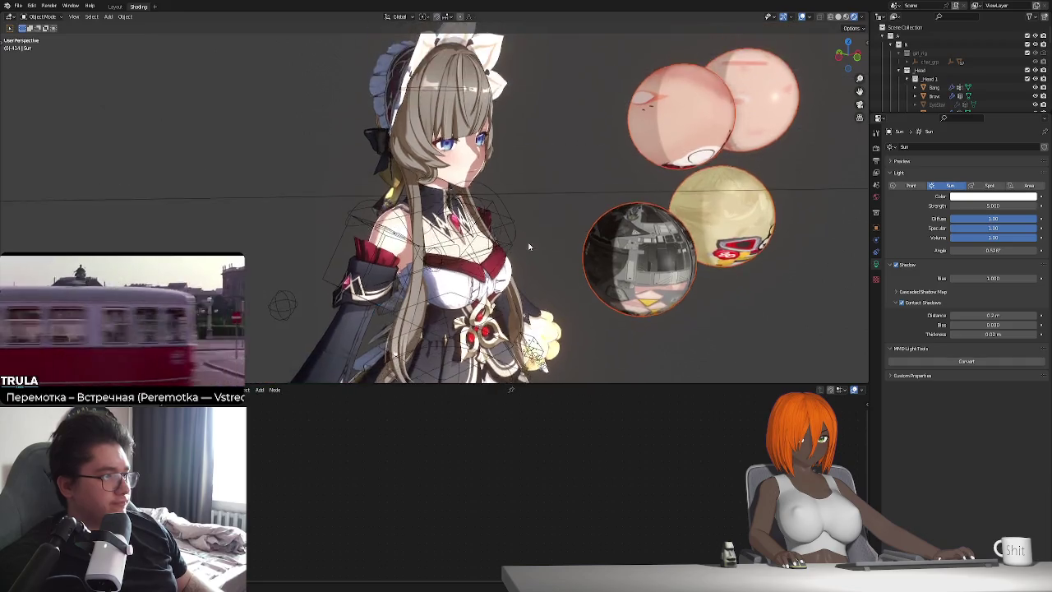
Select the character's face and frame its material node tree in the Shader Editor.
scroll(443, 197, "up", 2)
scroll(470, 216, "up", 2)
left_click(416, 147)
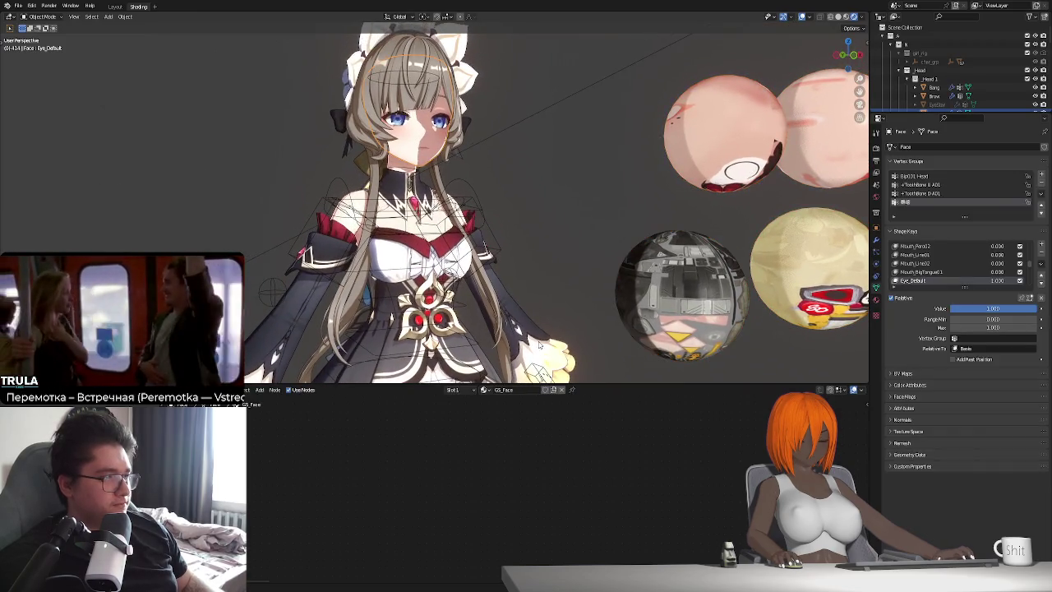
middle_click_drag(541, 345, 496, 339)
key("Home")
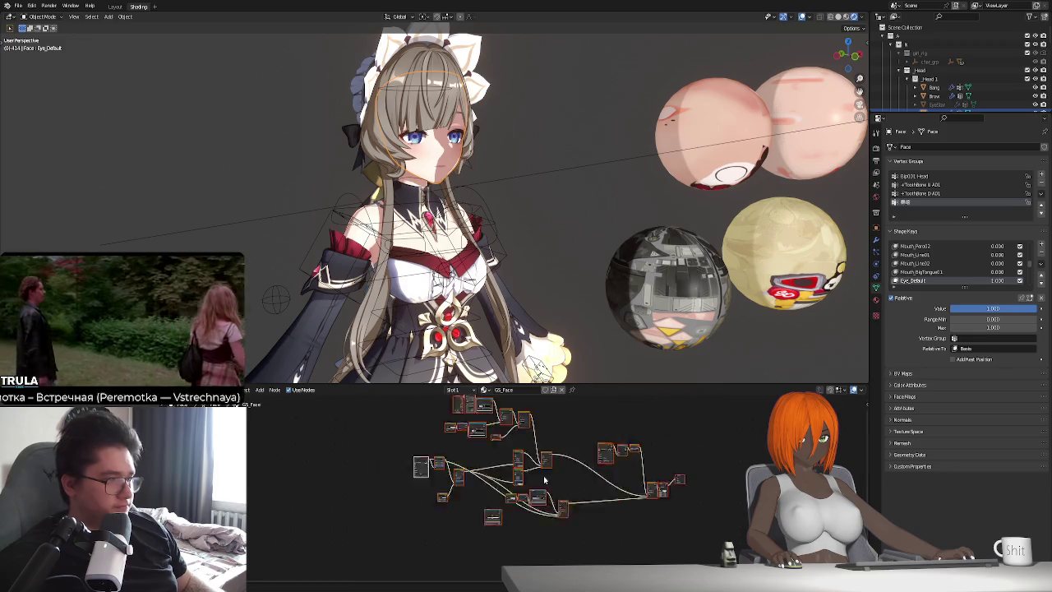
key("Home")
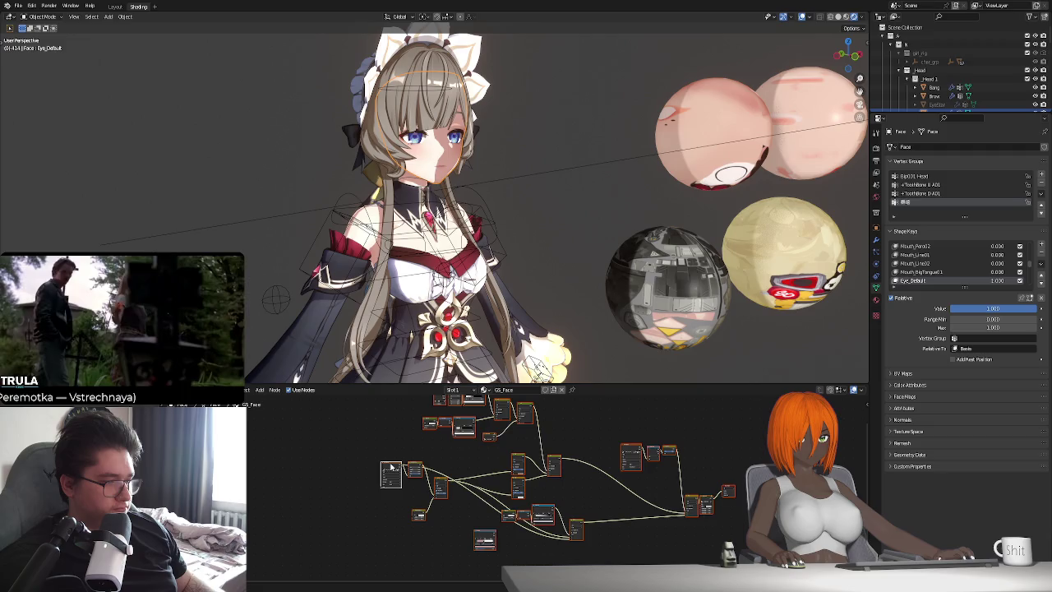
Select nodes in the tree and show the face's GS_Face material settings.
left_click(391, 467)
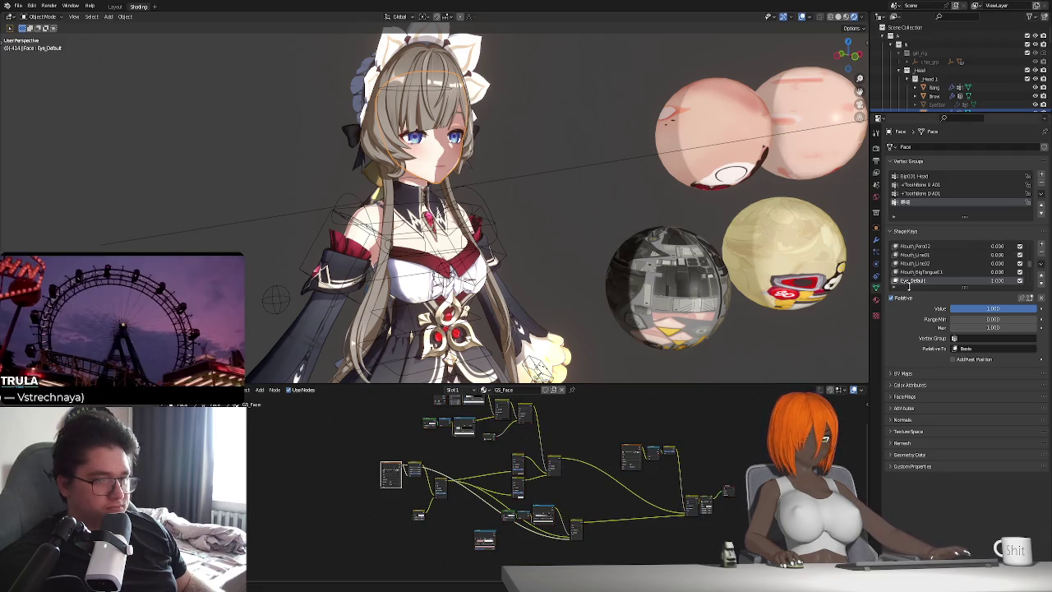
left_click(876, 300)
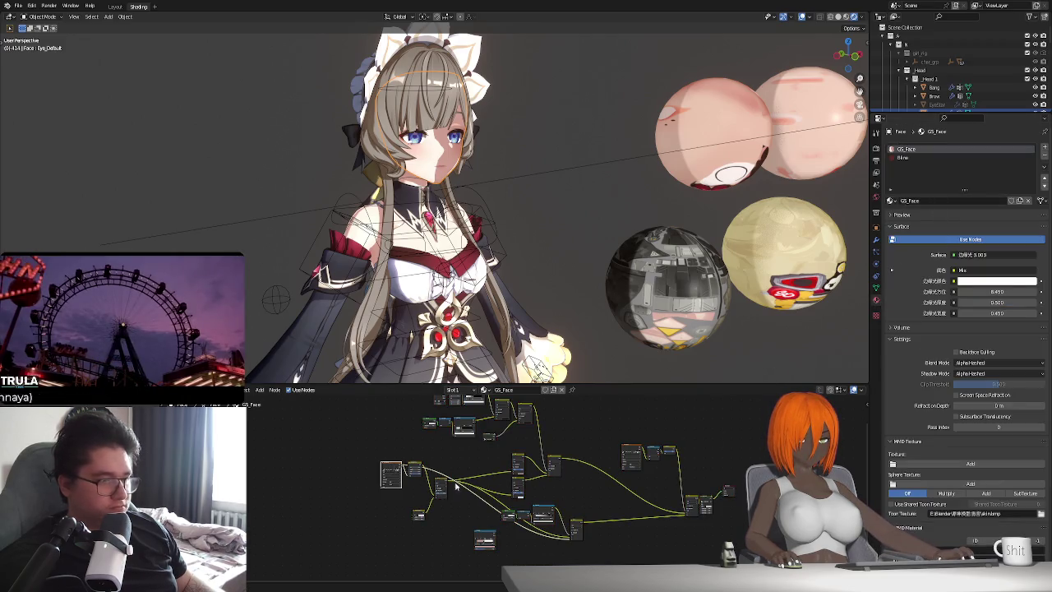
scroll(654, 473, "up", 2, "shift")
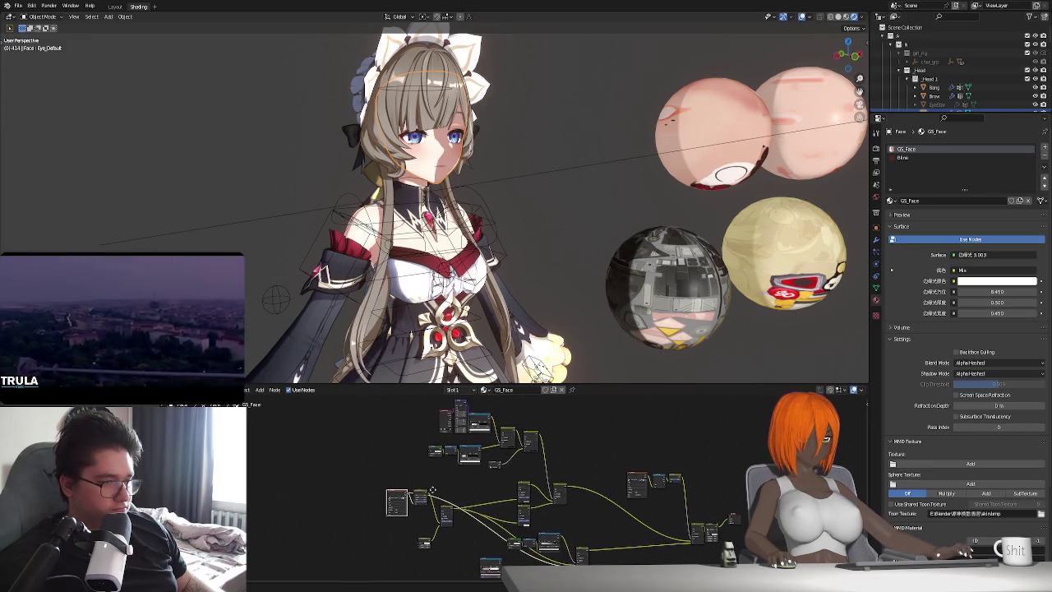
left_click(631, 468)
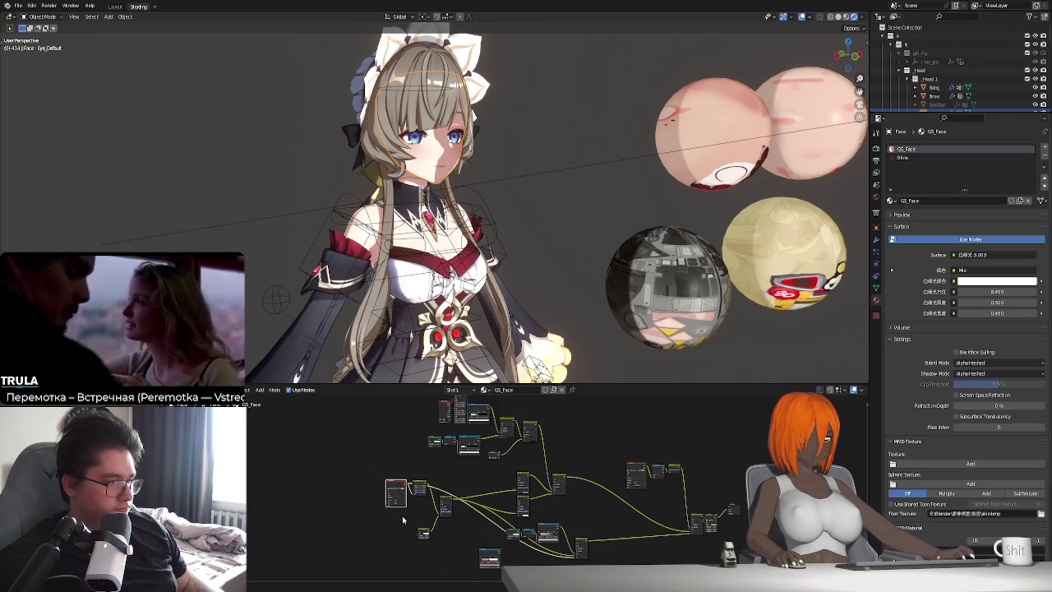
scroll(401, 516, "down", 3)
Box-select and delete a group of GS_Face nodes, then undo the deletion.
left_click_drag(402, 534, 649, 428)
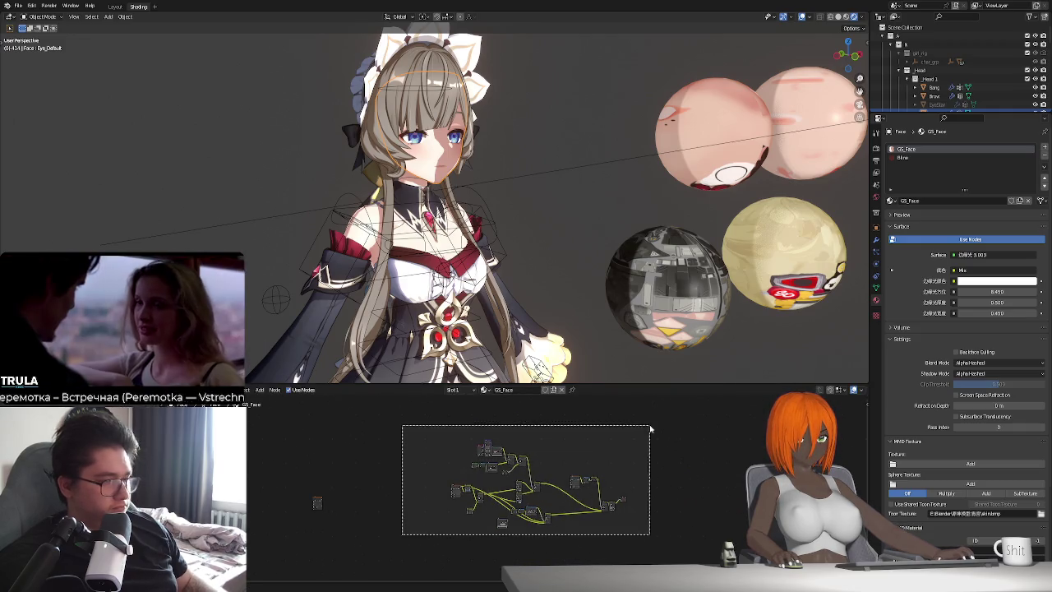
key("Delete")
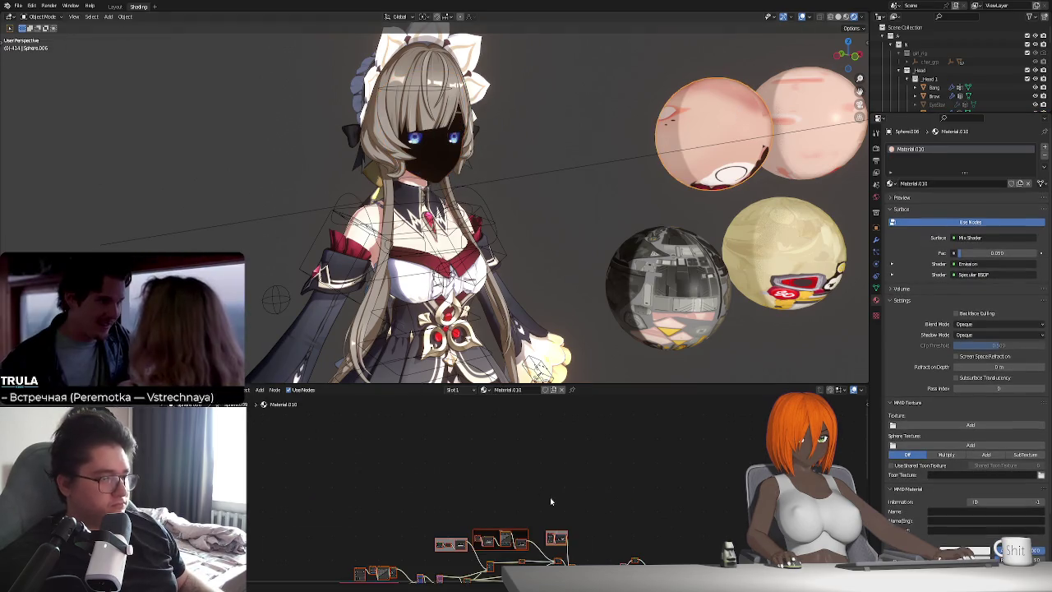
middle_click_drag(559, 503, 588, 448)
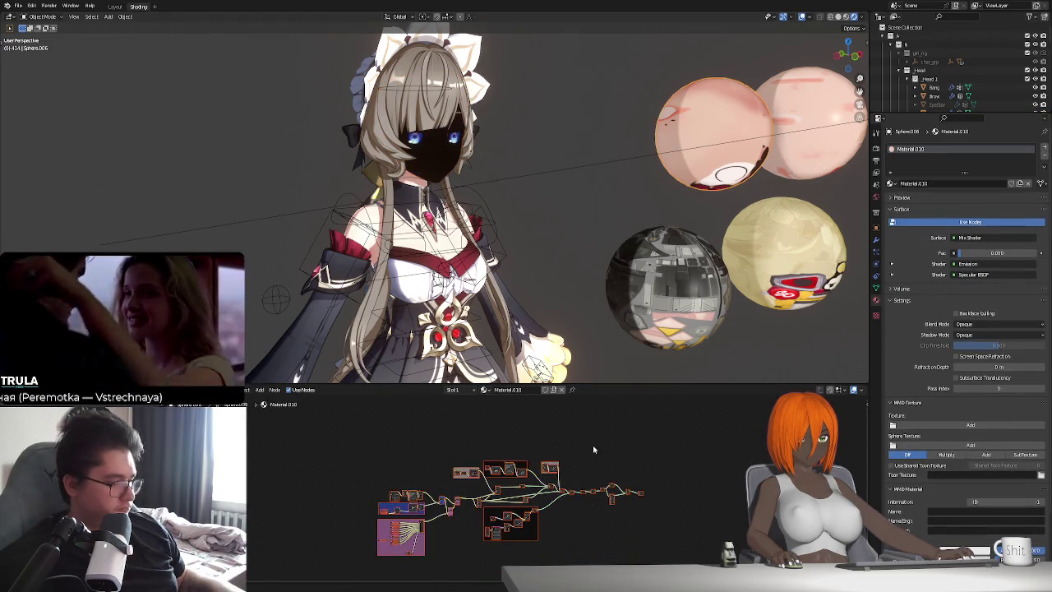
key("ctrl+z")
scroll(454, 465, "up", 2)
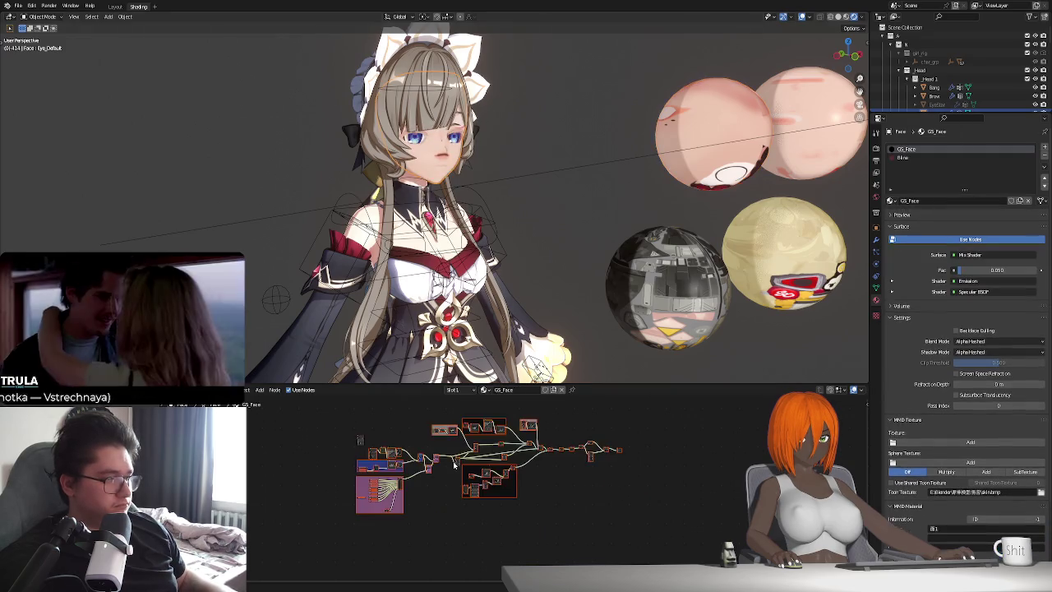
scroll(435, 473, "up", 1)
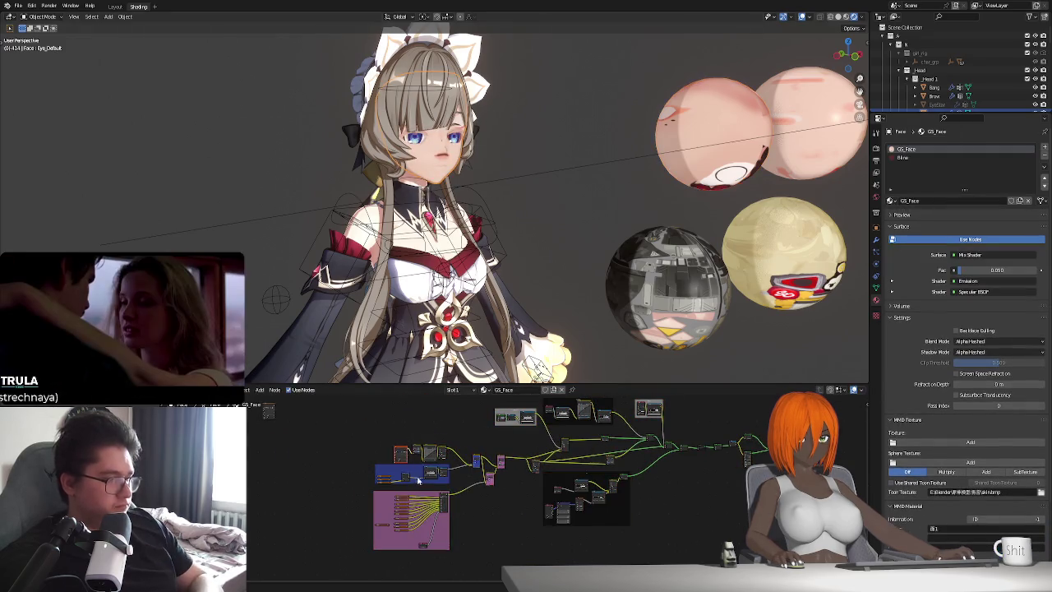
scroll(418, 481, "up", 1)
scroll(418, 481, "up", 2)
scroll(417, 481, "up", 2)
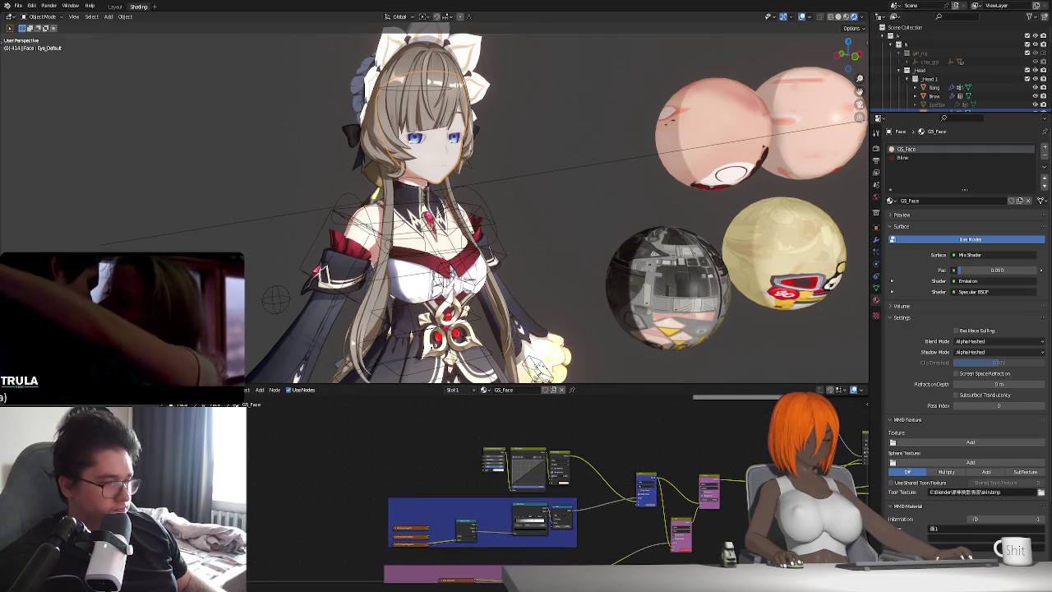
scroll(306, 329, "down", 3)
scroll(373, 437, "down", 2)
Clear the node selection and zoom in on the GS_Face node tree.
left_click_drag(248, 456, 334, 415)
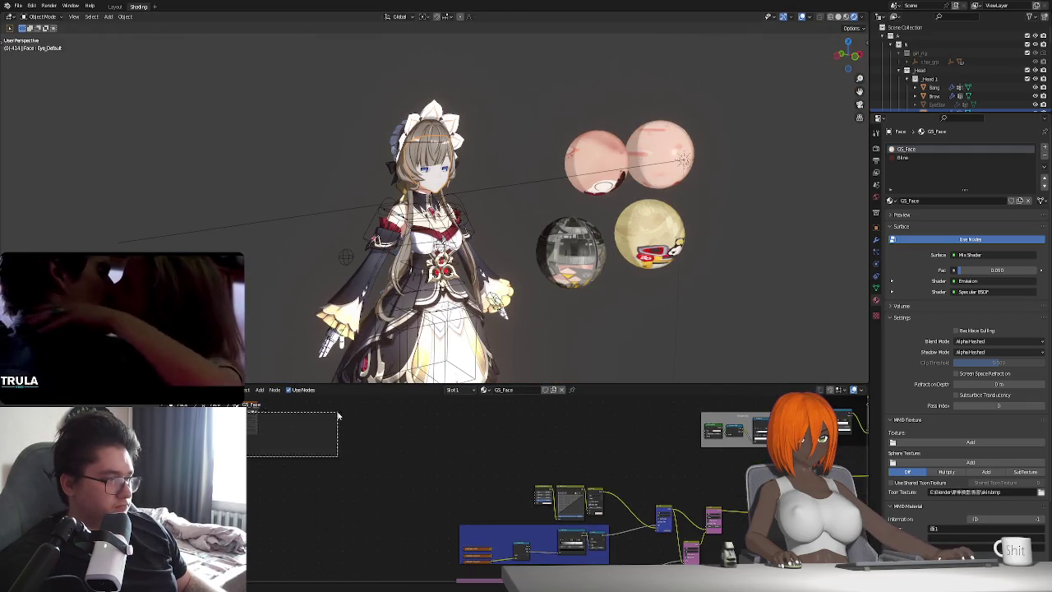
scroll(493, 450, "up", 2)
scroll(493, 451, "up", 2)
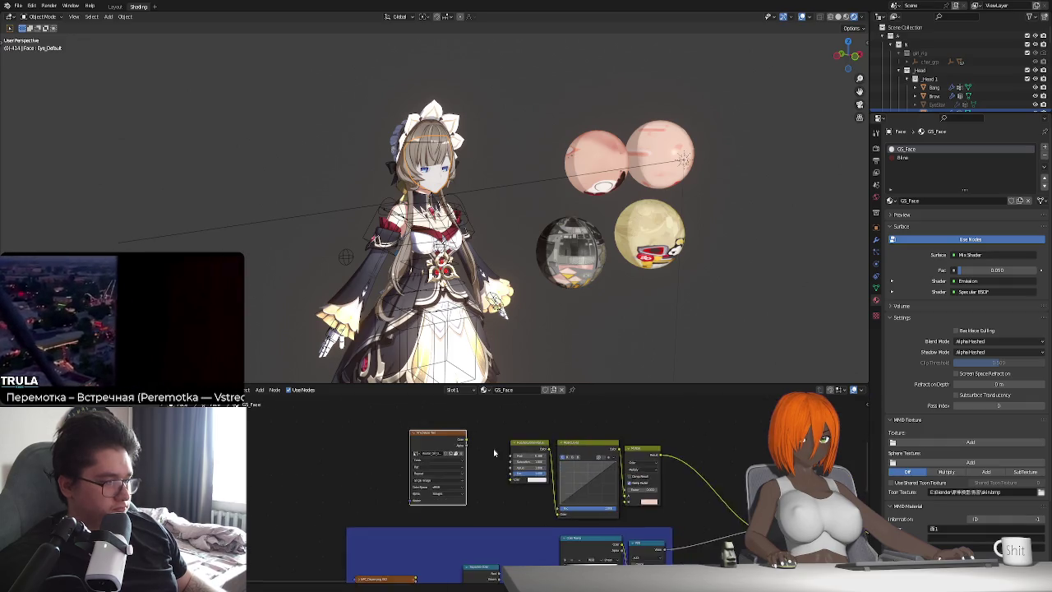
scroll(494, 450, "up", 1)
scroll(507, 283, "up", 2)
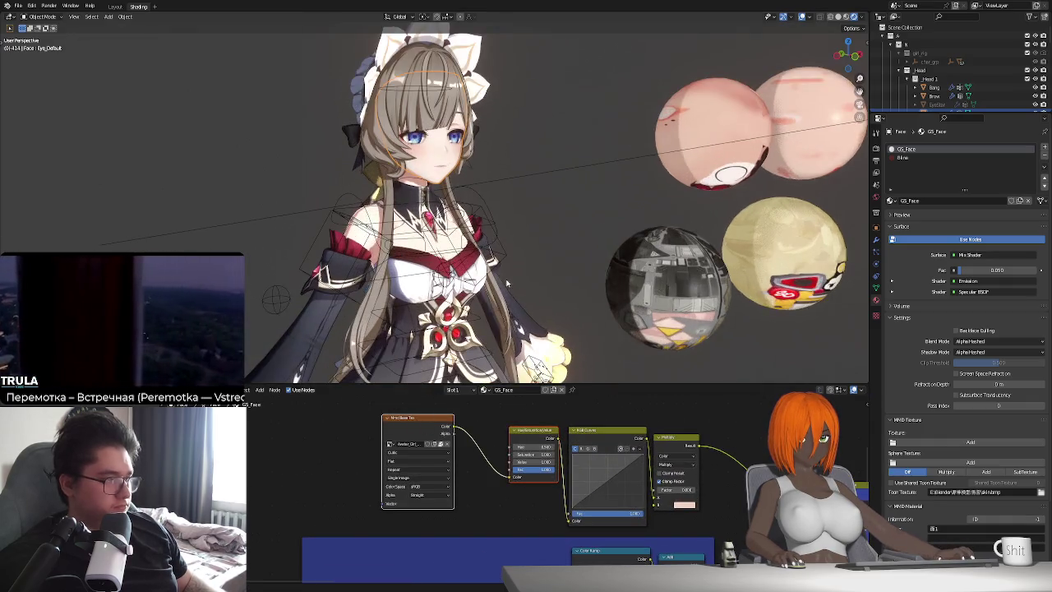
scroll(507, 284, "up", 2)
scroll(386, 454, "up", 2)
scroll(385, 455, "up", 2)
Raise the Multiply mix node's tint colour Value to 1.000, making it bright salmon pink.
middle_click_drag(385, 454, 493, 460)
left_click(654, 499)
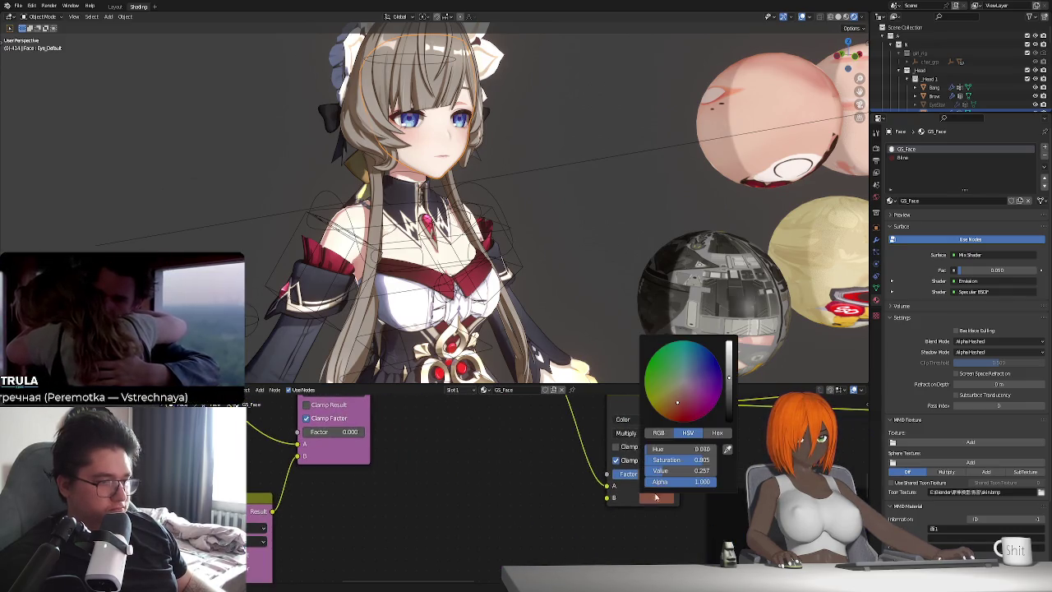
left_click_drag(728, 382, 728, 341)
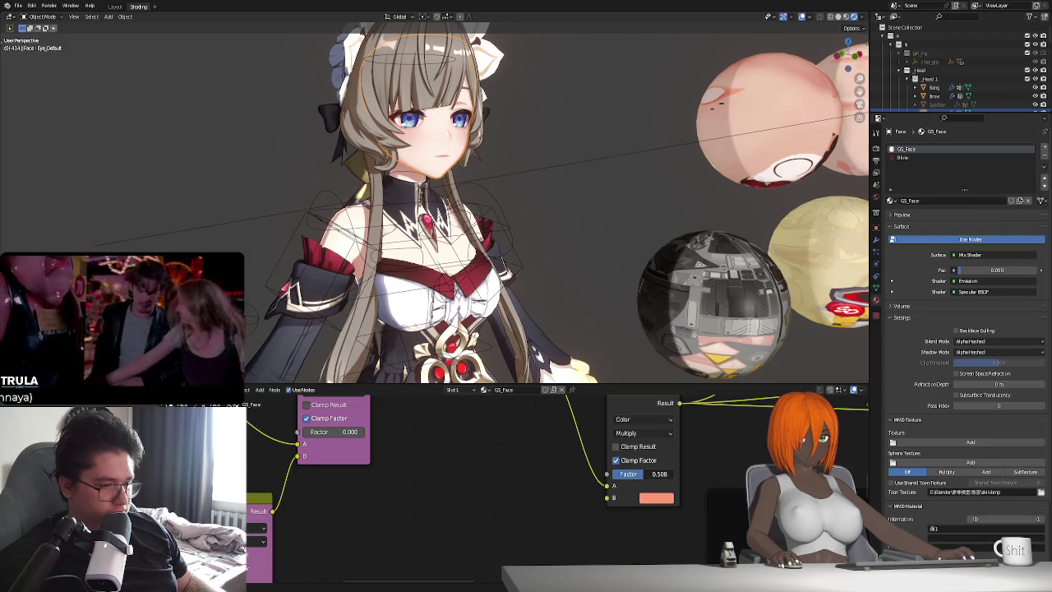
scroll(508, 281, "up", 2)
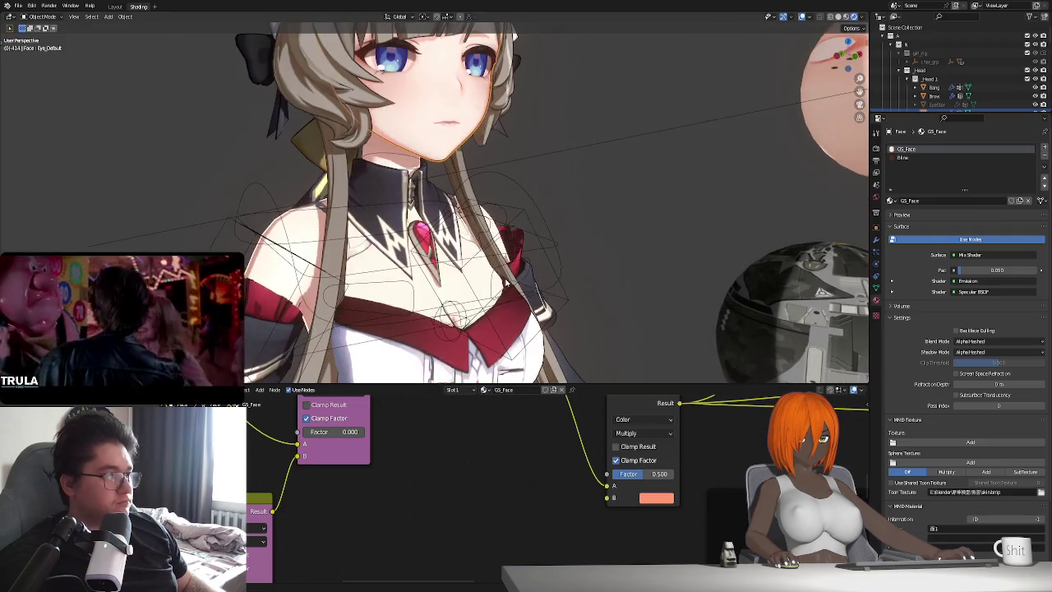
scroll(480, 266, "up", 1)
middle_click_drag(468, 260, 493, 270)
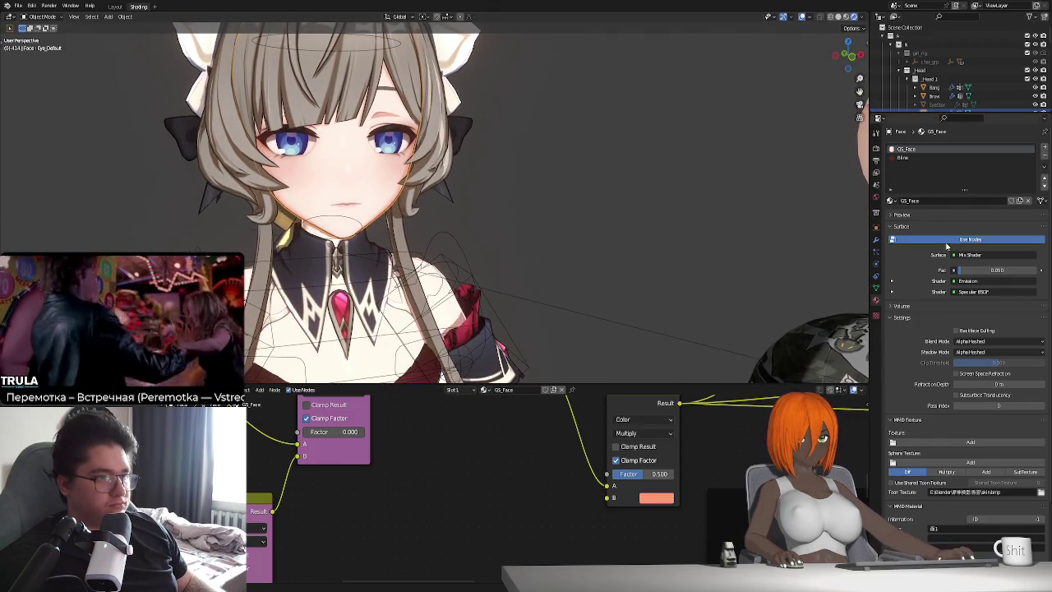
Inspect the Brow and GS_Face material node trees on the eyebrow and face meshes.
left_click(385, 92)
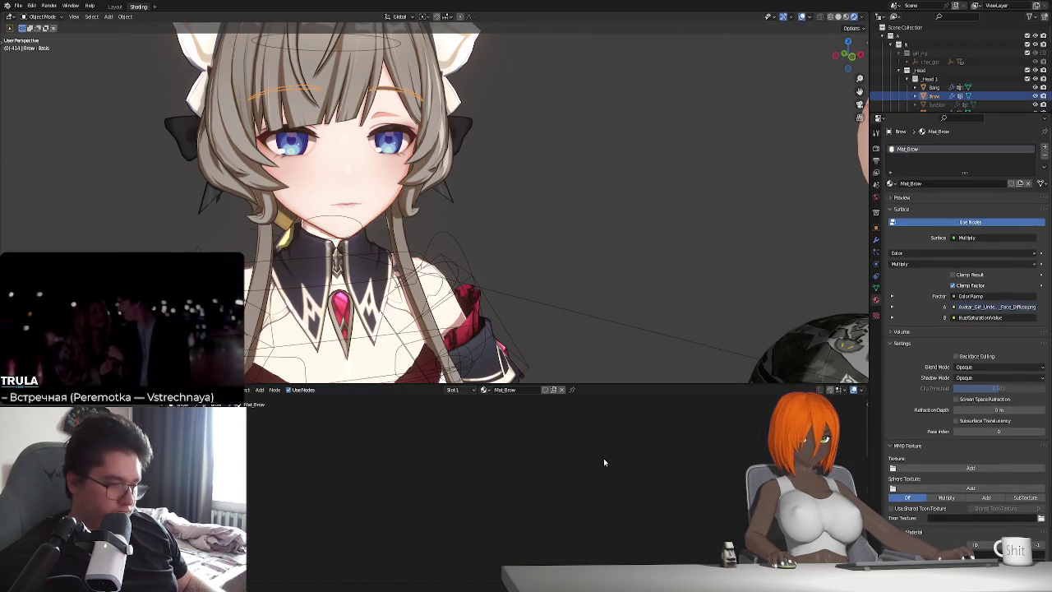
key("Home")
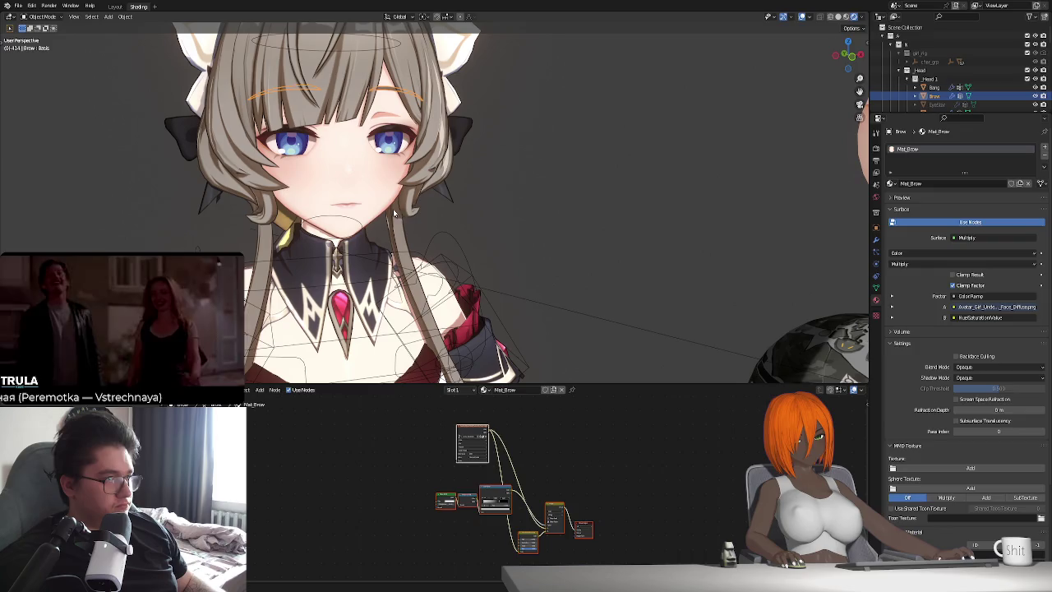
left_click(400, 209)
middle_click_drag(613, 480, 591, 496)
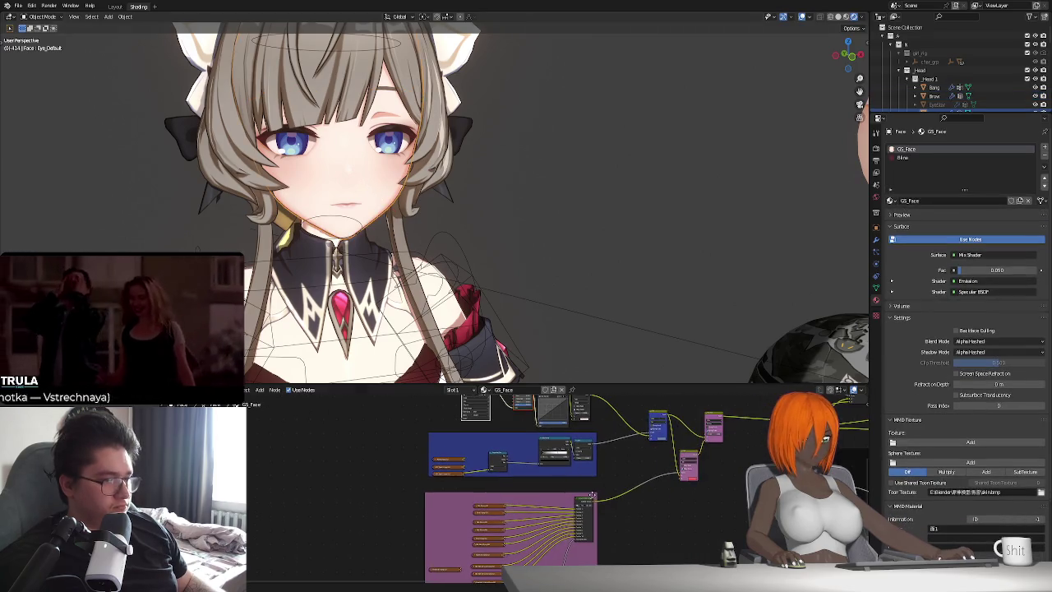
Isolate the face mesh in local view and enter Edit Mode.
key("KP_Divide")
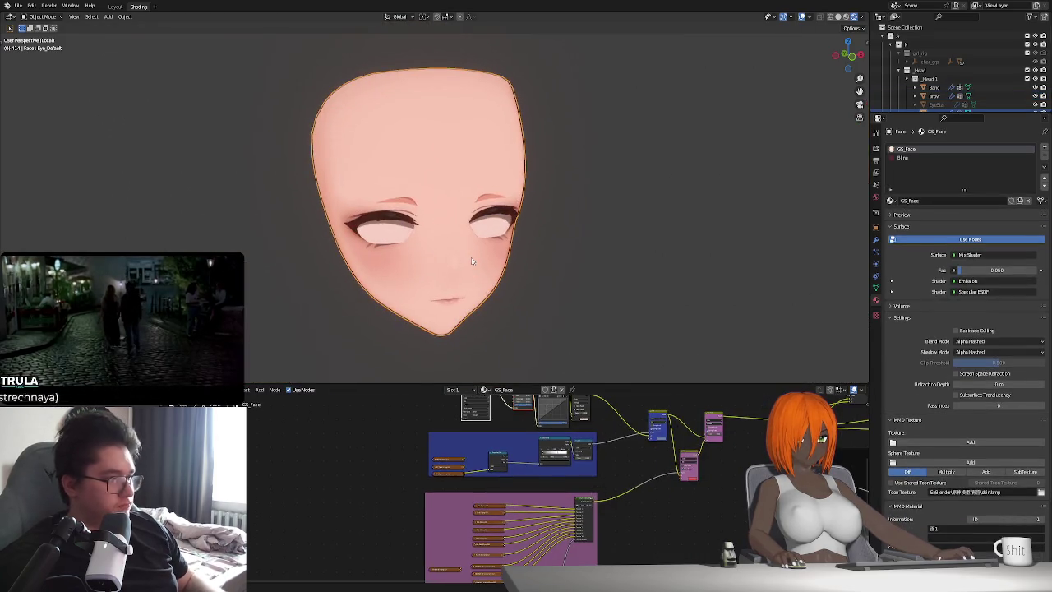
key("Tab")
scroll(509, 267, "up", 1)
scroll(504, 222, "up", 1)
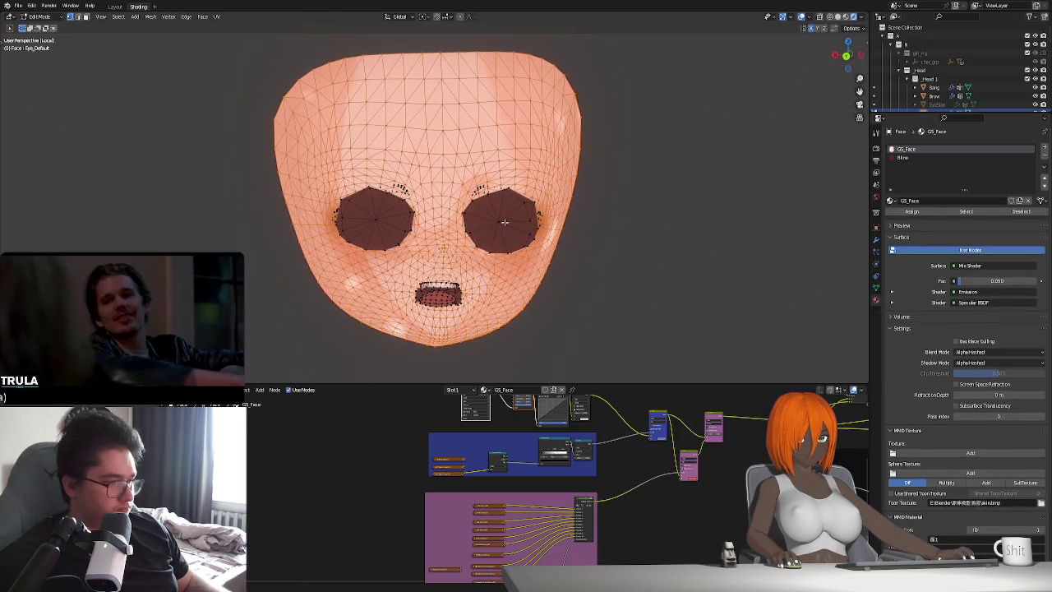
middle_click_drag(603, 258, 502, 212)
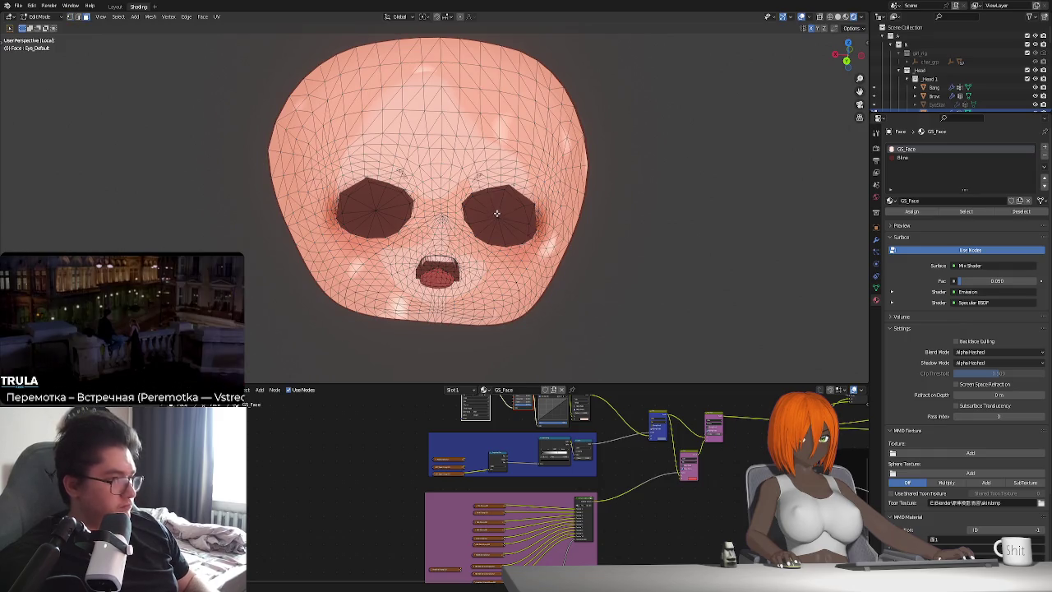
Select both eyes' linked faces, briefly hiding and revealing them to check the selection.
key("l")
middle_click_drag(496, 212, 386, 190)
key("l")
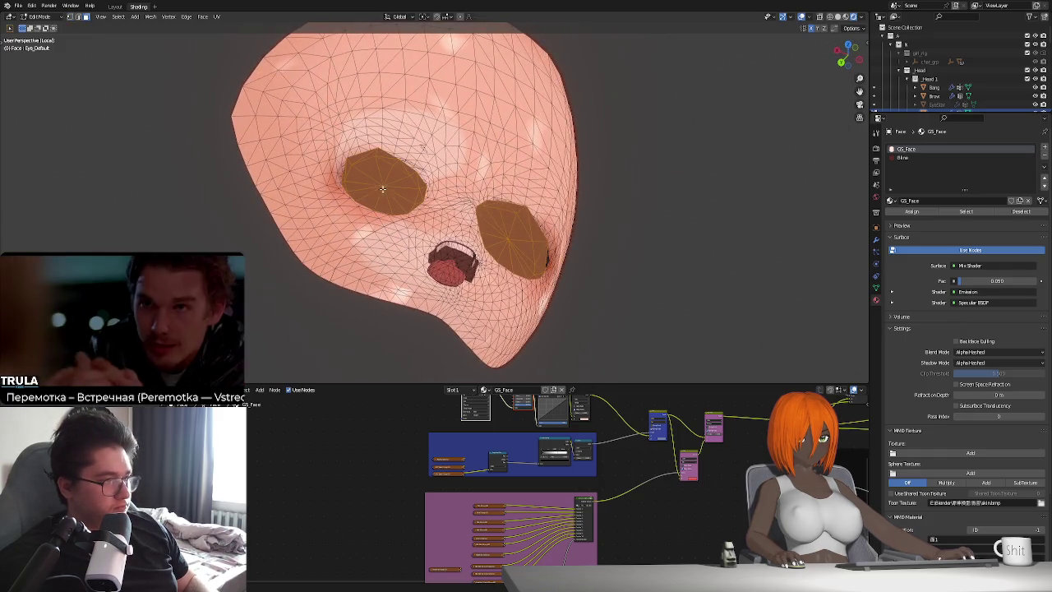
key("h")
middle_click_drag(423, 146, 491, 239)
key("alt+h")
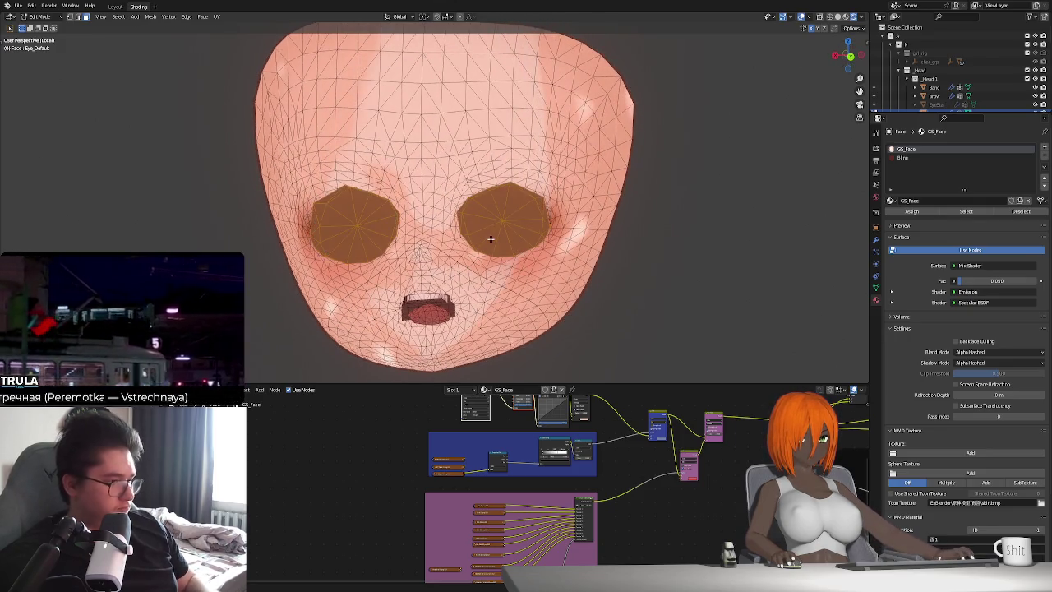
Separate the eye faces into a new Face.001 object and make its material single-user.
key("p")
left_click(490, 239)
key("Tab")
mouse_move(502, 215)
middle_mouse_down()
mouse_move(353, 296)
mouse_move(517, 282)
middle_mouse_up()
middle_click_drag(629, 241, 665, 275)
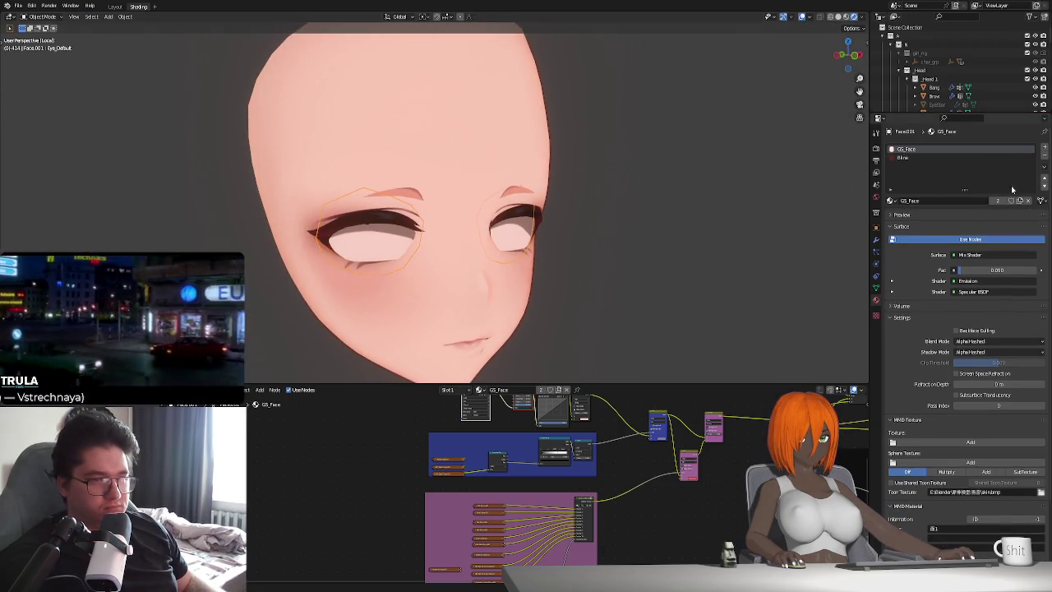
left_click(997, 201)
Rename the eyes' new material to GS_Eye.
double_click(945, 148)
key("BackSpace")
key("BackSpace")
key("BackSpace")
type("Ey")
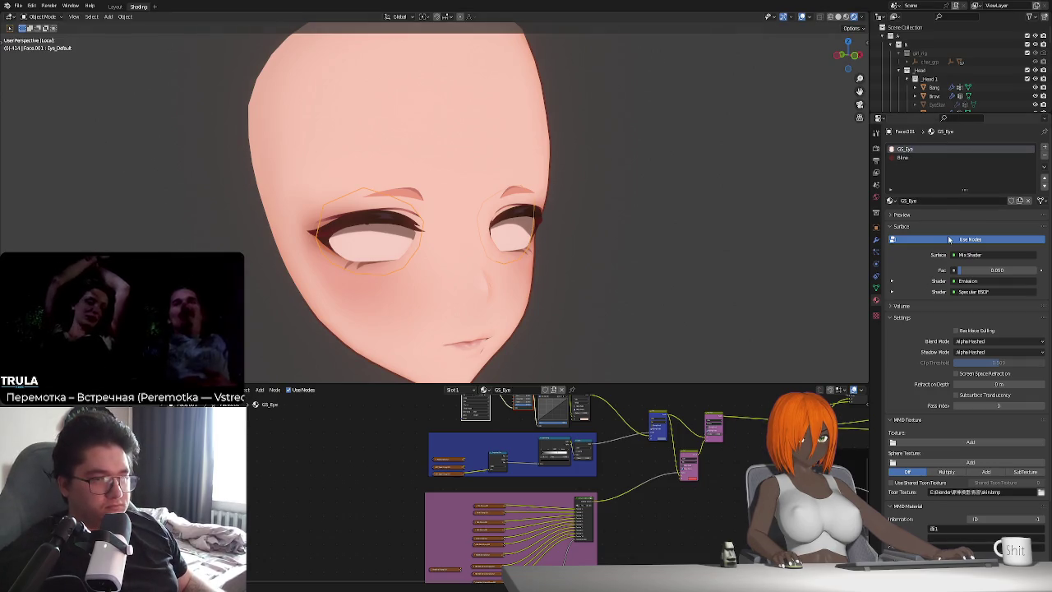
scroll(667, 489, "down", 3)
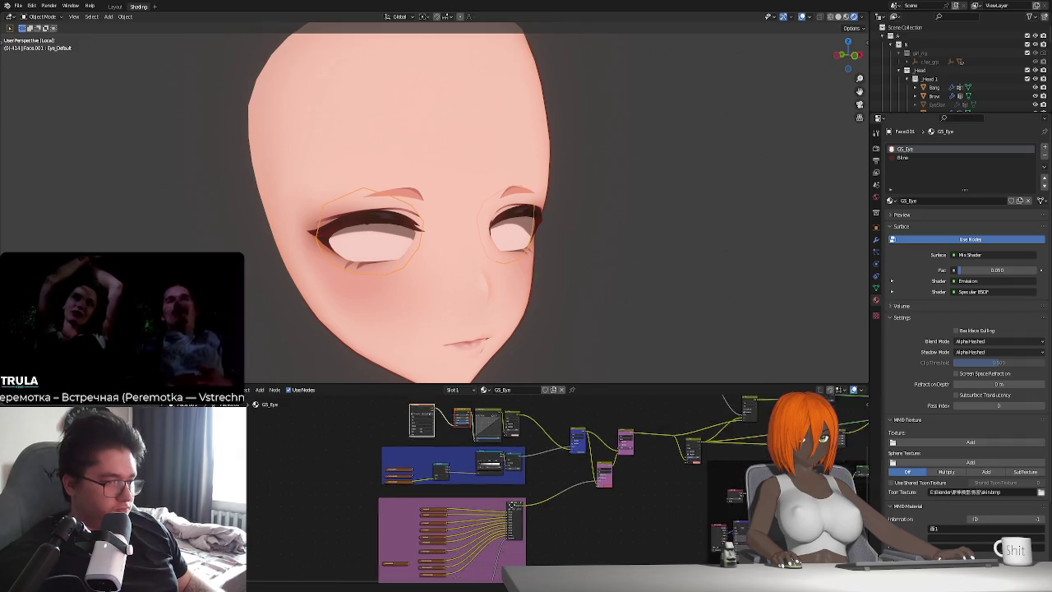
middle_click_drag(667, 489, 722, 512)
Delete the face-specific nodes from GS_Eye and reconnect the remaining node.
mouse_move(359, 531)
left_mouse_down()
mouse_move(557, 441)
mouse_move(601, 460)
left_mouse_up()
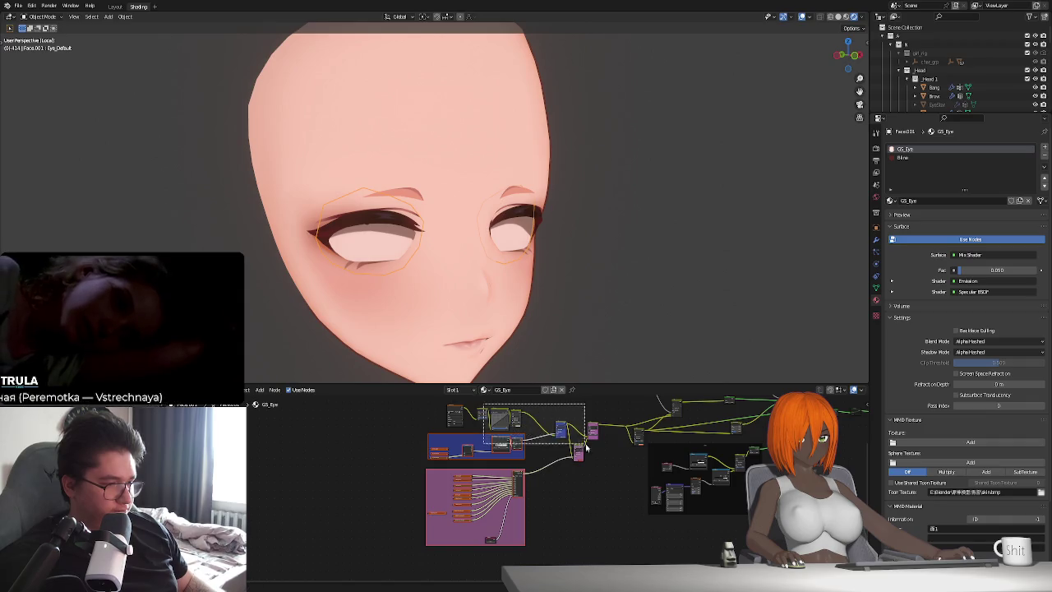
key("Delete")
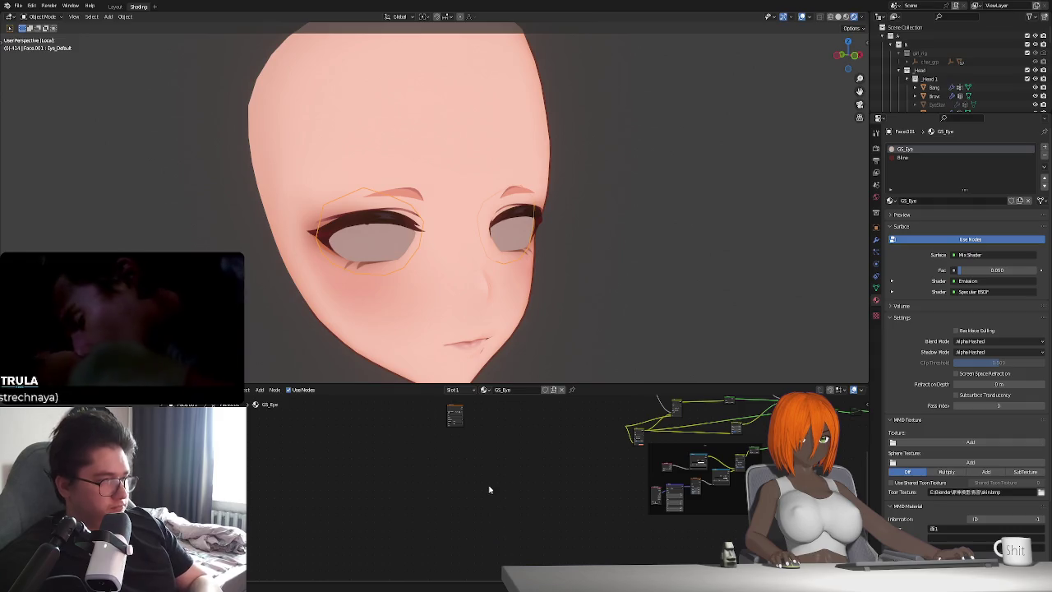
left_click_drag(454, 415, 594, 434)
left_click(560, 470)
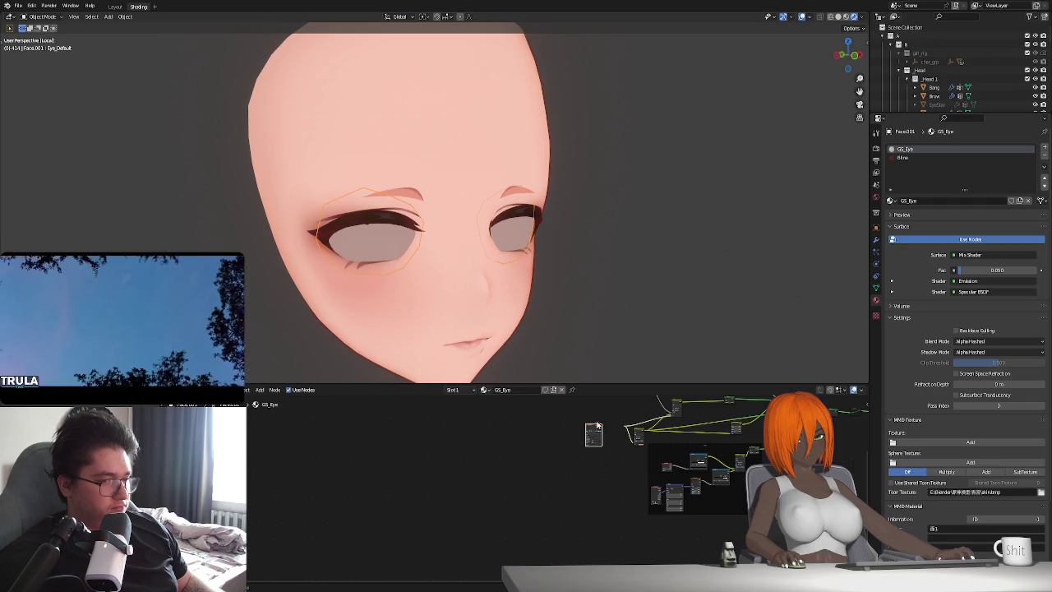
left_click_drag(602, 429, 638, 437)
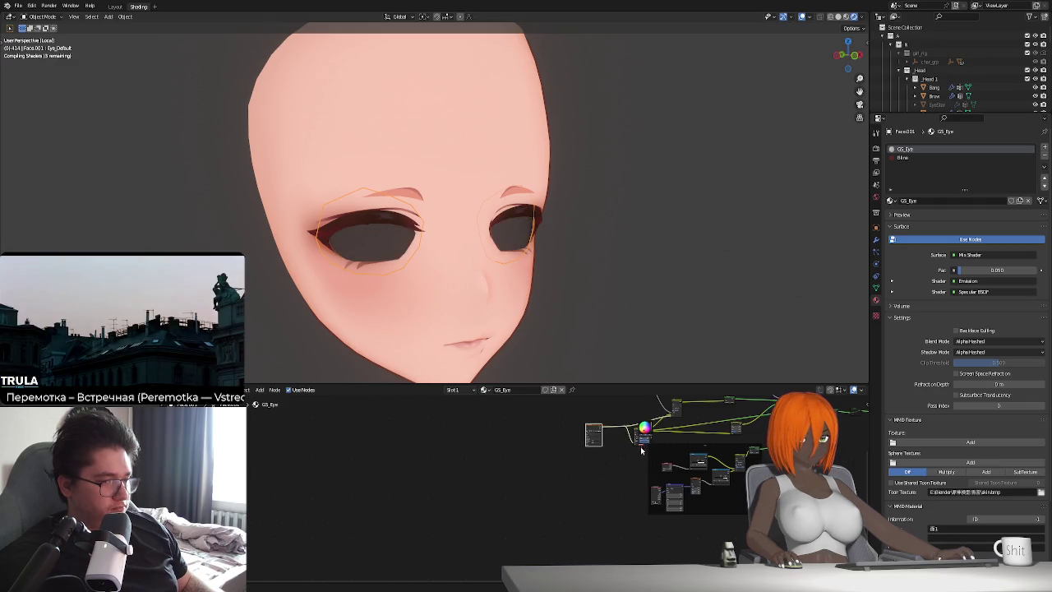
scroll(514, 478, "up", 2)
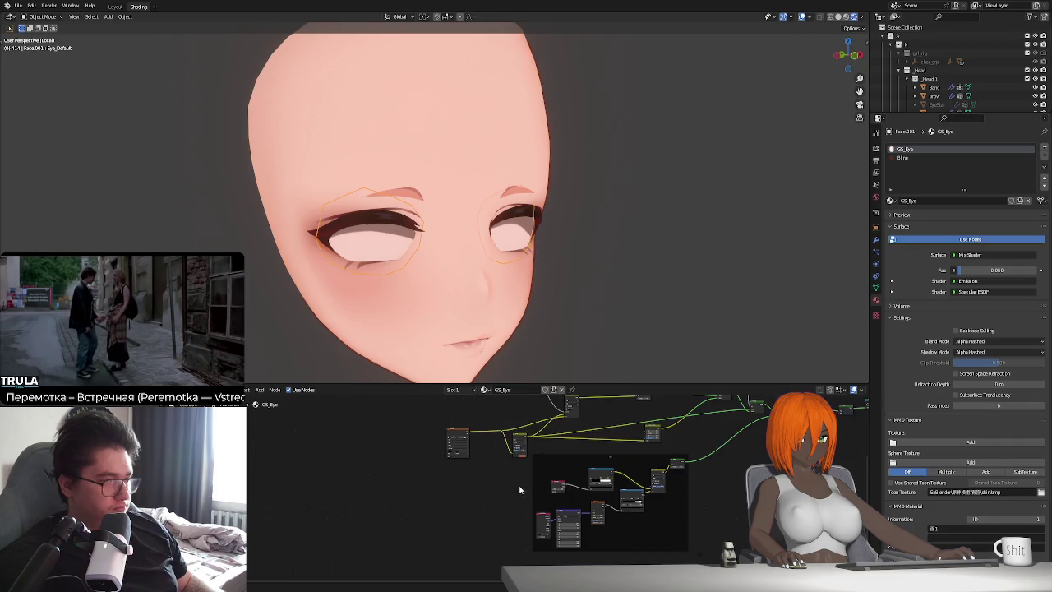
Desaturate the GS_Eye Mix node's B colour from pink to white.
scroll(513, 481, "up", 2)
scroll(518, 473, "up", 2)
scroll(526, 476, "up", 2)
left_click(539, 480)
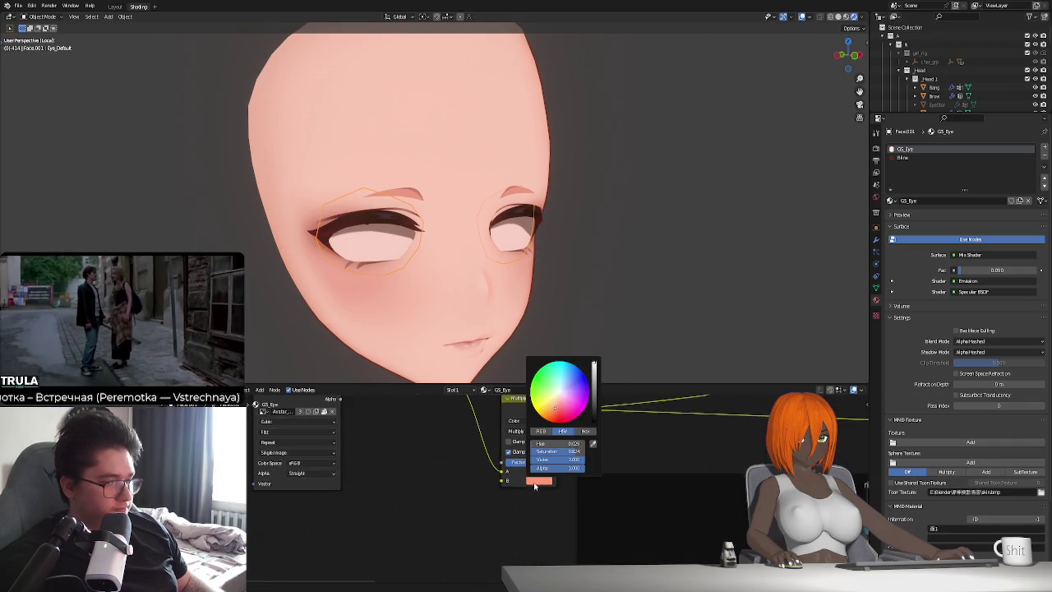
left_click_drag(535, 450, 501, 450)
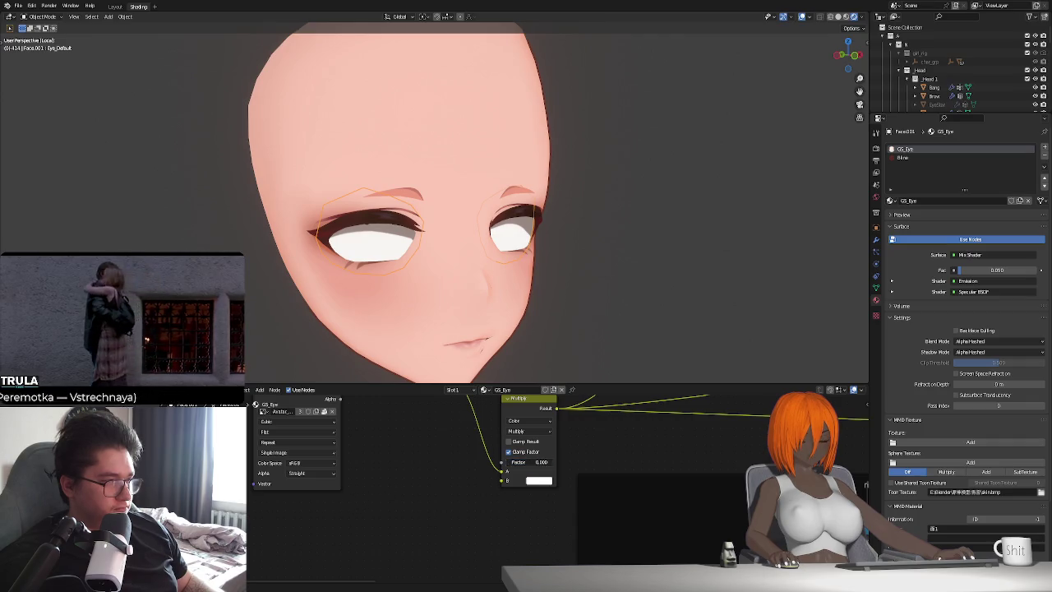
Zoom out and reselect the face object to show GS_Face again.
scroll(549, 482, "down", 2)
scroll(533, 485, "down", 2)
scroll(522, 486, "down", 2)
scroll(518, 486, "down", 3, "shift")
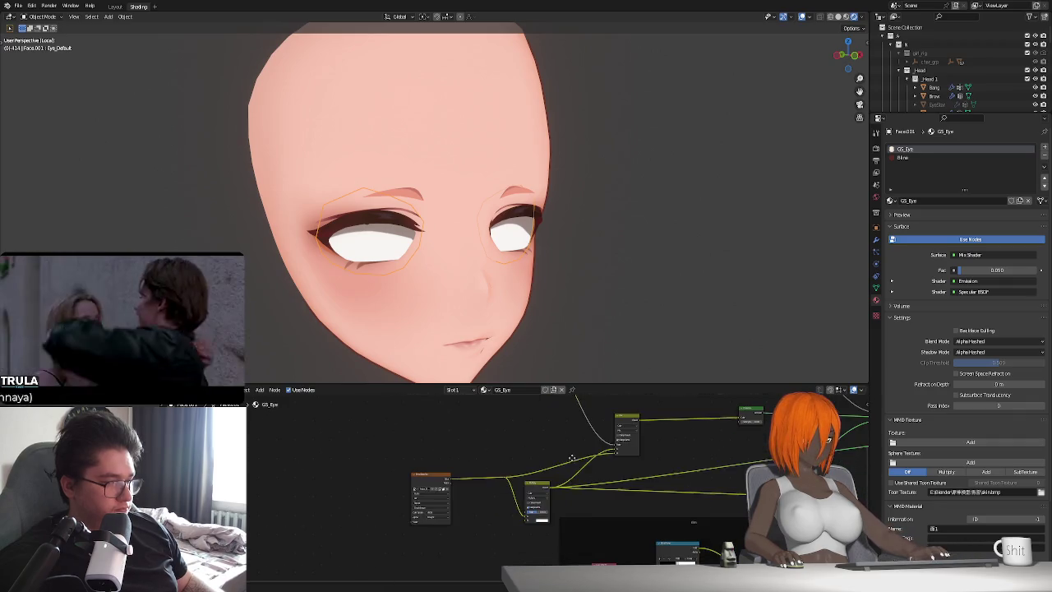
scroll(513, 484, "down", 1)
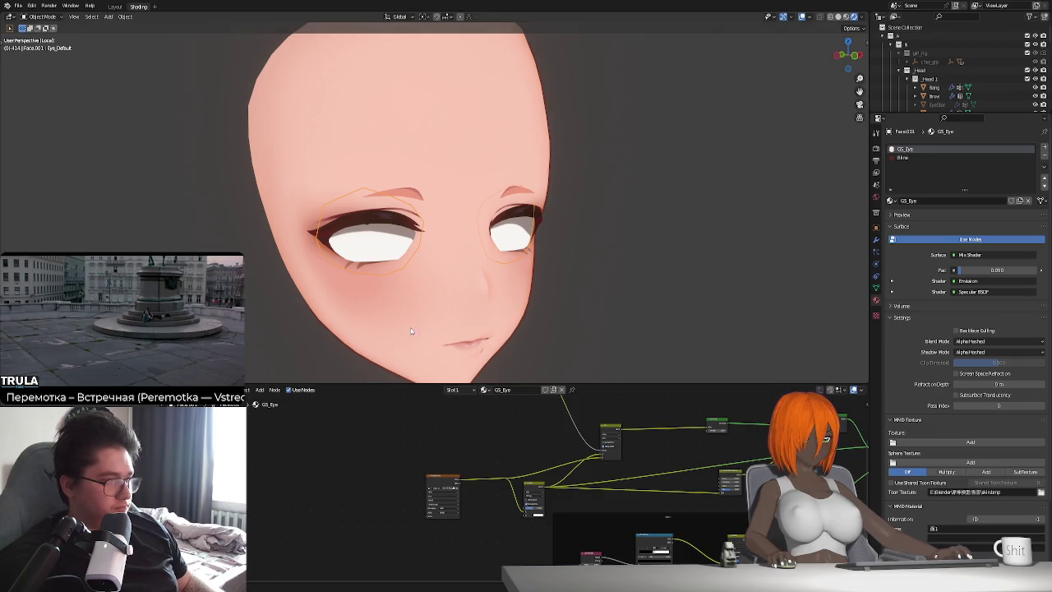
left_click(482, 149)
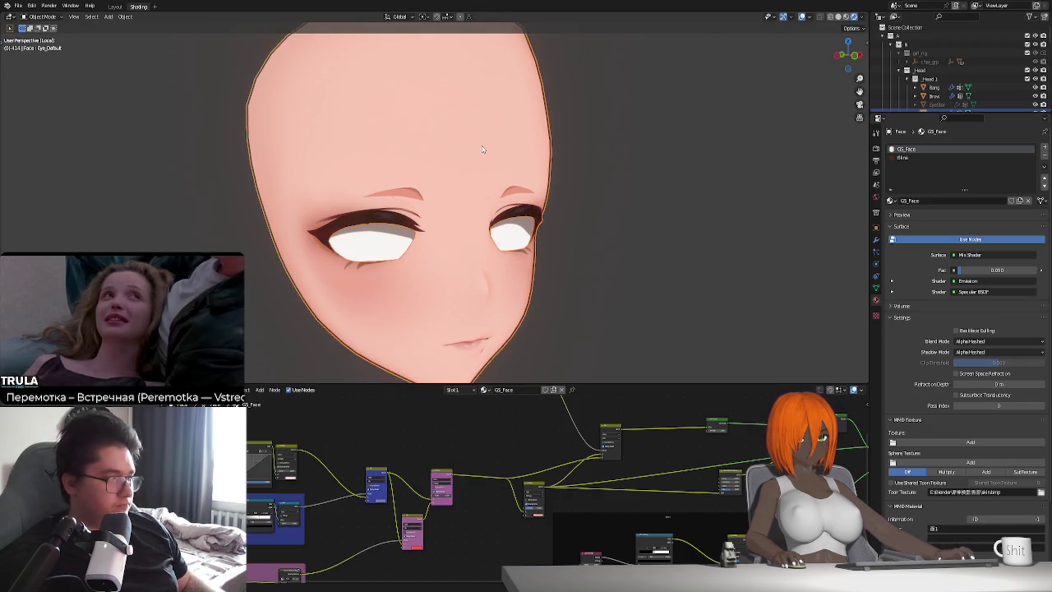
Compare the face and separated eyes objects in front view, leaving the eyes in place.
left_click(504, 114)
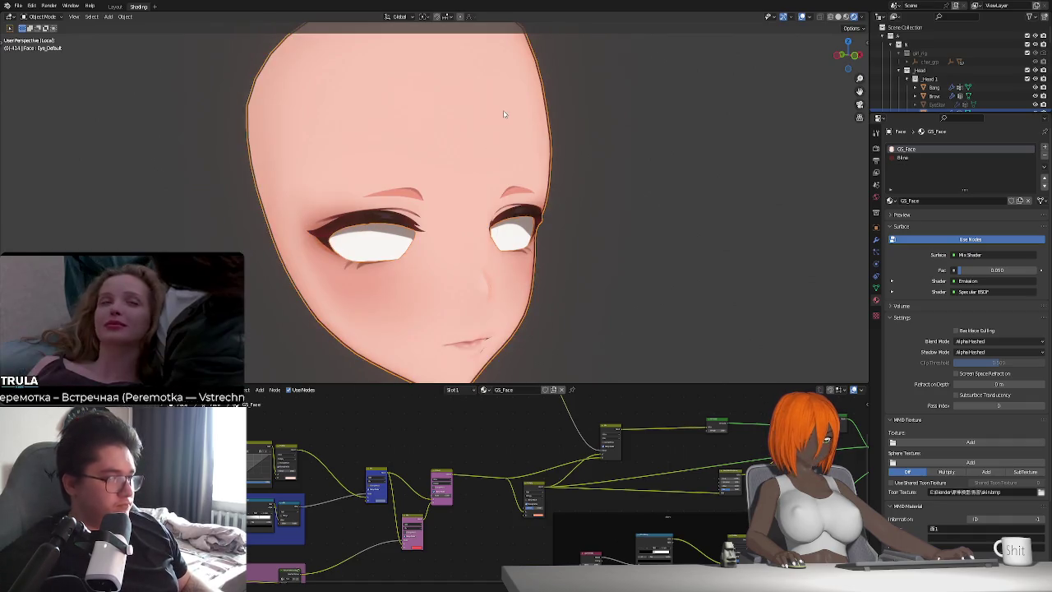
left_click(516, 227)
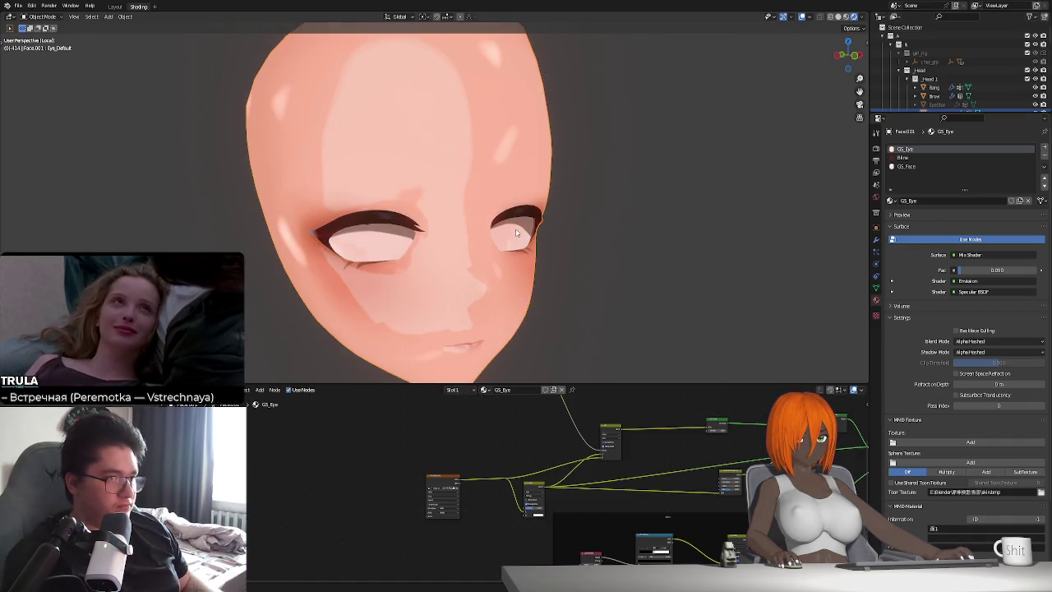
left_click(516, 230)
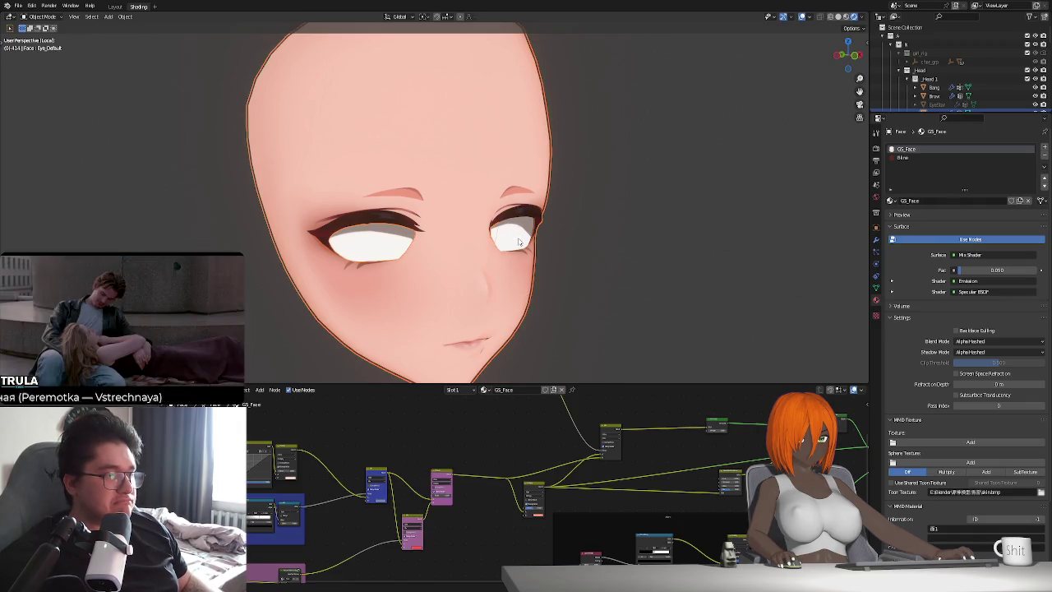
left_click(376, 250)
left_click(458, 144)
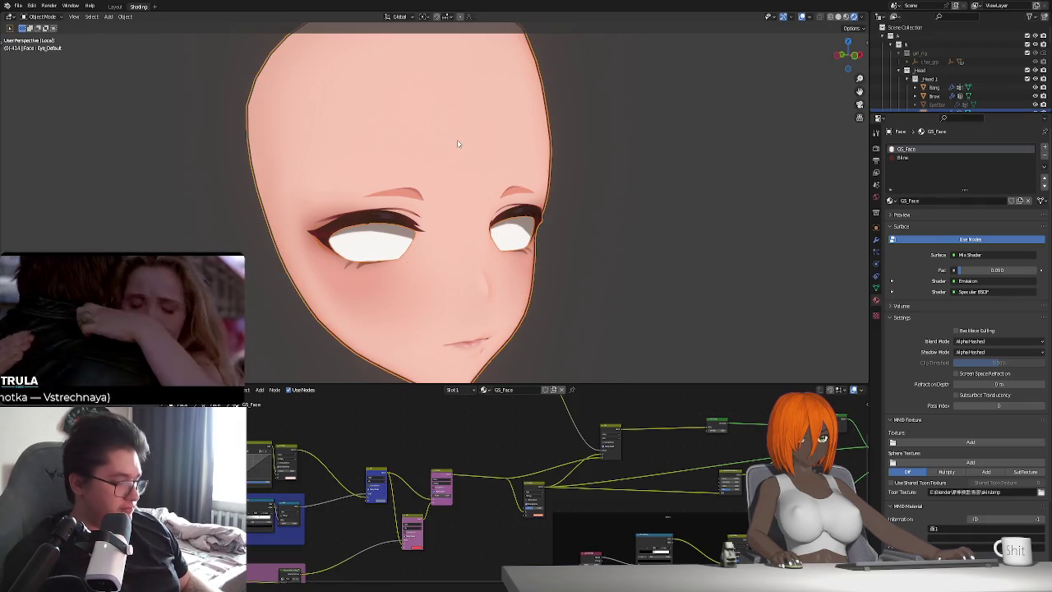
key("KP_1")
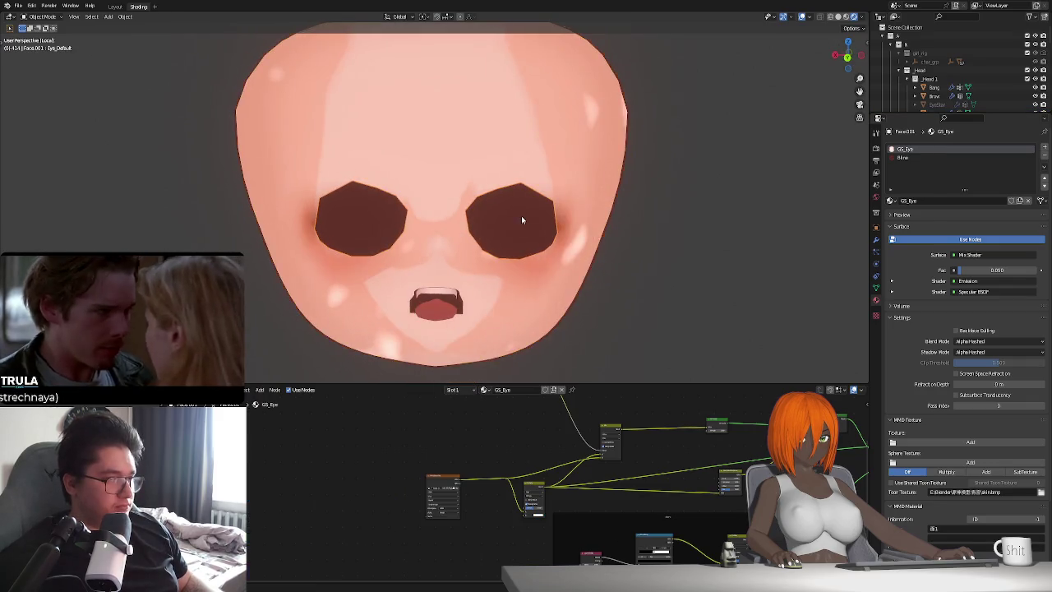
left_click(521, 215)
key("g")
right_click(574, 256)
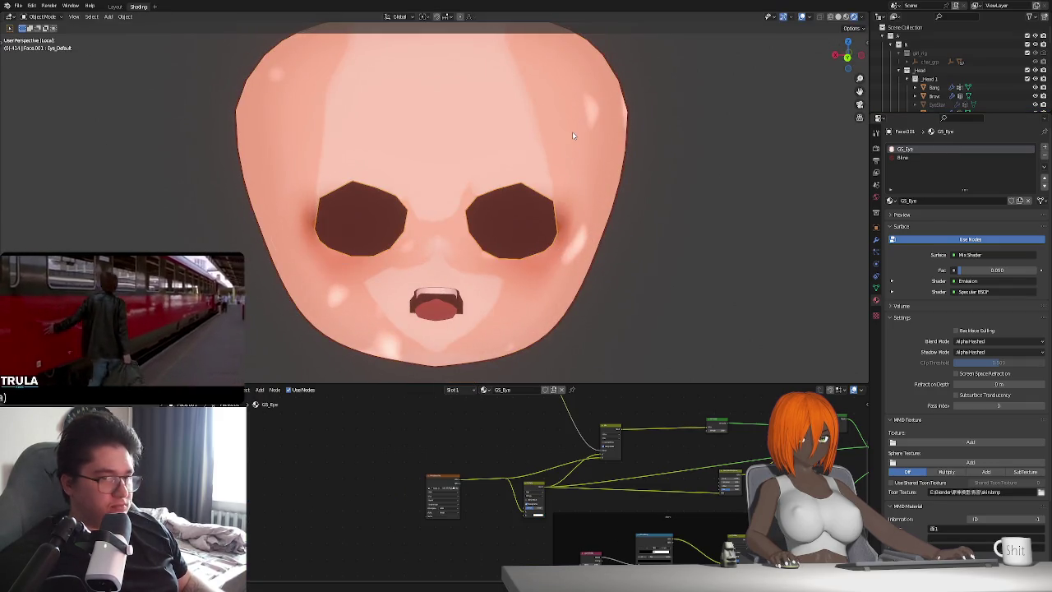
Check the Bline and GS_Eye material slots while switching between face and eyes objects.
left_click(902, 157)
left_click(903, 149)
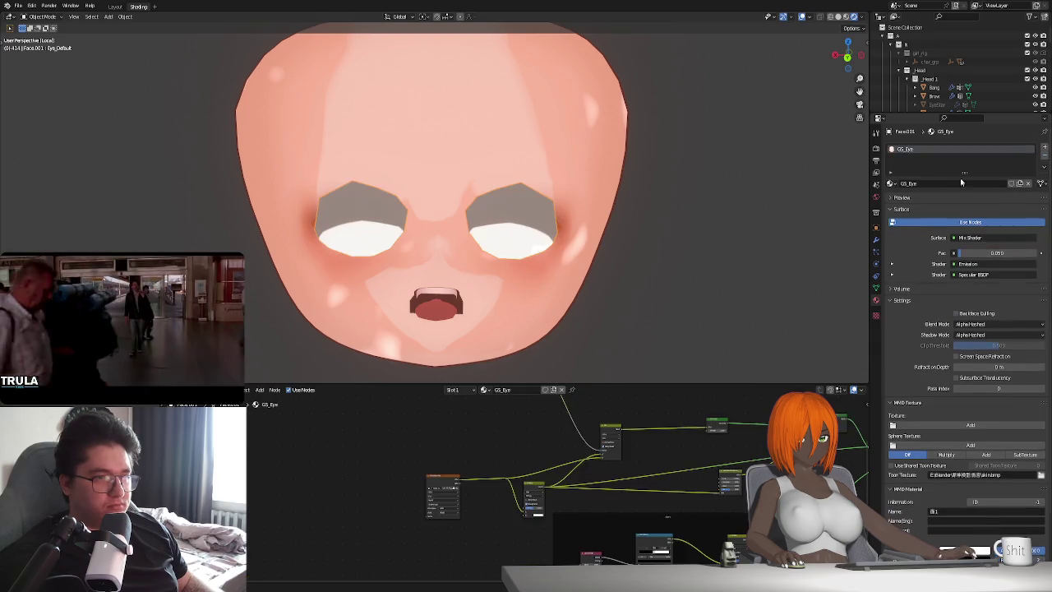
mouse_move(641, 279)
middle_mouse_down()
mouse_move(600, 289)
mouse_move(579, 253)
middle_mouse_up()
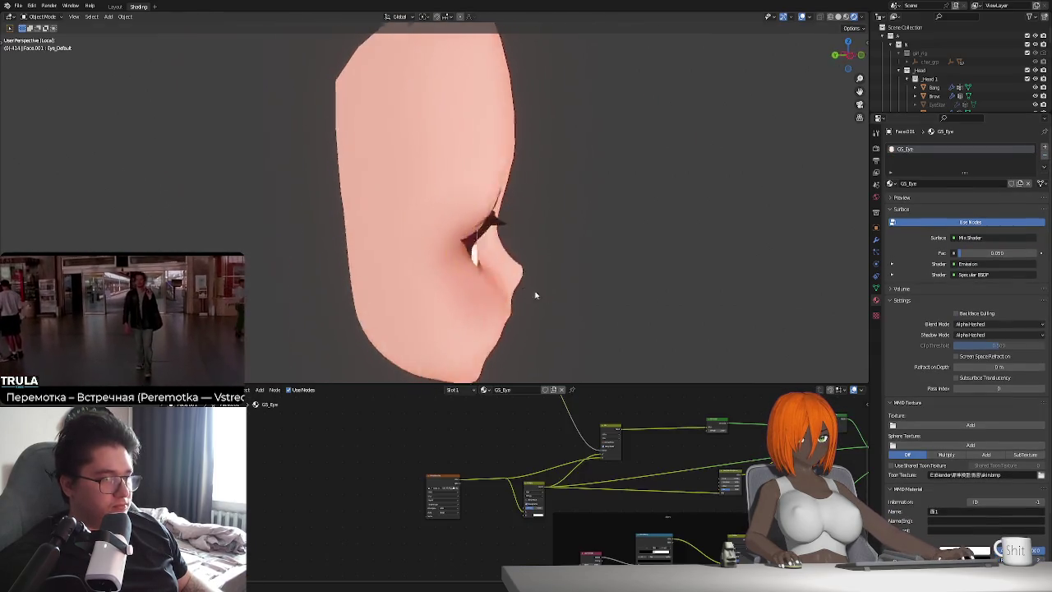
left_click(563, 156)
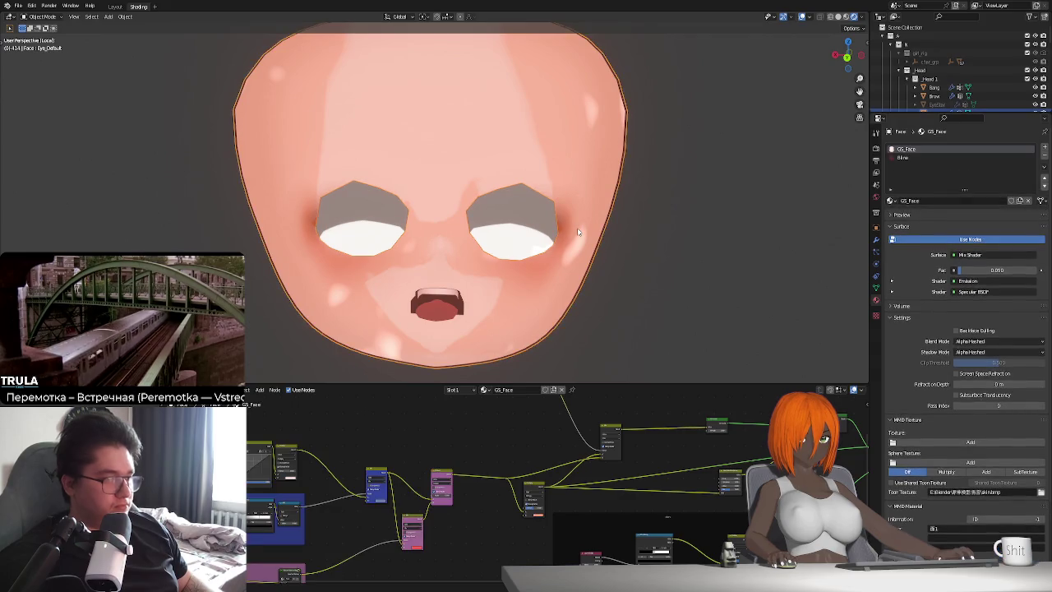
mouse_move(588, 239)
middle_mouse_down()
mouse_move(566, 220)
mouse_move(510, 255)
middle_mouse_up()
left_click(510, 254)
left_click(510, 255)
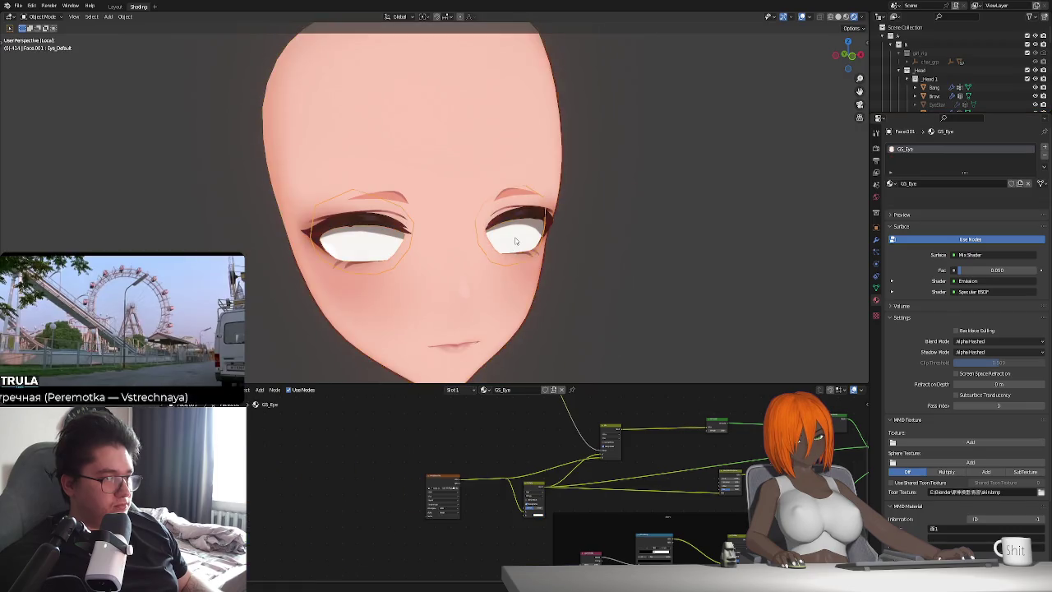
left_click(510, 157)
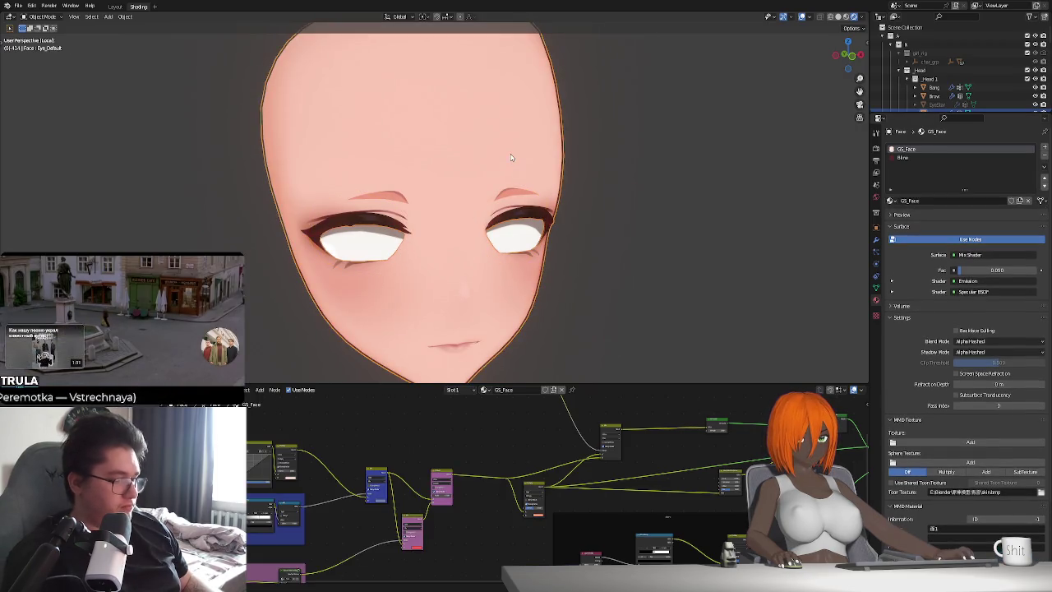
left_click(517, 239)
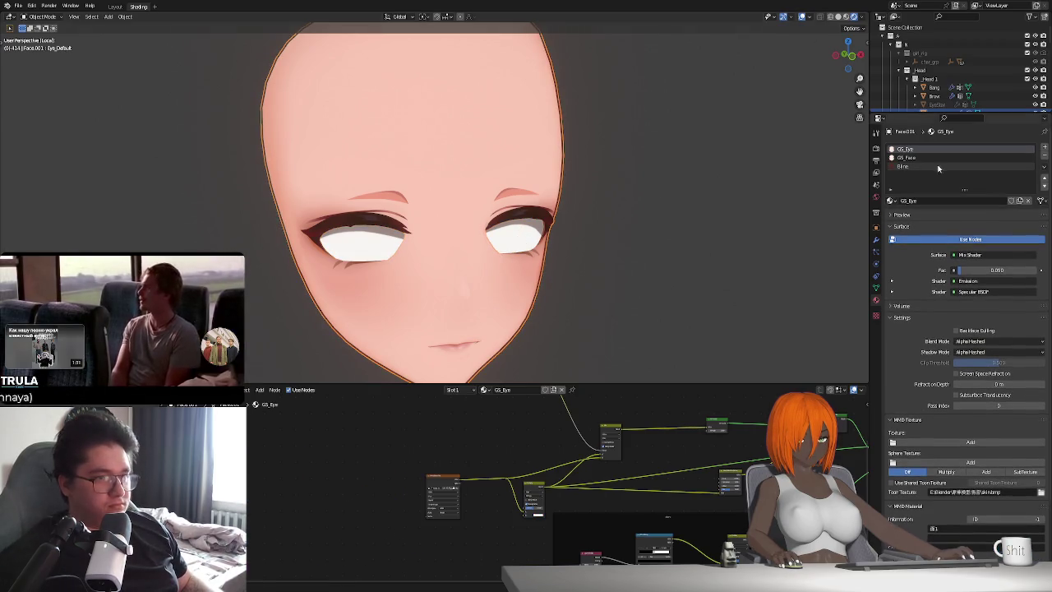
Move GS_Eye below GS_Face in the material slots and toggle Use Nodes on GS_Face.
left_click(1043, 187)
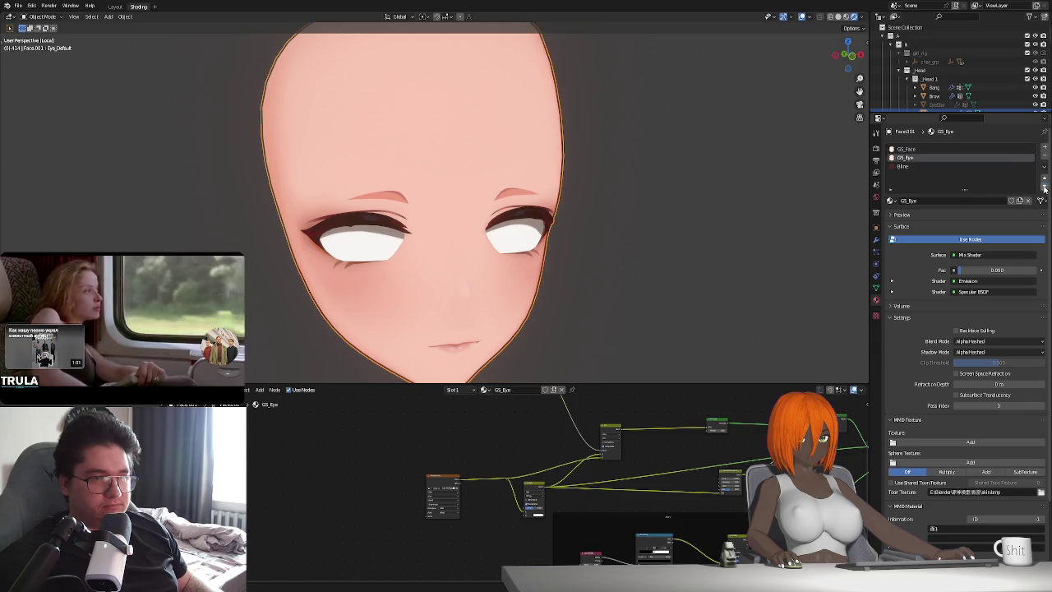
left_click(912, 149)
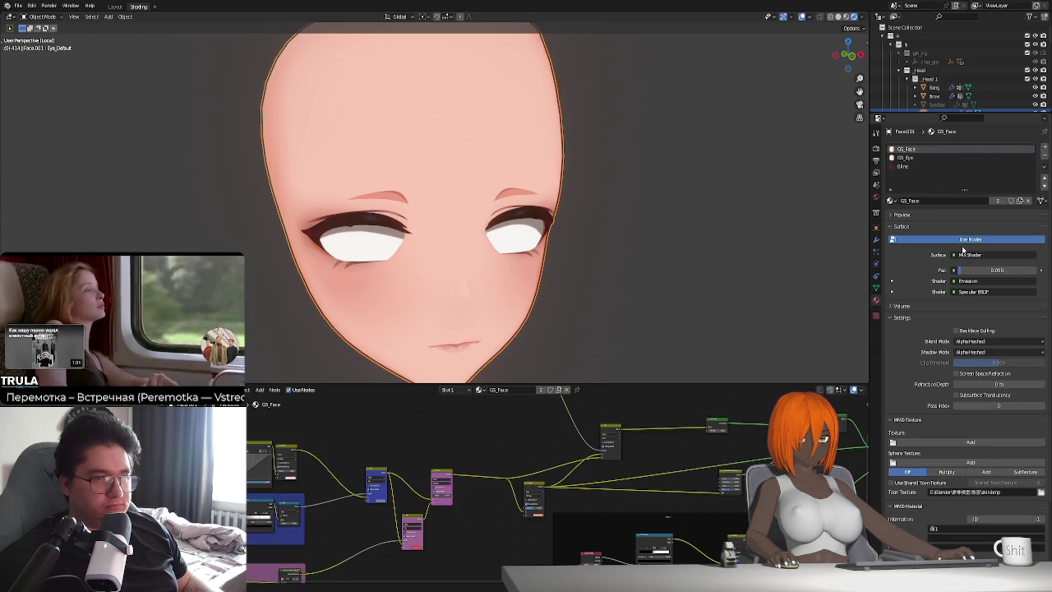
left_click(963, 240)
left_click(963, 240)
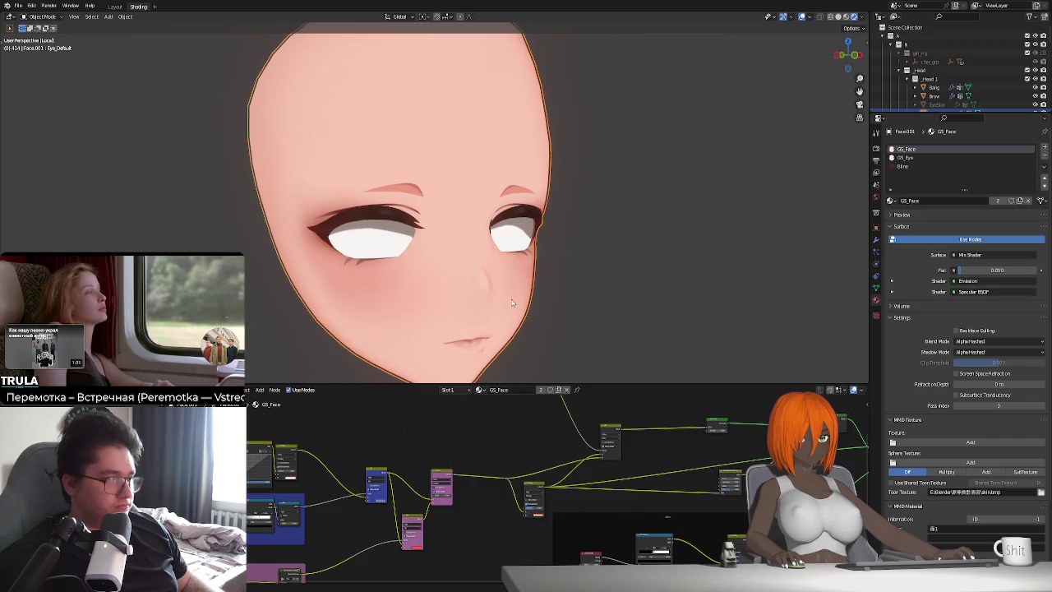
Exit local view to show the whole character again.
key("KP_Divide")
middle_click_drag(494, 280, 501, 275)
scroll(497, 275, "up", 4)
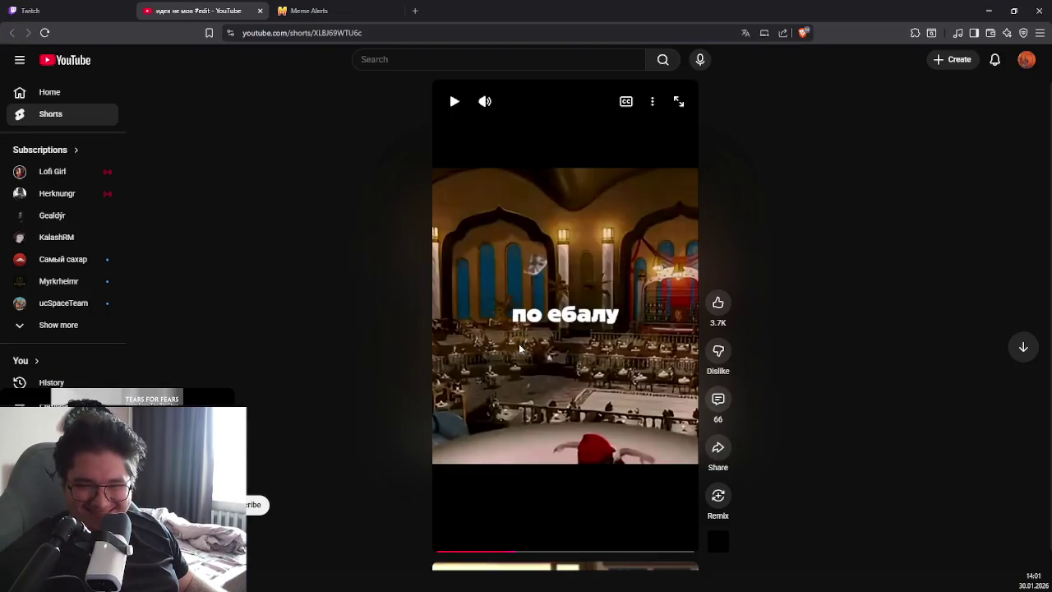
left_click(446, 553)
left_click(497, 397)
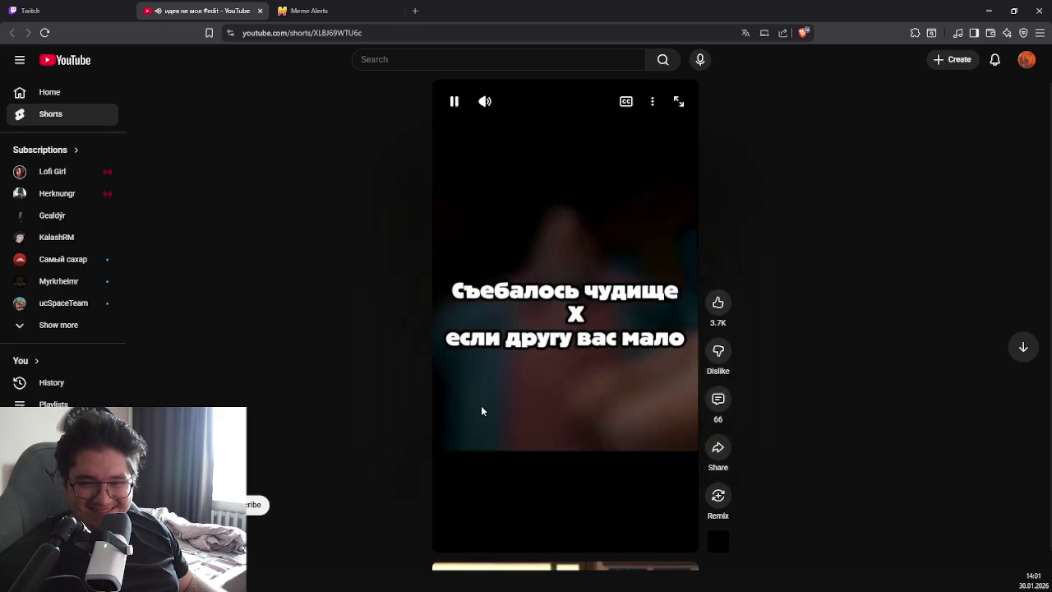
left_click(514, 371)
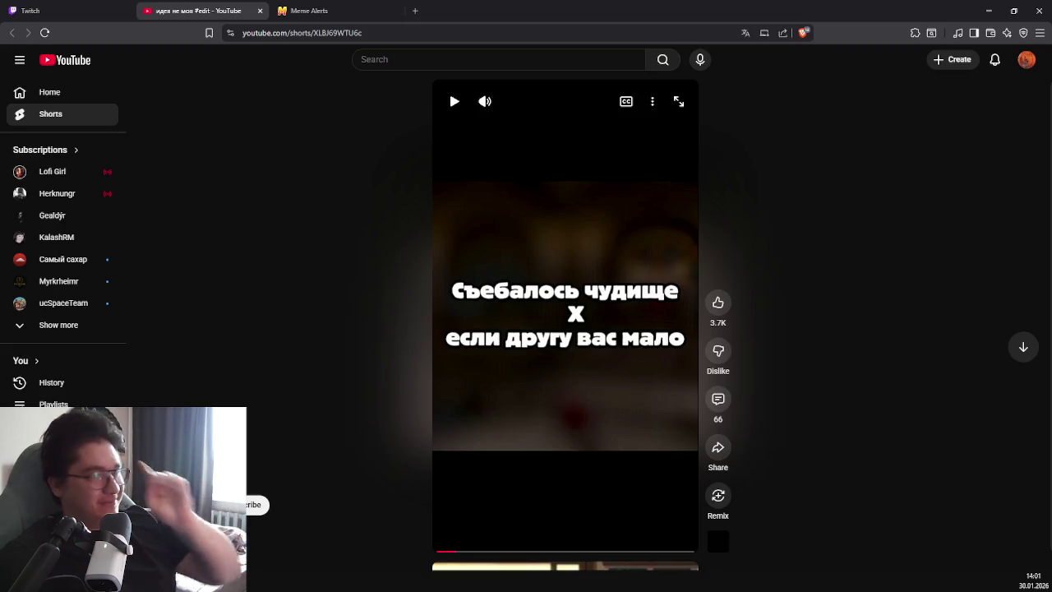
left_click(523, 363)
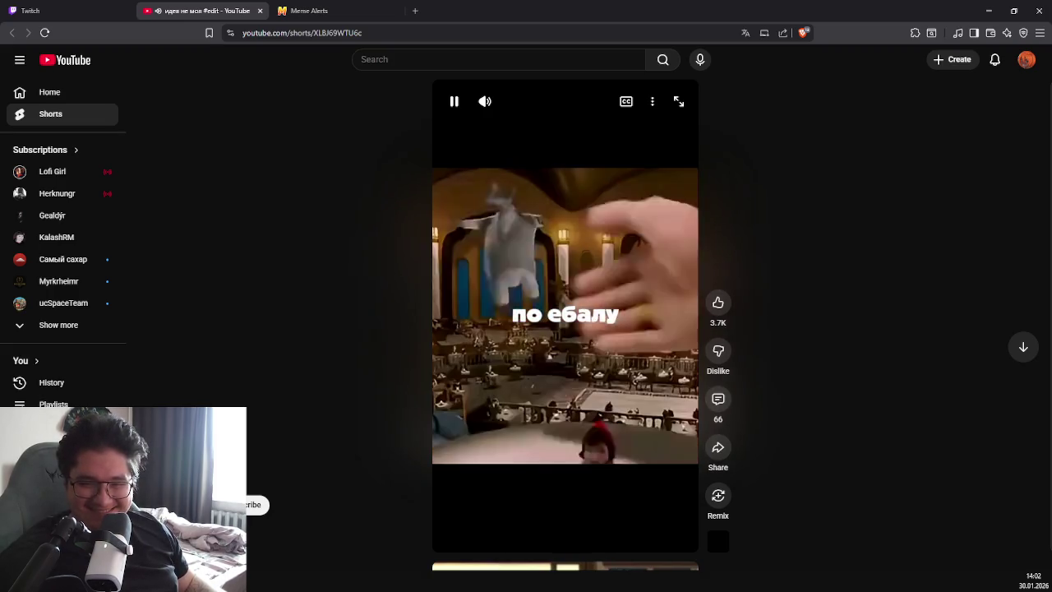
left_click(542, 367)
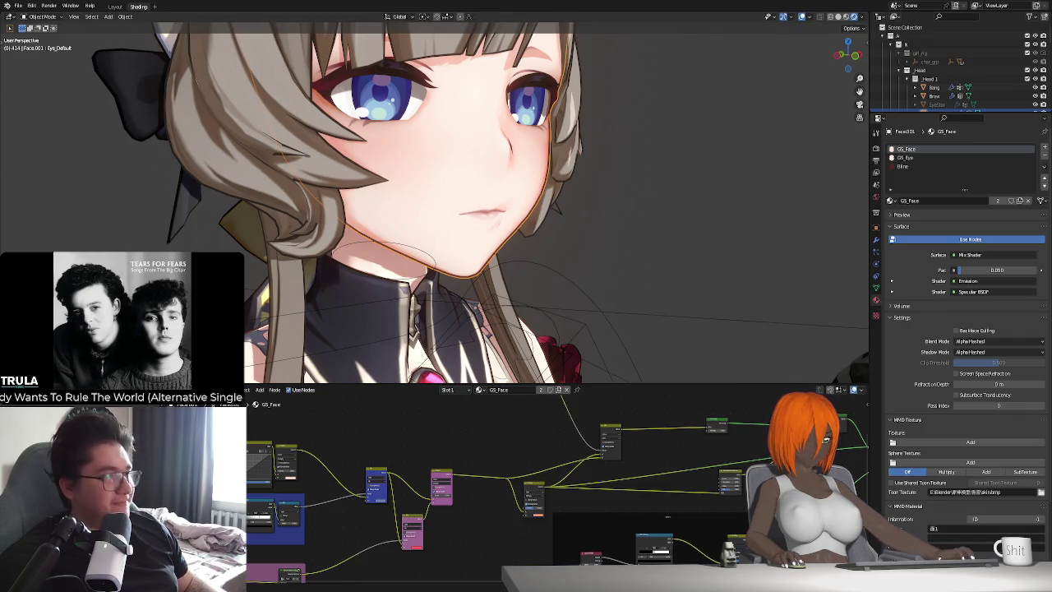
Zoom out around the character, select Sphere.005 and its nodes, then select the body mesh.
scroll(435, 203, "down", 3)
middle_click_drag(290, 44, 247, 48)
scroll(532, 324, "down", 2)
middle_click_drag(510, 320, 532, 320)
scroll(531, 324, "down", 1)
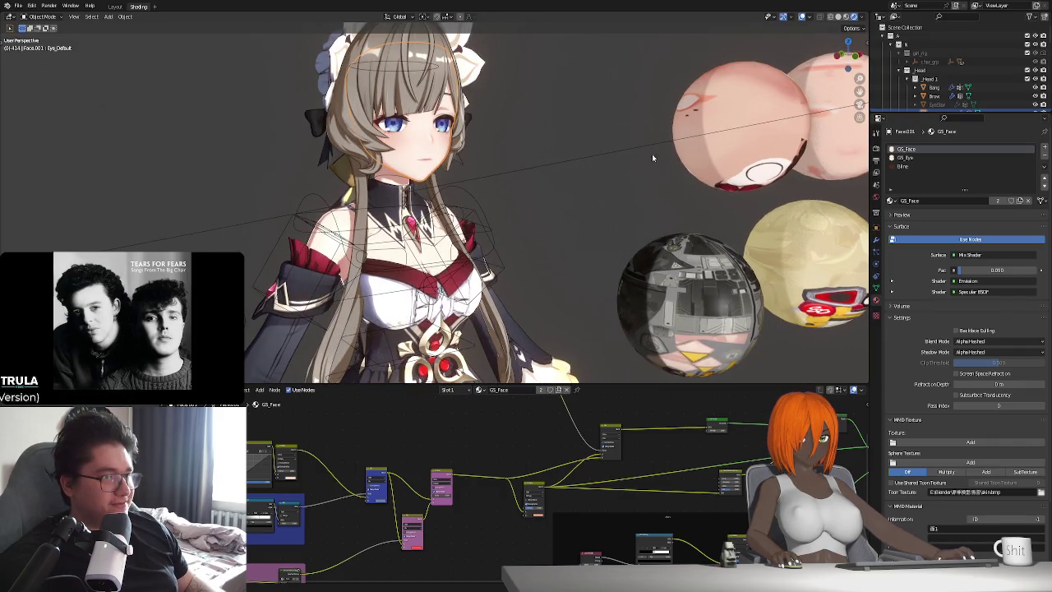
left_click(673, 296)
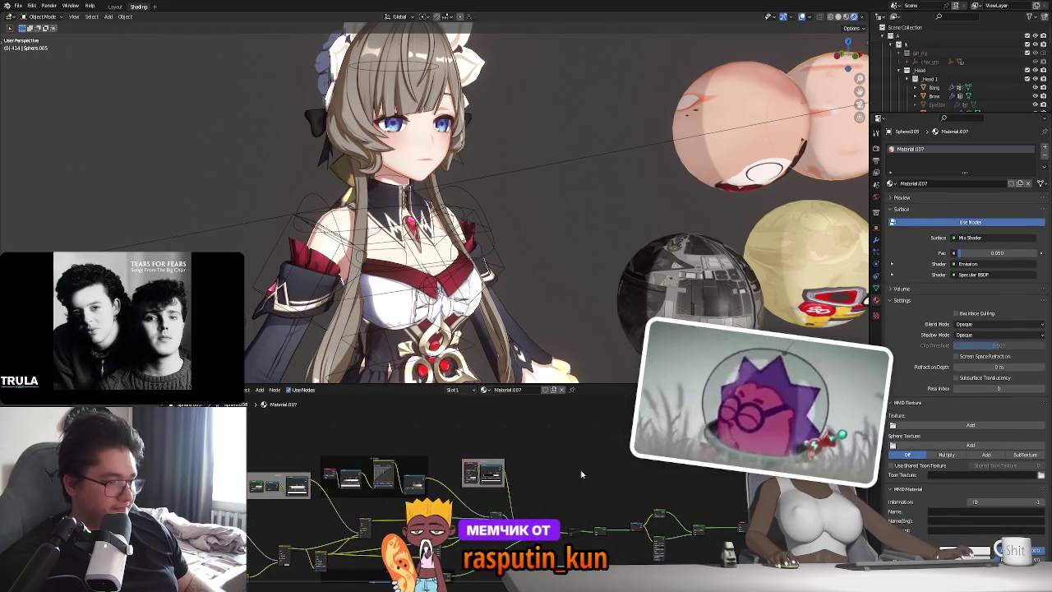
key("a")
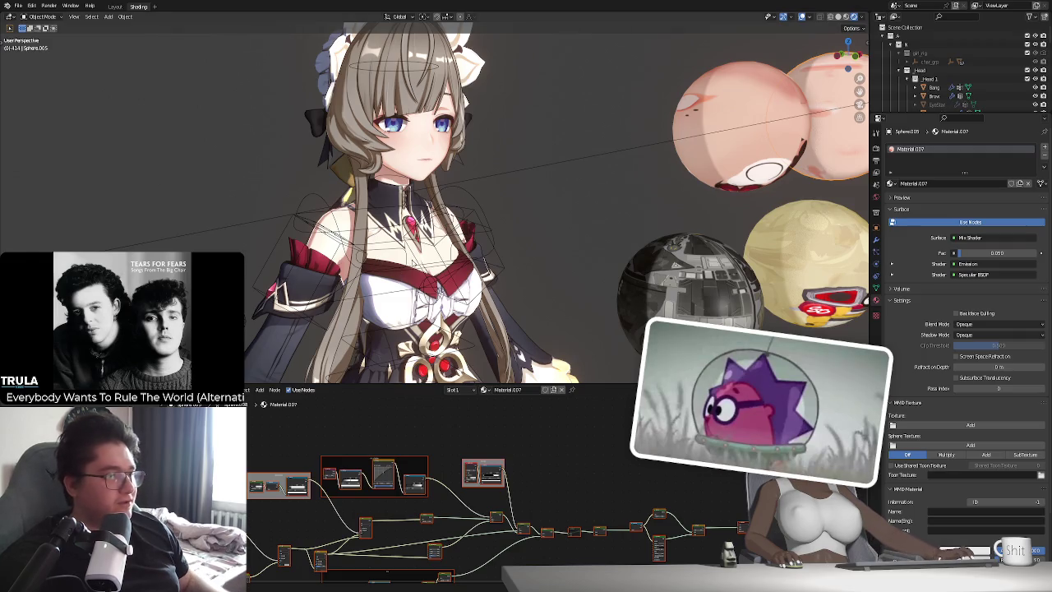
left_click(426, 261)
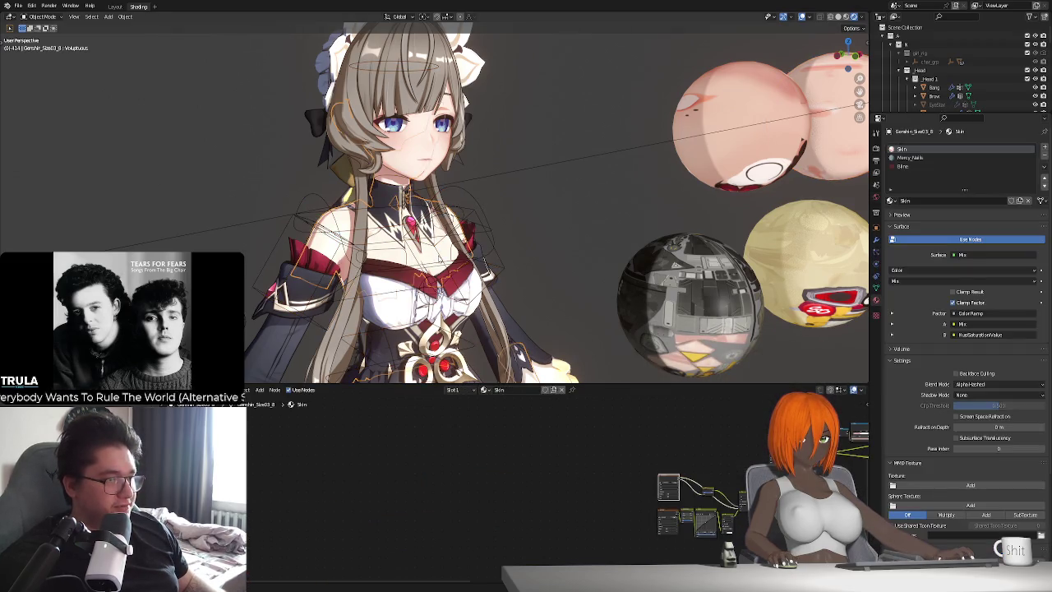
Reselect the character's body mesh and bring its Skin material nodes into view.
left_click(425, 262)
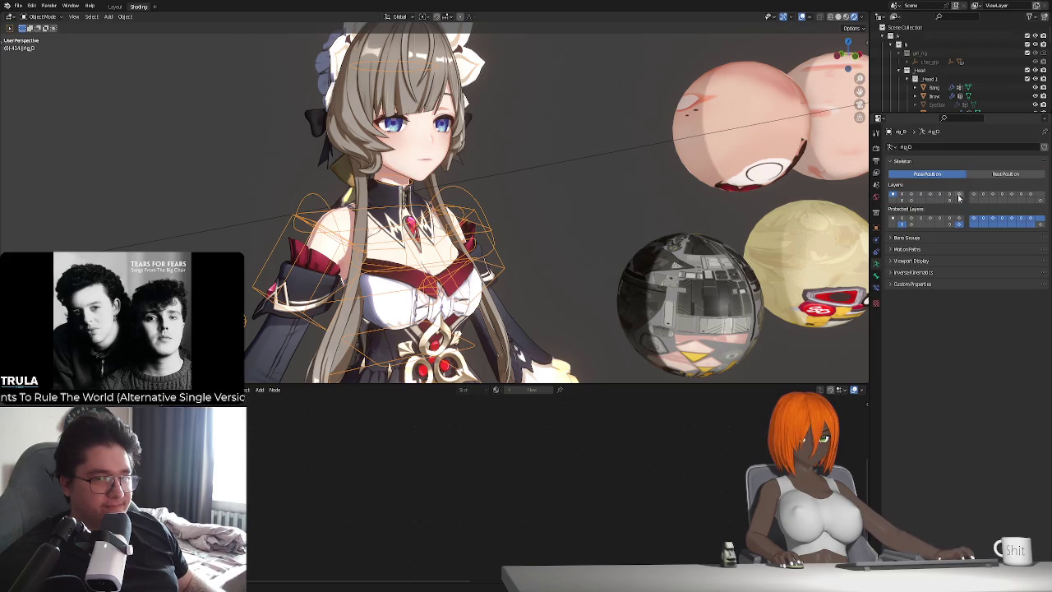
left_click(449, 248)
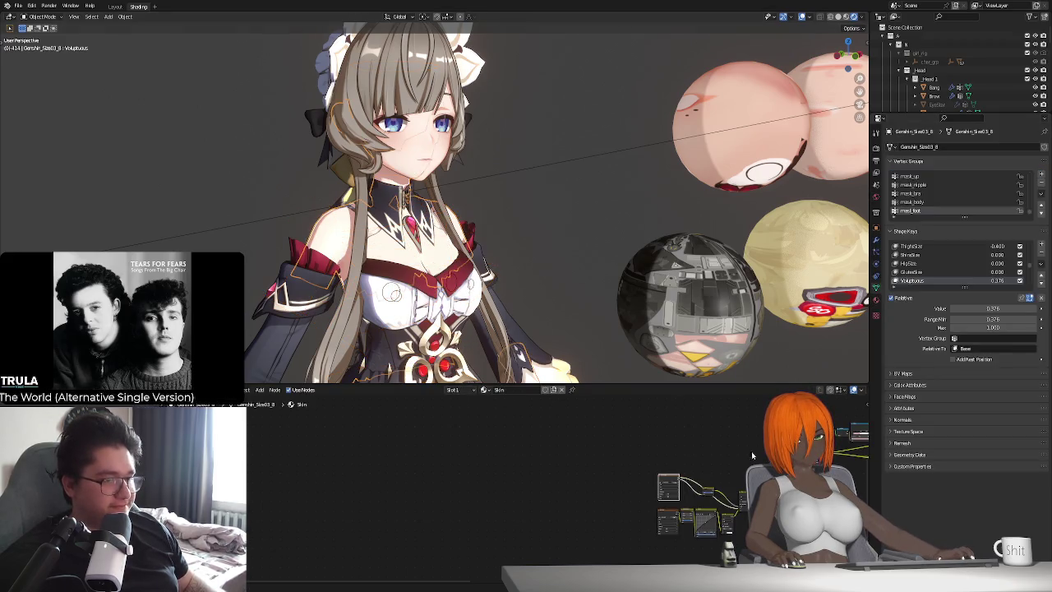
middle_click_drag(747, 447, 485, 512)
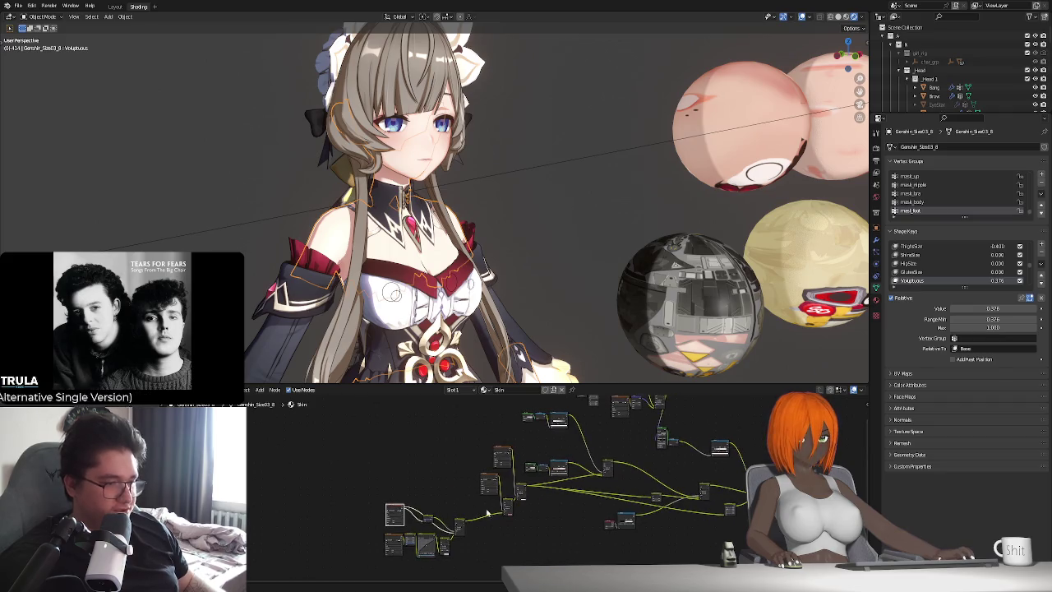
scroll(484, 512, "up", 1)
scroll(488, 507, "up", 1)
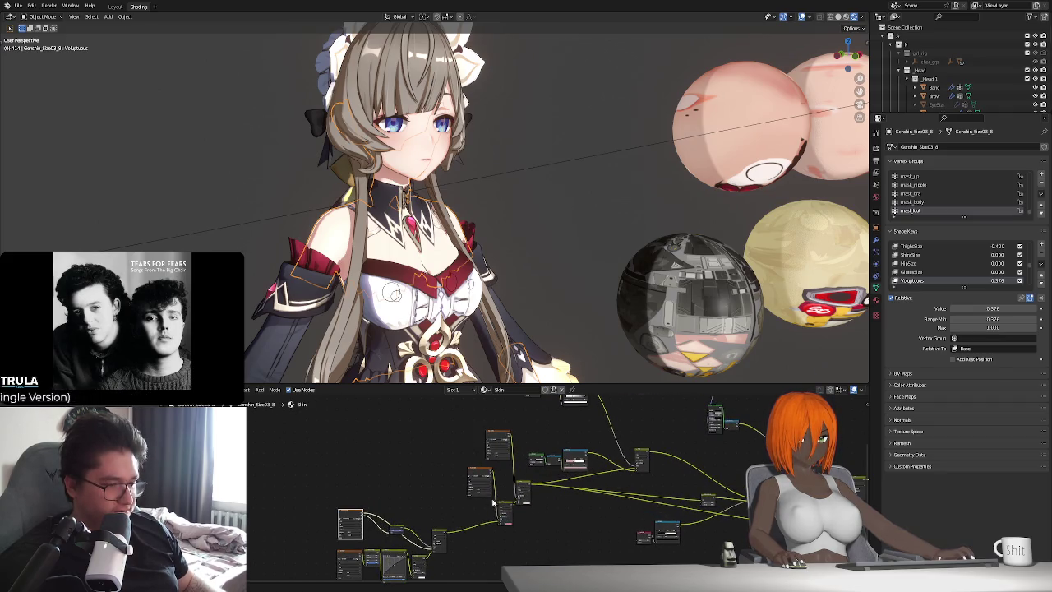
scroll(491, 503, "up", 1)
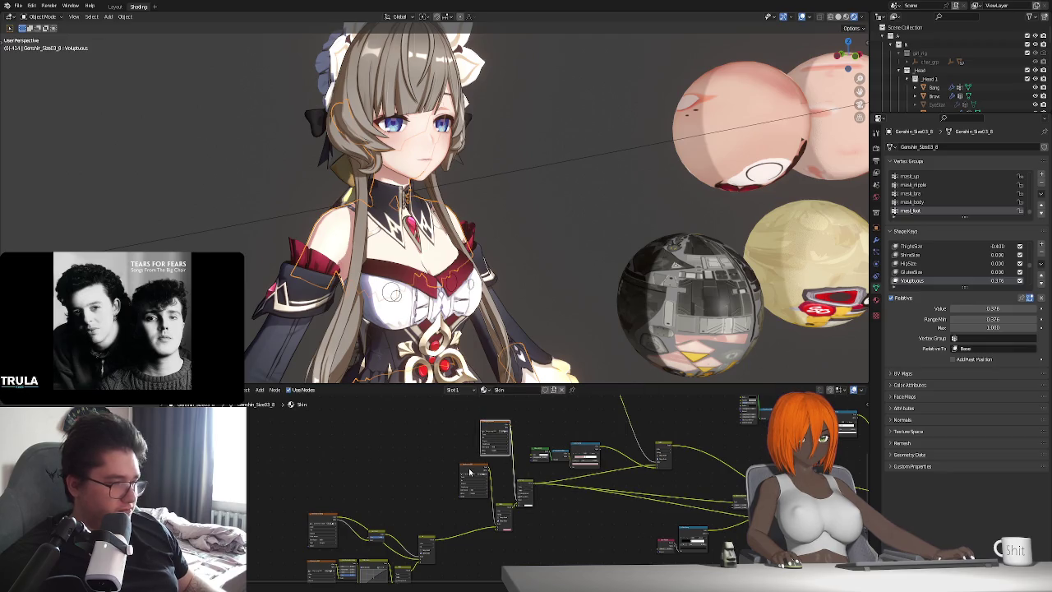
scroll(473, 470, "down", 1)
scroll(475, 468, "down", 1)
Shift a selected Skin node group left, undoing an accidental deletion of another group.
left_click_drag(481, 467, 539, 408)
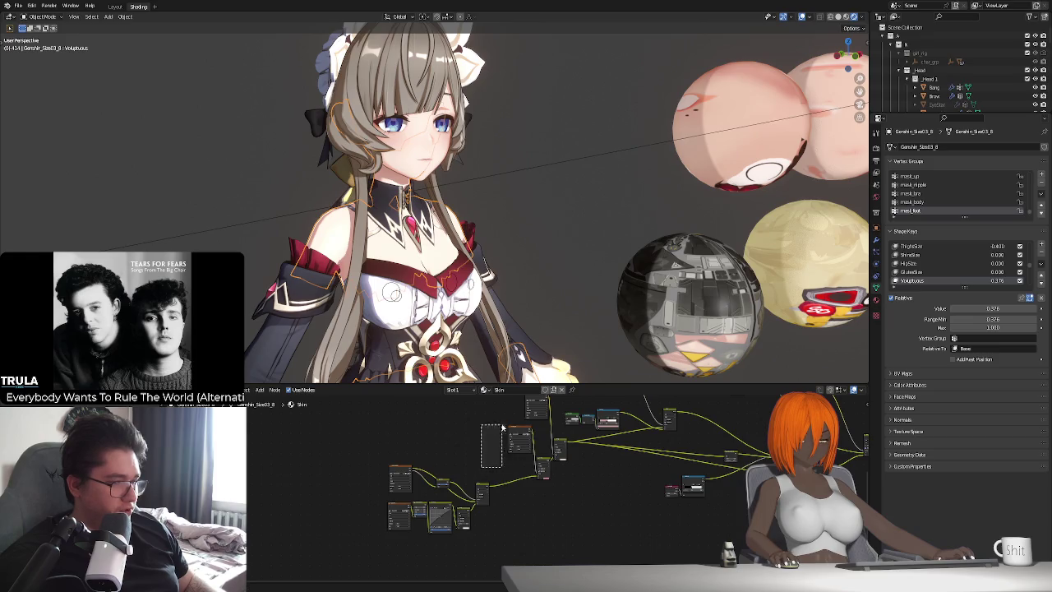
scroll(529, 428, "down", 1)
mouse_move(337, 542)
left_mouse_down()
mouse_move(543, 416)
mouse_move(485, 414)
left_mouse_up()
scroll(520, 482, "down", 1)
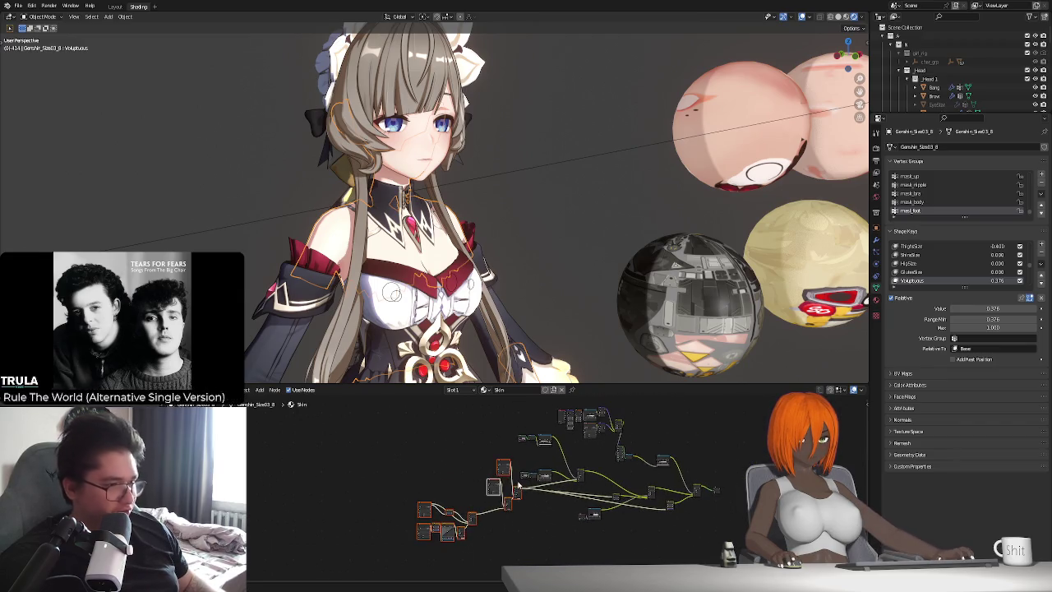
left_click_drag(515, 470, 415, 465)
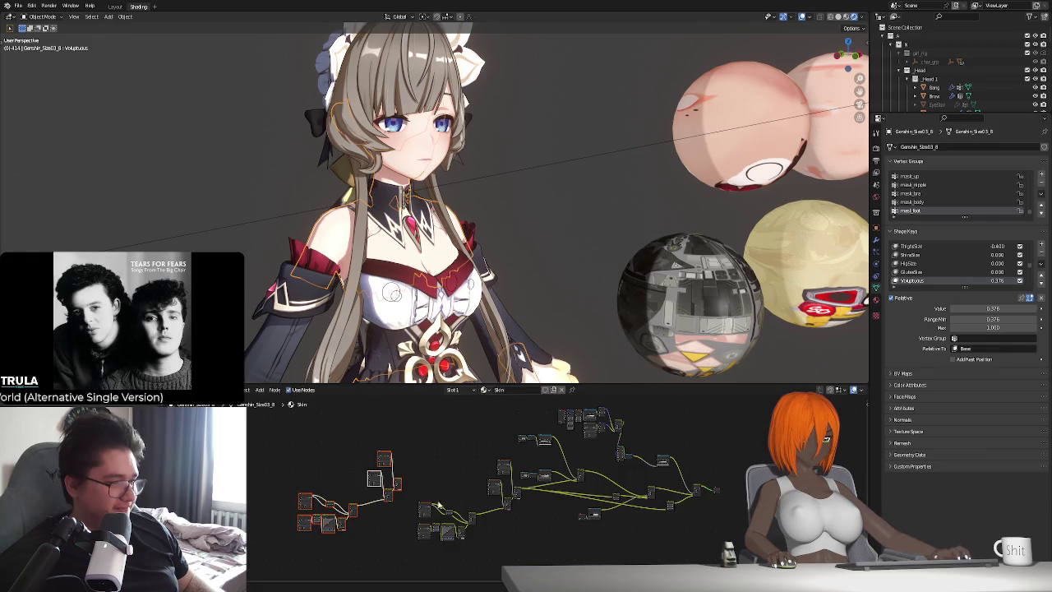
left_click_drag(430, 549, 672, 465)
key("x")
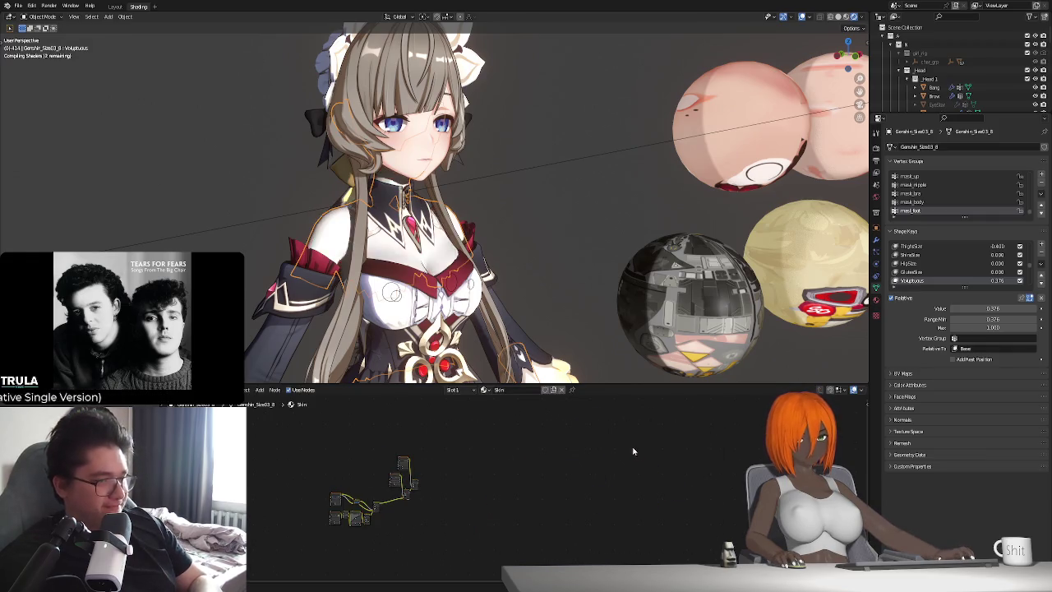
key("ctrl+z")
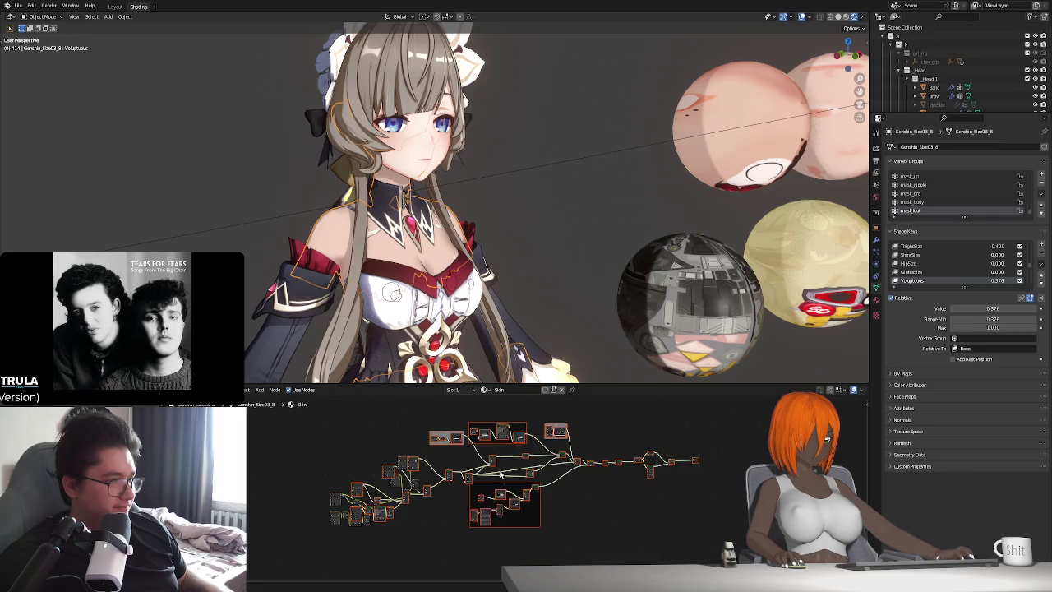
key("ctrl+z")
key("ctrl+z")
key("Escape")
Move the left Skin node cluster rightward toward the main chain and clear the selection.
left_click_drag(418, 538, 548, 457)
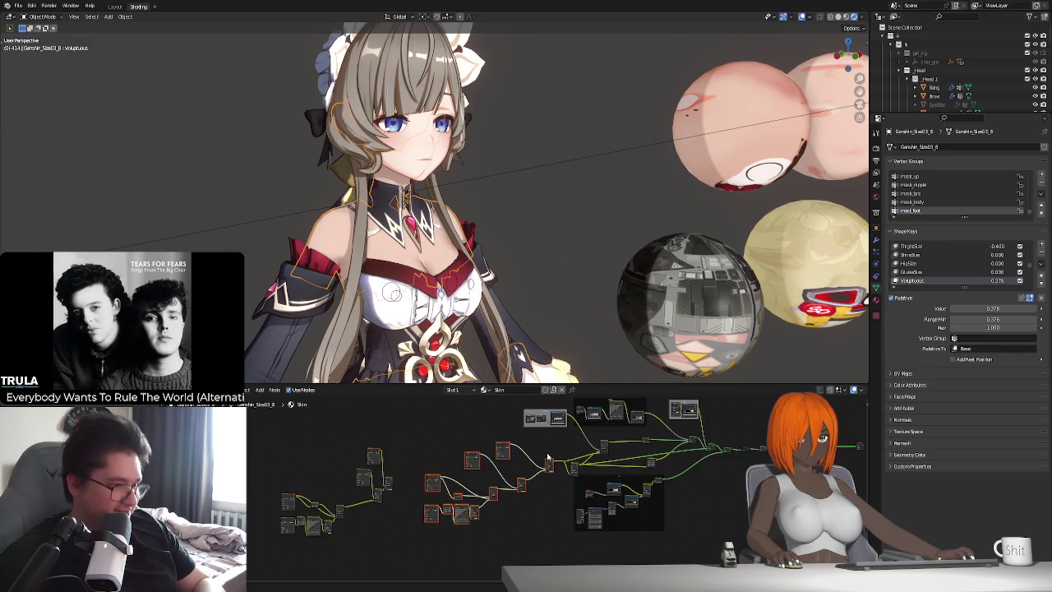
key("x")
left_click_drag(272, 430, 413, 521)
key("g")
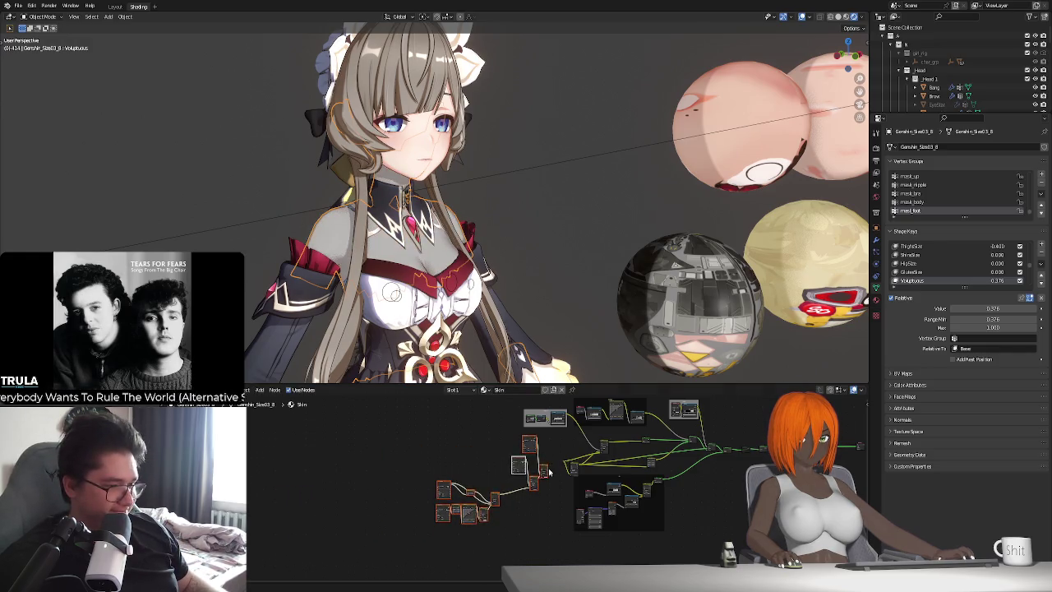
scroll(551, 470, "up", 2)
left_click(567, 477)
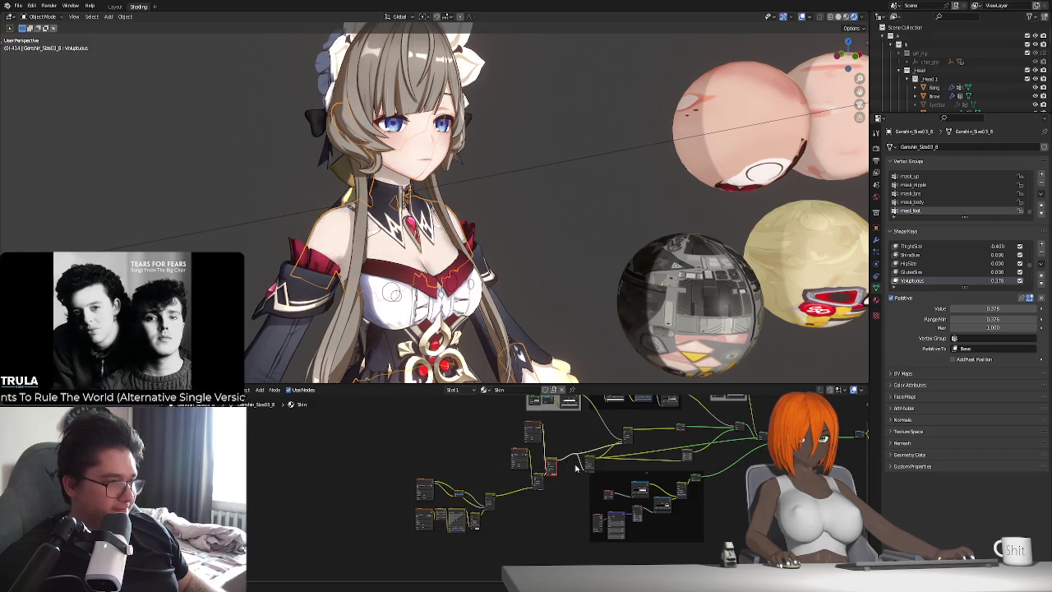
scroll(577, 465, "up", 1)
scroll(526, 485, "up", 1)
Zoom into the salmon-tinted Multiply Mix node and raise its Factor from 0.500 to 0.600.
scroll(475, 503, "up", 2)
scroll(475, 503, "up", 1)
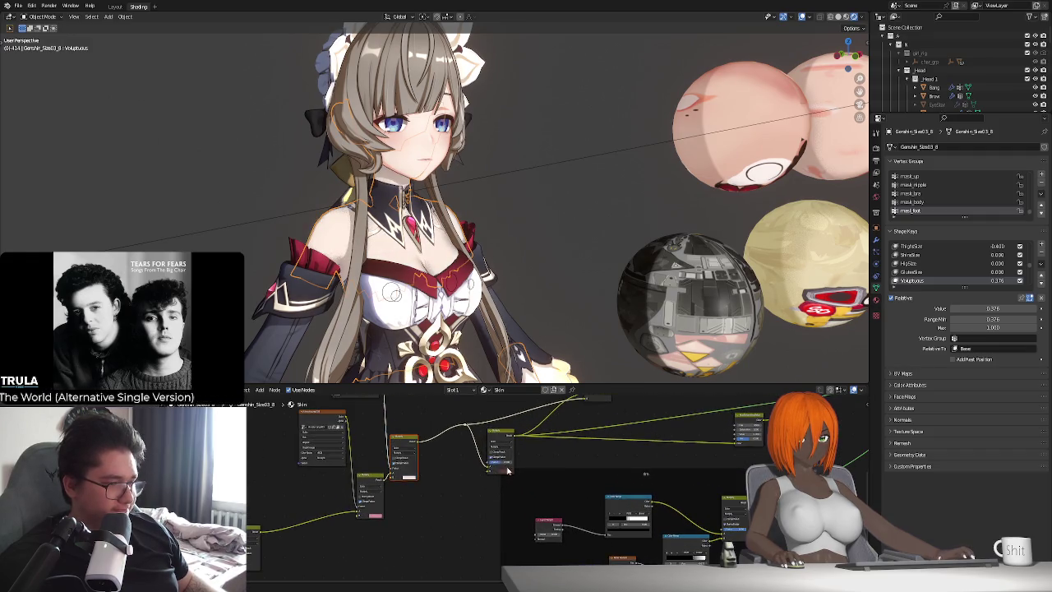
left_click(515, 452)
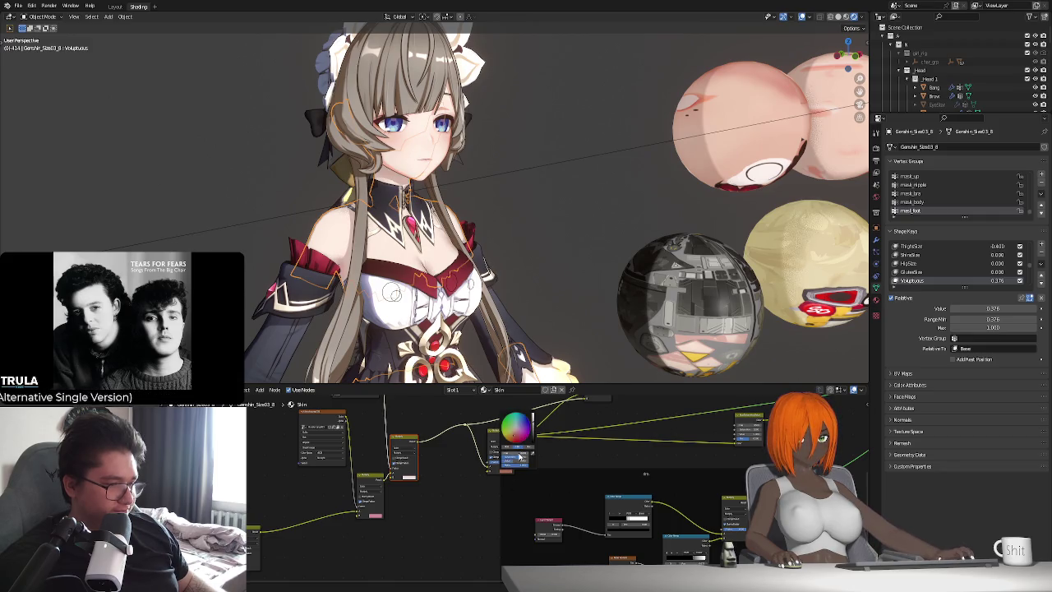
scroll(493, 492, "up", 1)
scroll(489, 505, "up", 1)
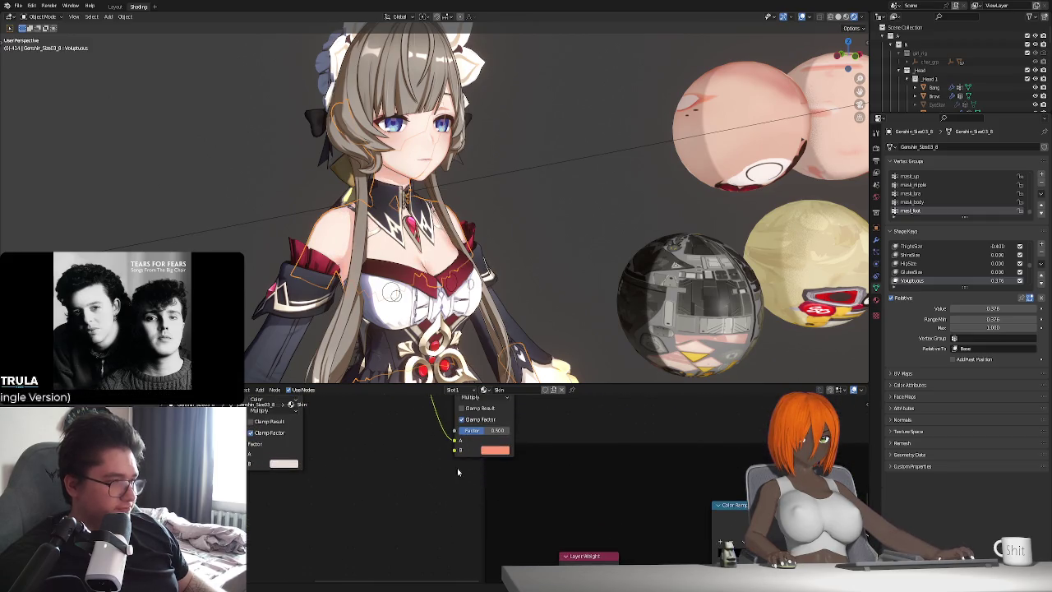
scroll(485, 515, "up", 1)
scroll(493, 489, "up", 1)
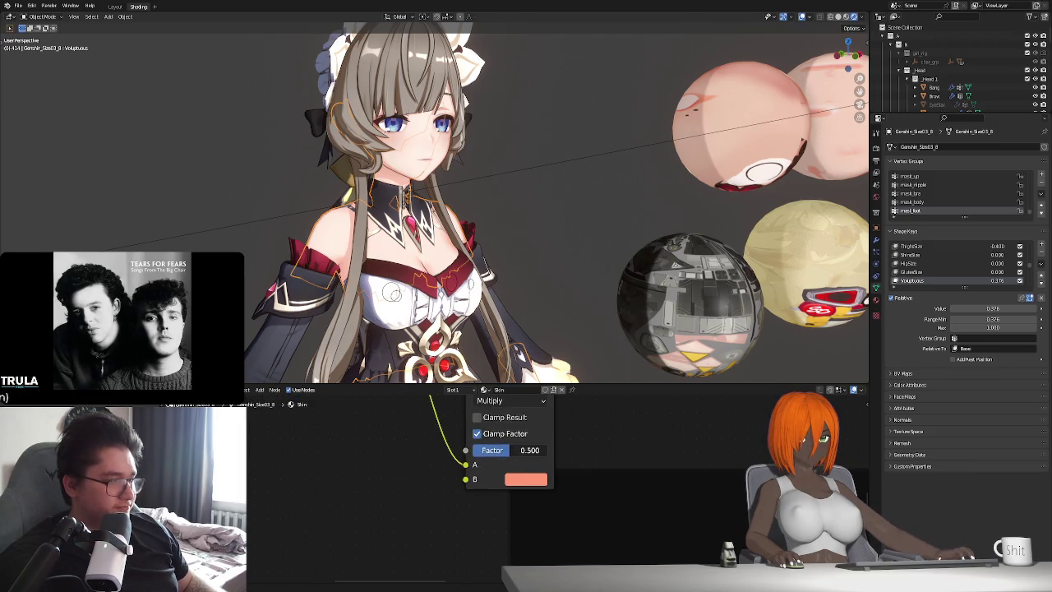
left_click_drag(510, 450, 512, 450)
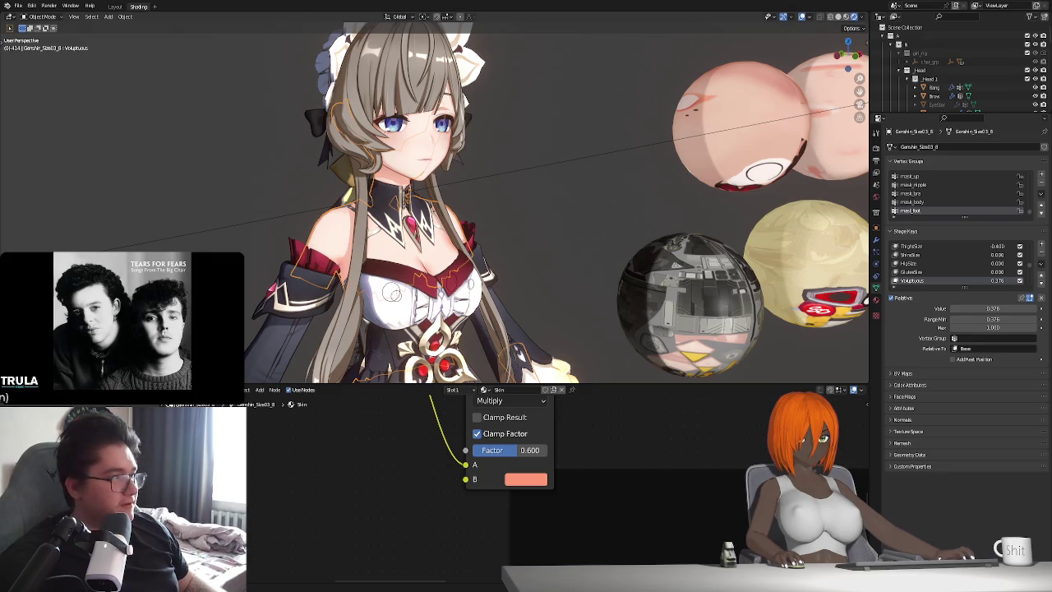
Orbit around the character and center the Shader to RGB and Color Ramp nodes.
scroll(435, 317, "up", 1)
scroll(435, 317, "up", 1)
scroll(434, 317, "up", 1)
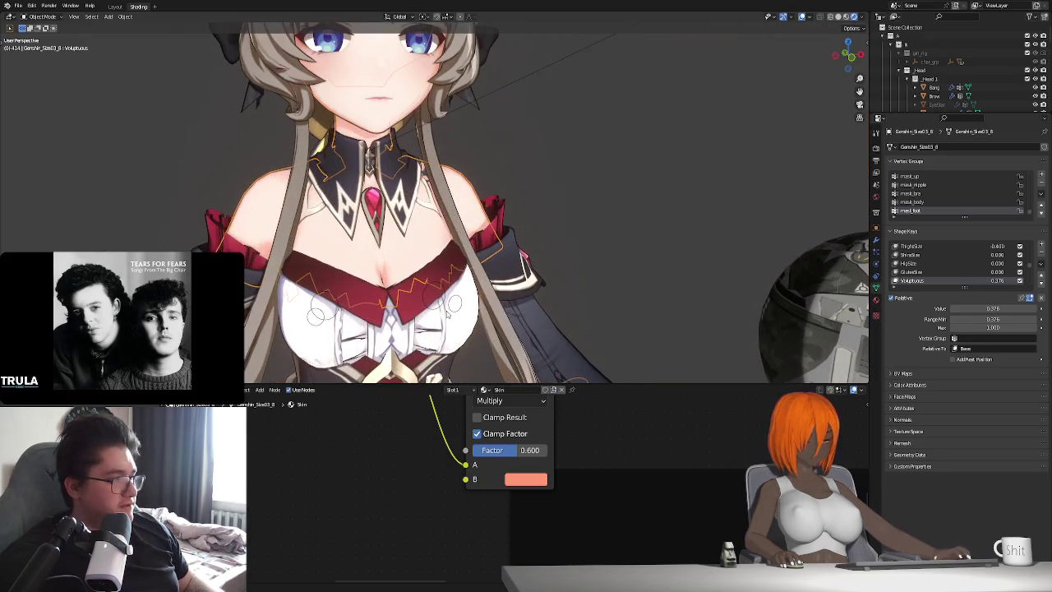
scroll(434, 317, "up", 1)
scroll(434, 317, "down", 2)
mouse_move(434, 317)
middle_mouse_down()
mouse_move(562, 316)
mouse_move(484, 311)
middle_mouse_up()
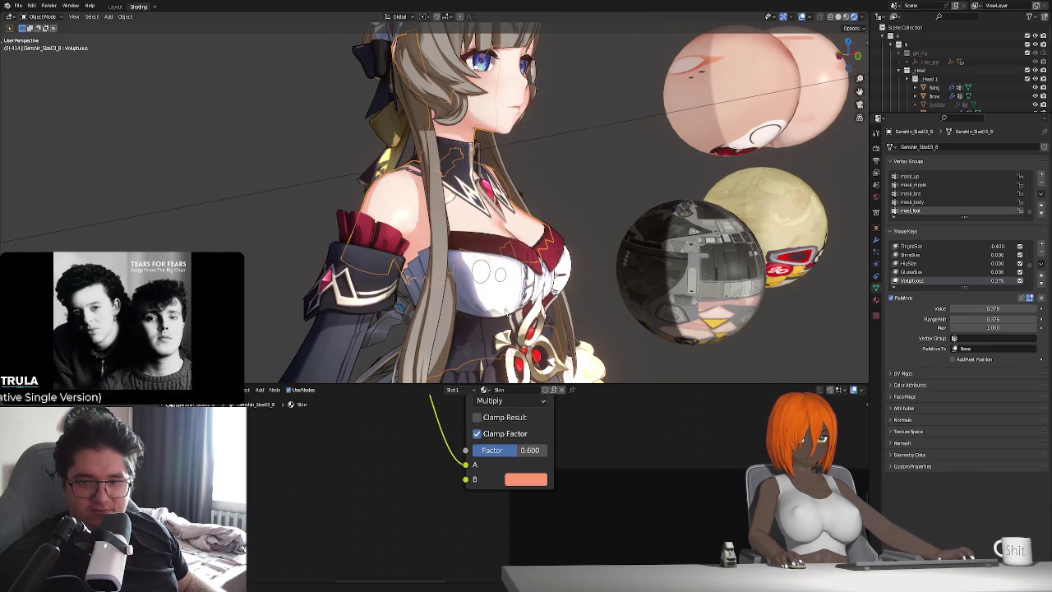
mouse_move(633, 246)
middle_mouse_down()
mouse_move(556, 271)
mouse_move(509, 332)
mouse_move(507, 296)
mouse_move(517, 321)
middle_mouse_up()
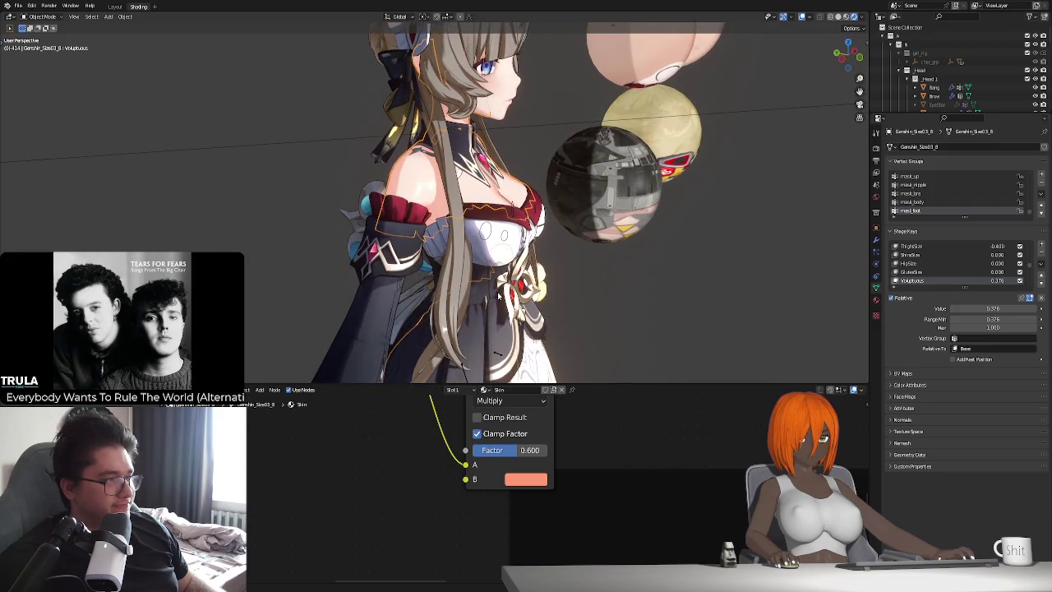
scroll(597, 516, "down", 5)
scroll(575, 509, "up", 3)
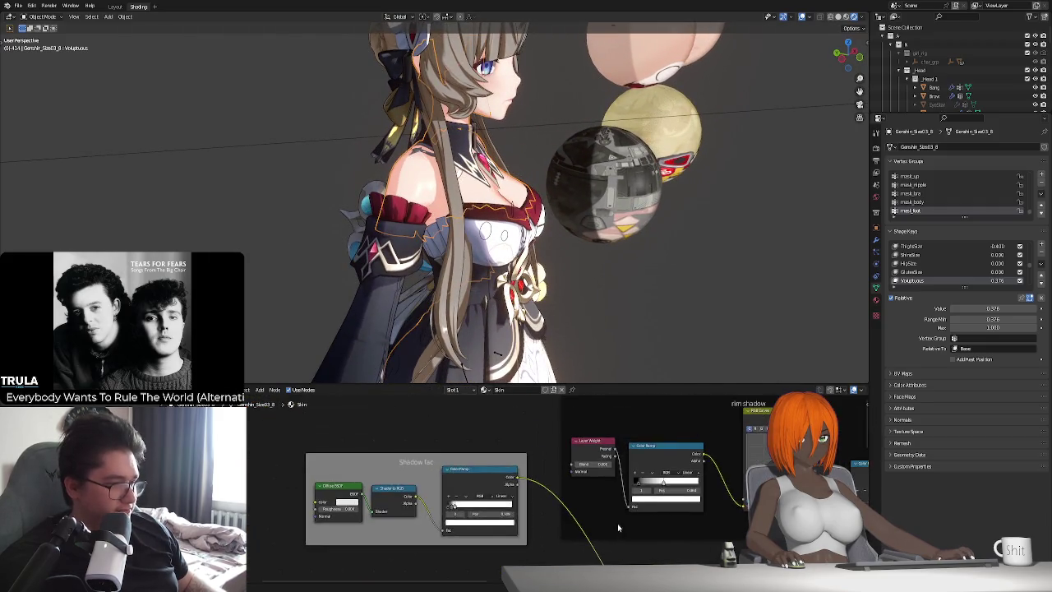
scroll(542, 501, "up", 2)
scroll(518, 493, "up", 2)
scroll(500, 487, "up", 2)
scroll(500, 487, "up", 1)
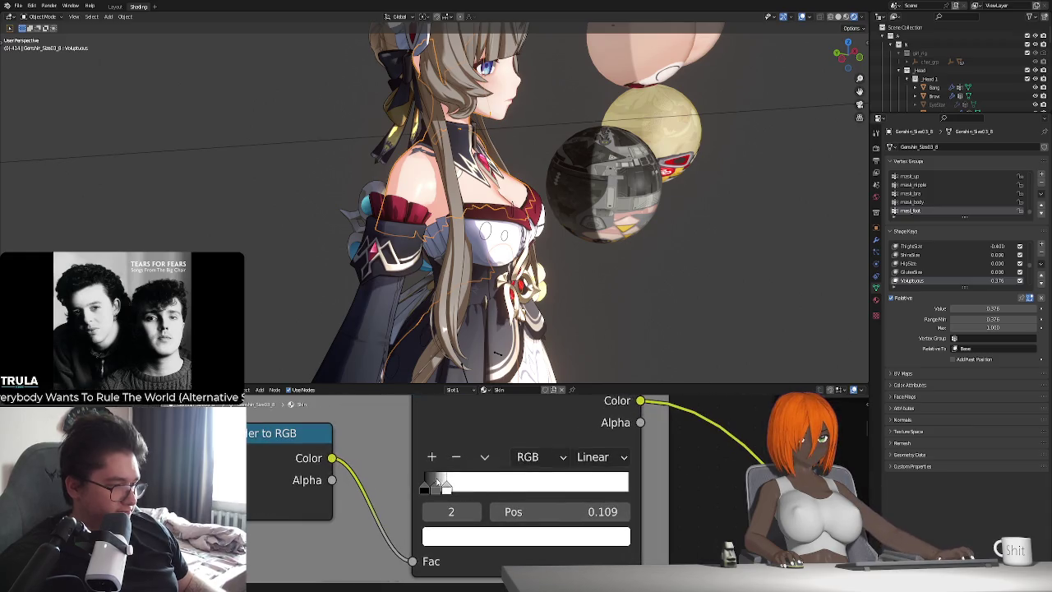
middle_click_drag(500, 487, 518, 466)
Set the Color Ramp's middle stop to position 0.100 and nudge the black stop slightly right.
left_click_drag(510, 465, 518, 467)
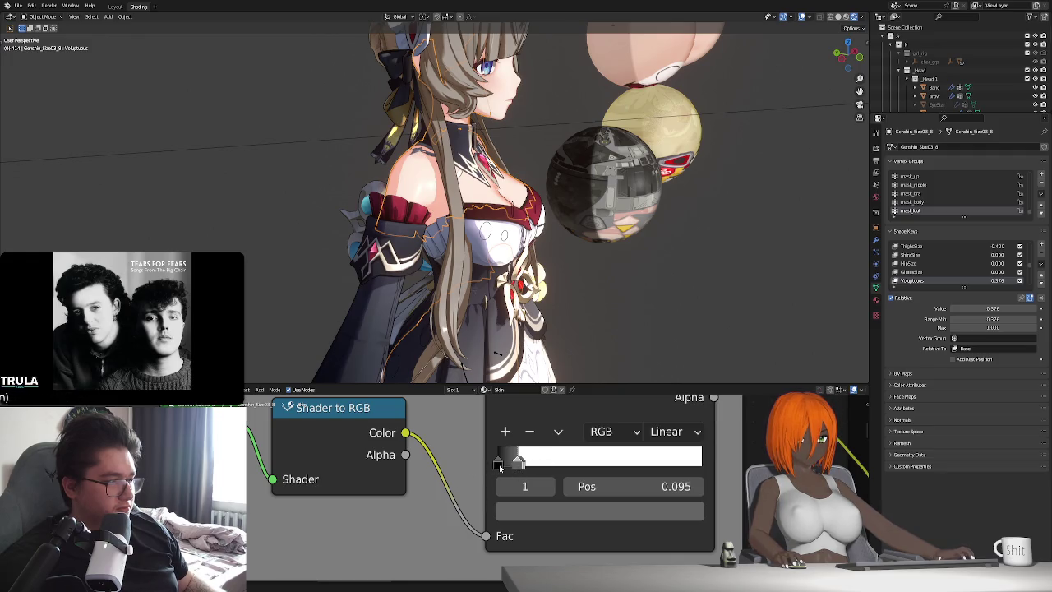
left_click(520, 465)
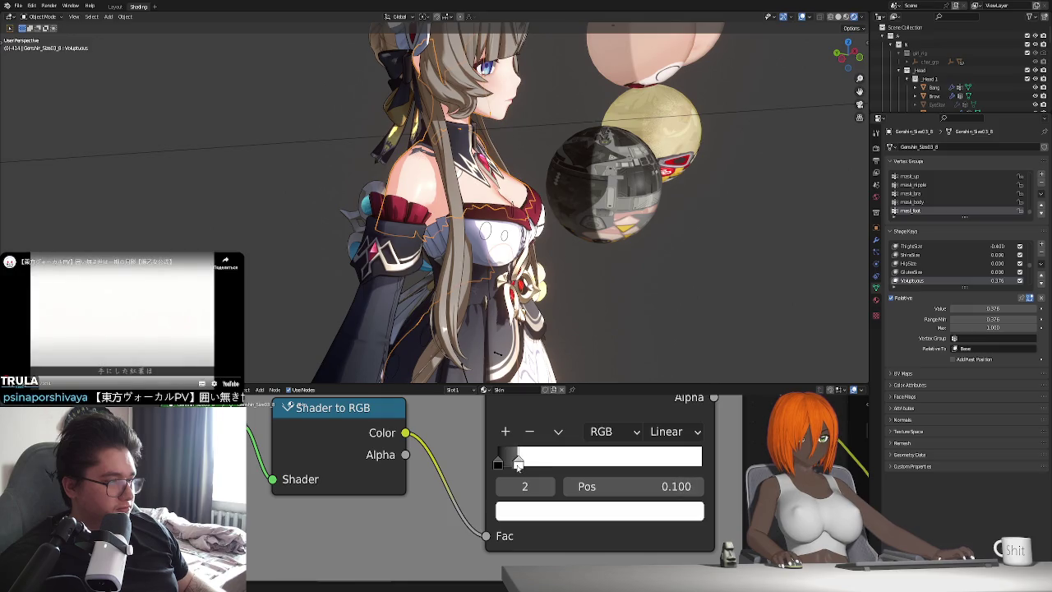
scroll(493, 319, "up", 3)
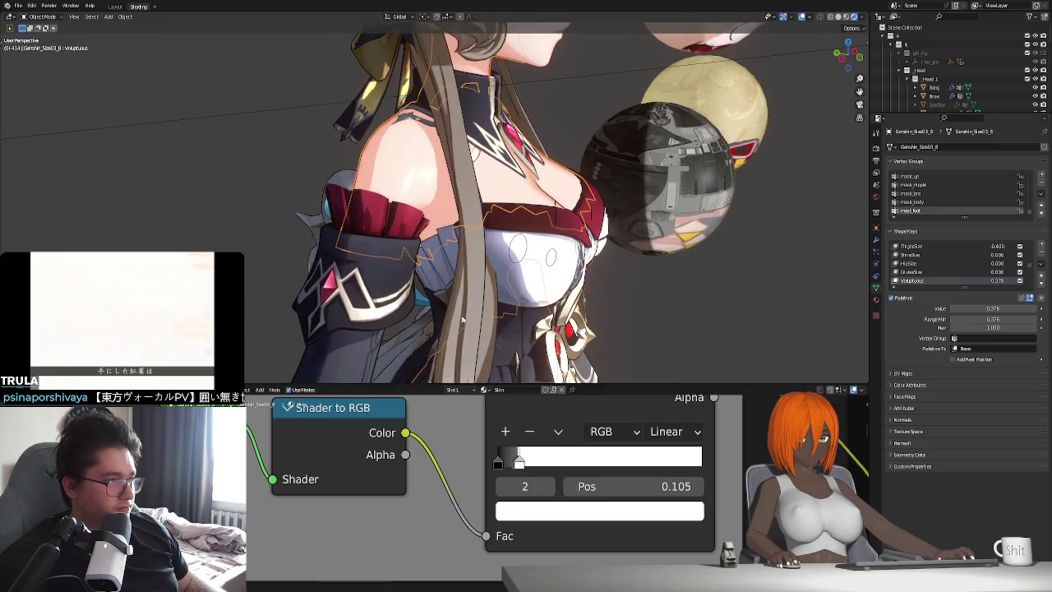
scroll(493, 318, "up", 2)
middle_click_drag(493, 318, 503, 427)
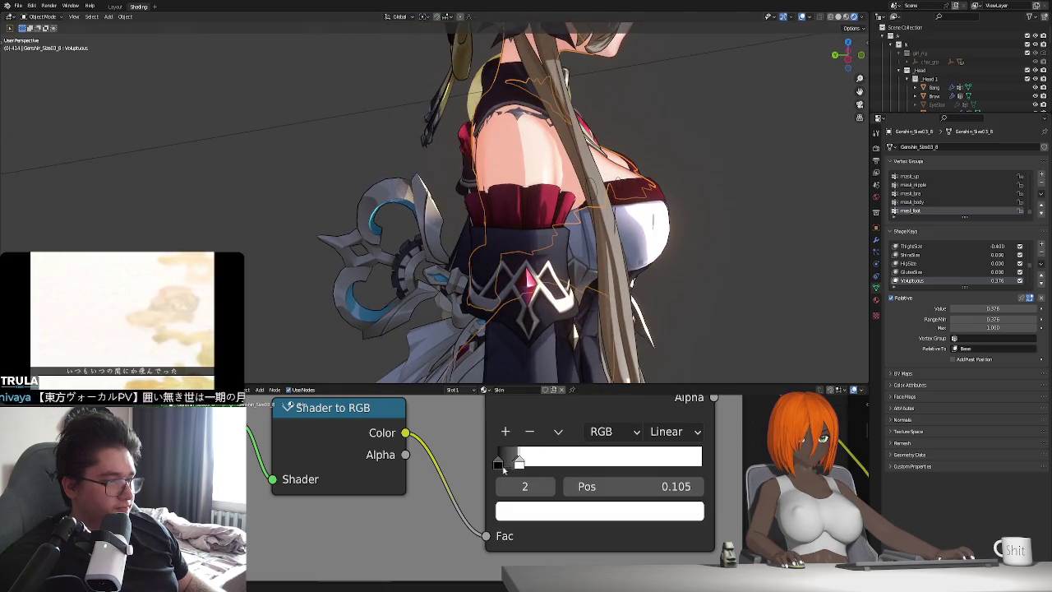
left_click(497, 462)
left_click_drag(497, 464, 499, 465)
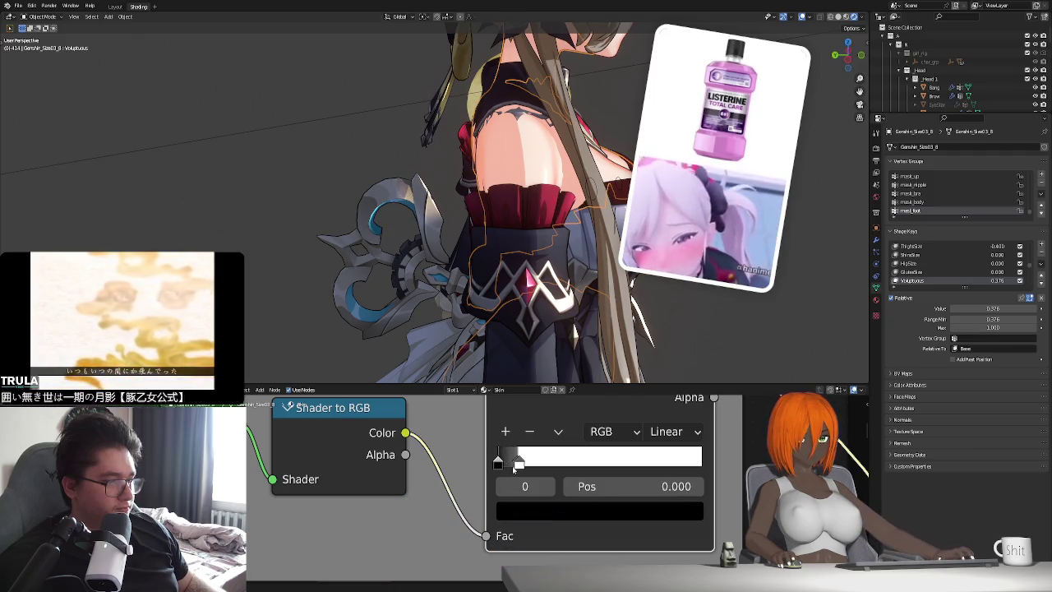
left_click(515, 463)
left_click_drag(513, 463, 513, 467)
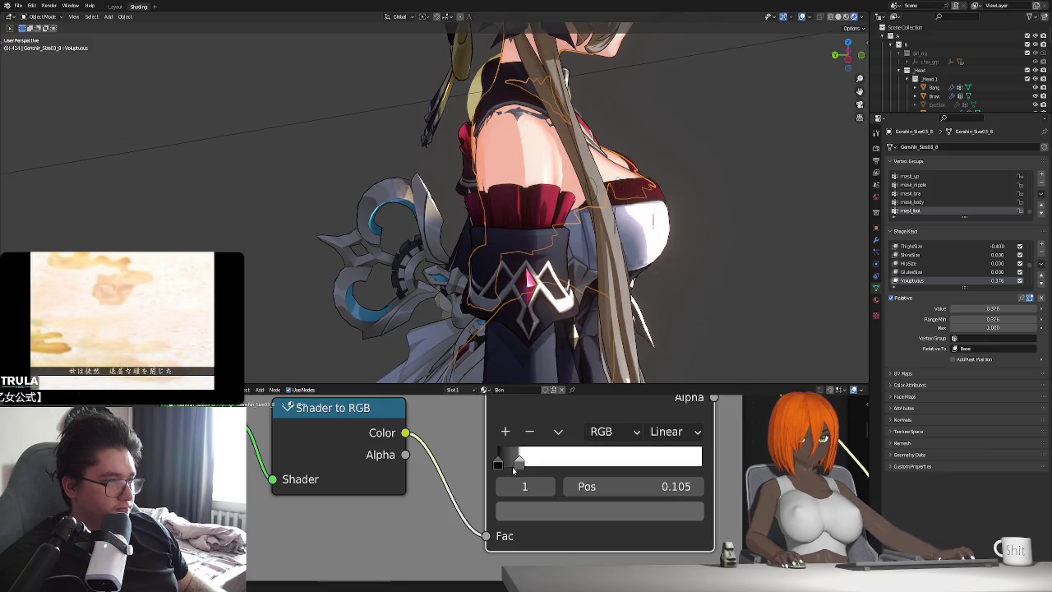
left_click_drag(513, 470, 512, 469)
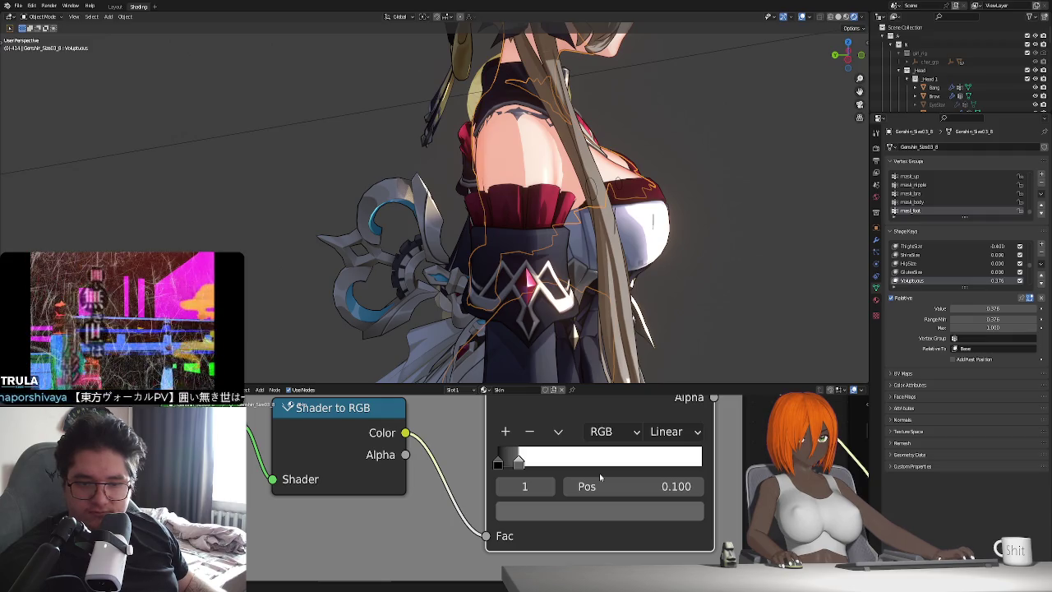
mouse_move(718, 345)
middle_mouse_down()
mouse_move(567, 330)
mouse_move(606, 386)
middle_mouse_up()
Enable Use Nodes for the dress's Body material.
scroll(605, 459, "down", 5)
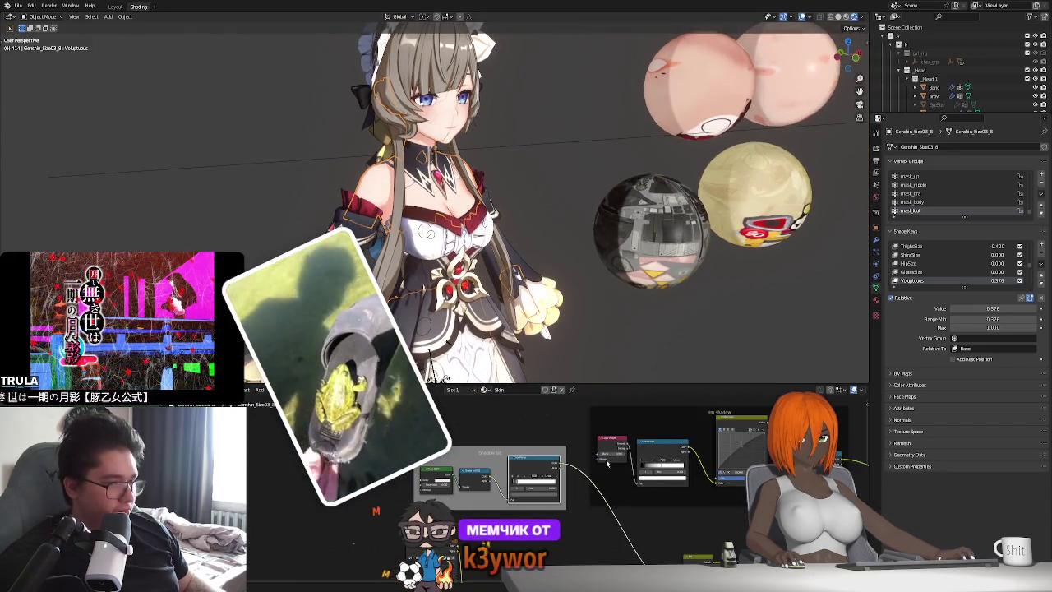
scroll(580, 450, "up", 4)
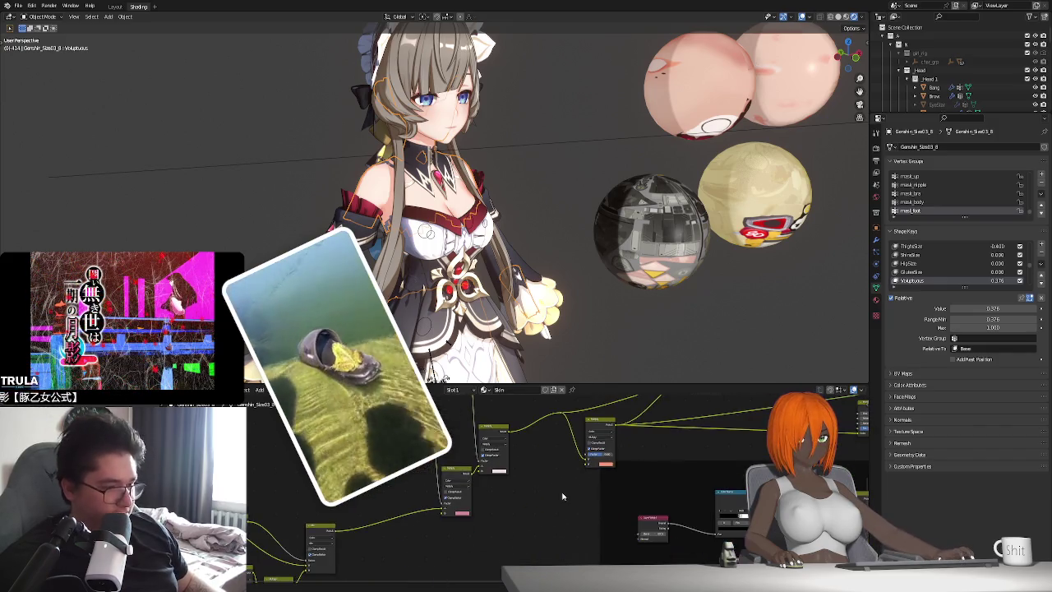
scroll(521, 300, "up", 2)
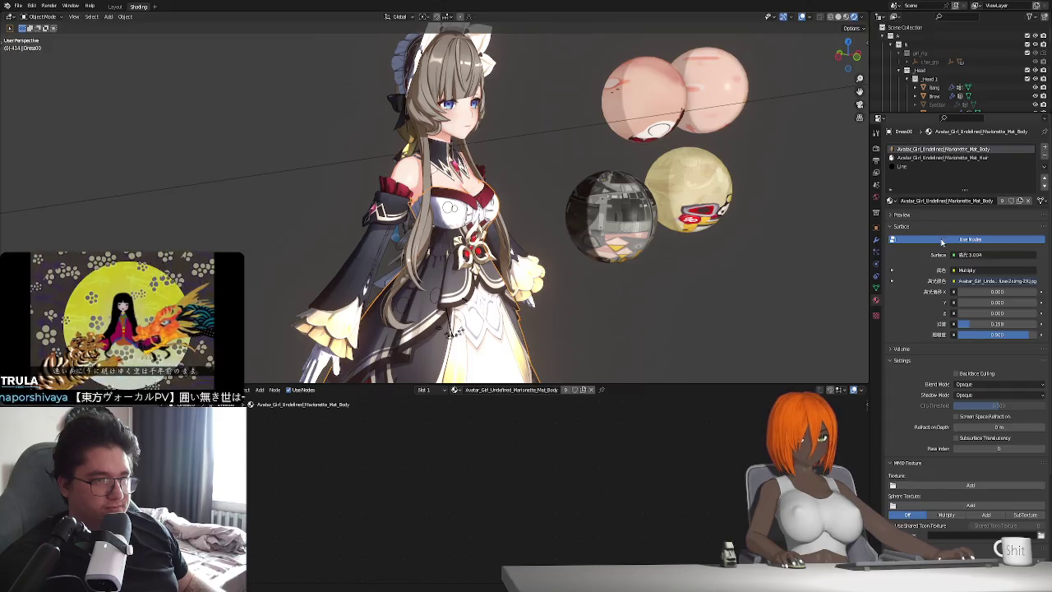
left_click(942, 240)
Enable Use Nodes for the Hair material, then select the gloves from a side view.
left_click(936, 157)
left_click(955, 239)
left_click(955, 239)
left_click(956, 239)
middle_click_drag(468, 306, 402, 262)
left_click(400, 261)
Cancel the gloves grab, inspect the glove mesh in Edit Mode, and frame its Line material nodes.
key("g")
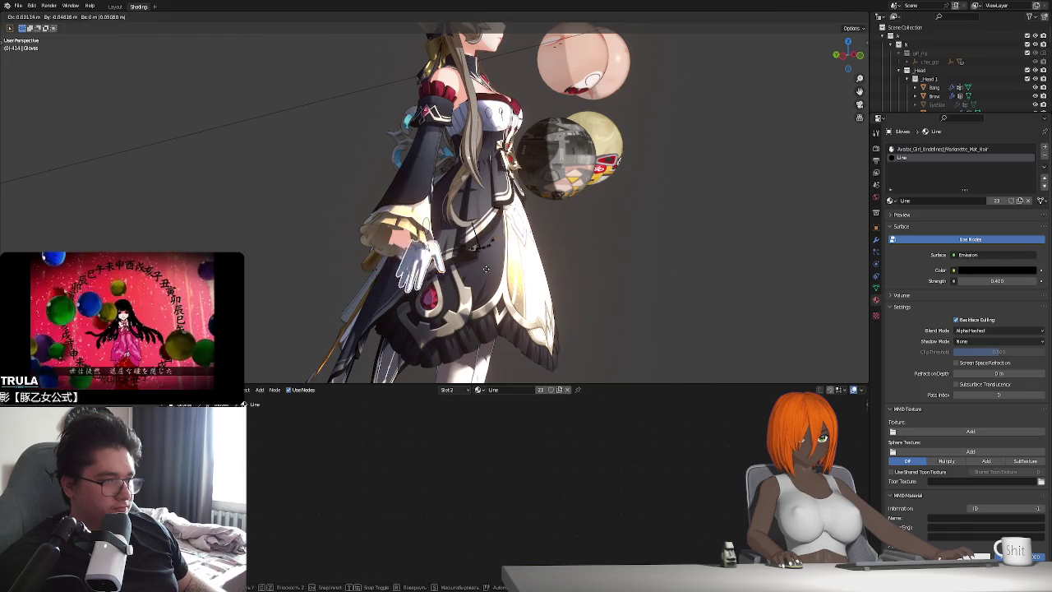
right_click(564, 270)
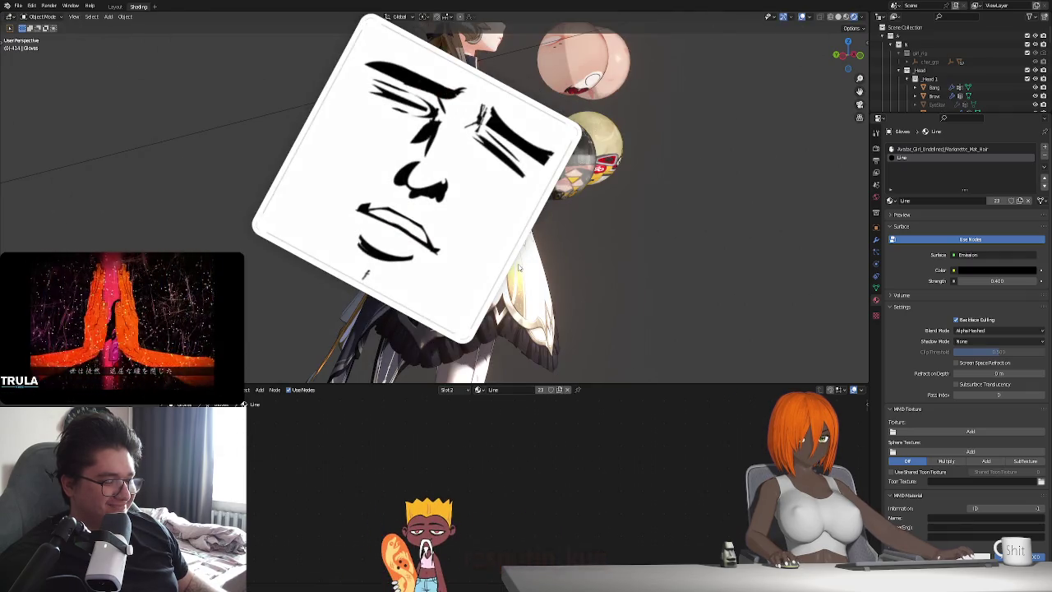
key("Tab")
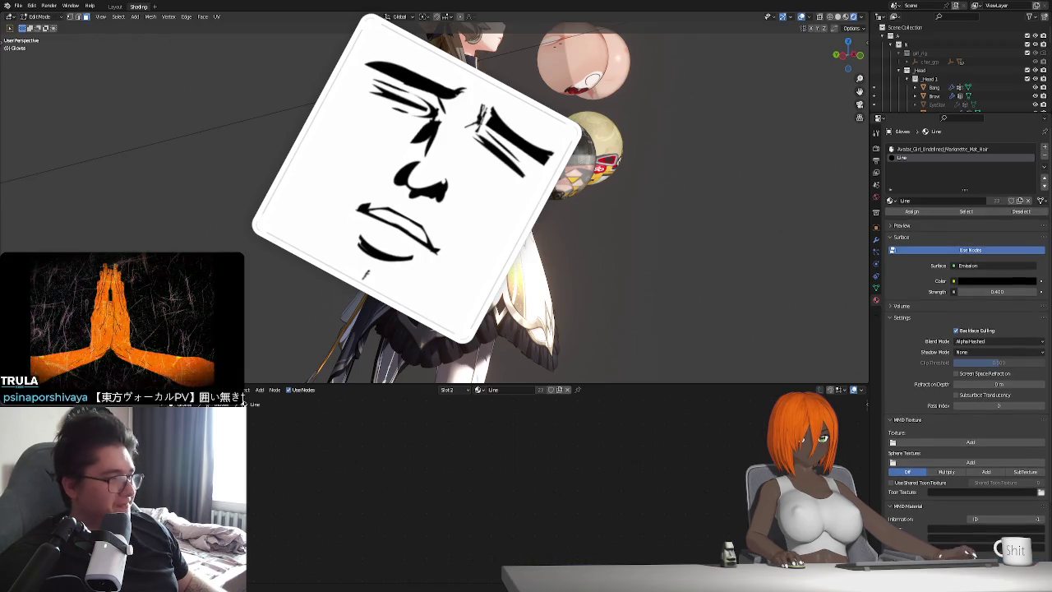
mouse_move(518, 265)
middle_mouse_down()
mouse_move(540, 308)
mouse_move(514, 267)
mouse_move(539, 216)
middle_mouse_up()
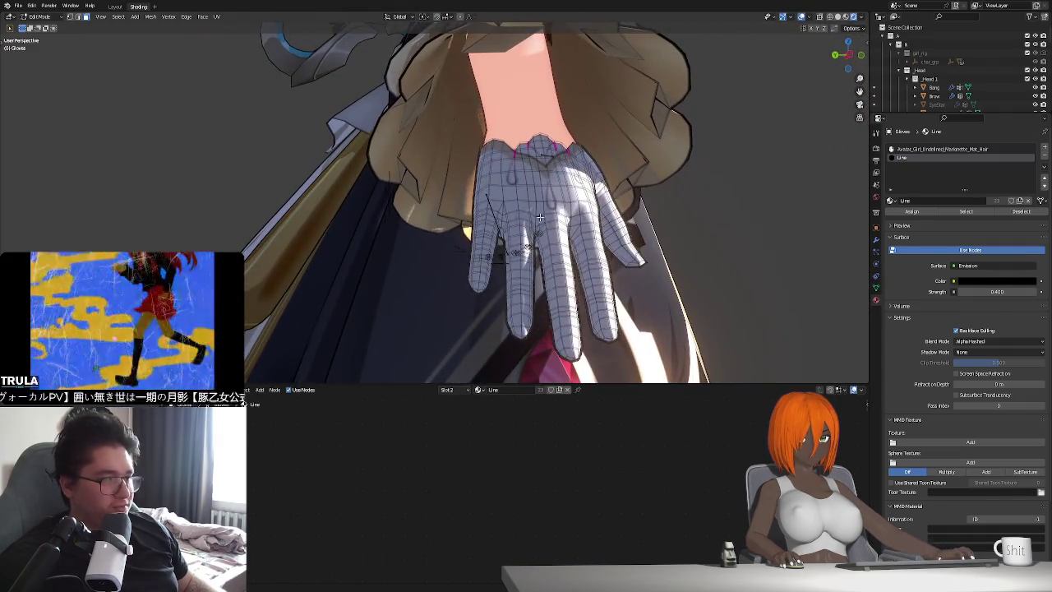
key("Tab")
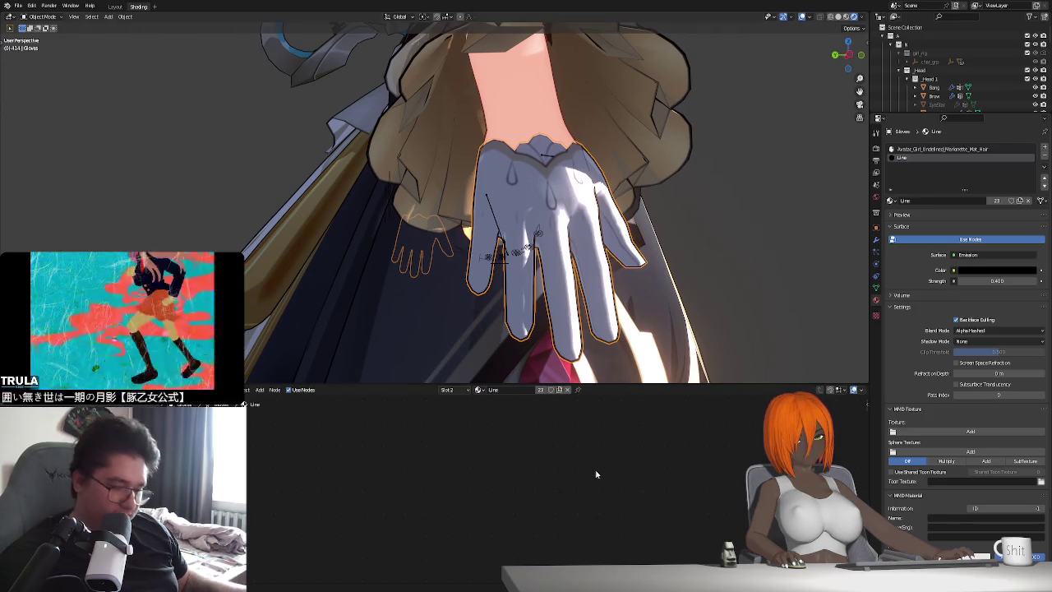
key("Home")
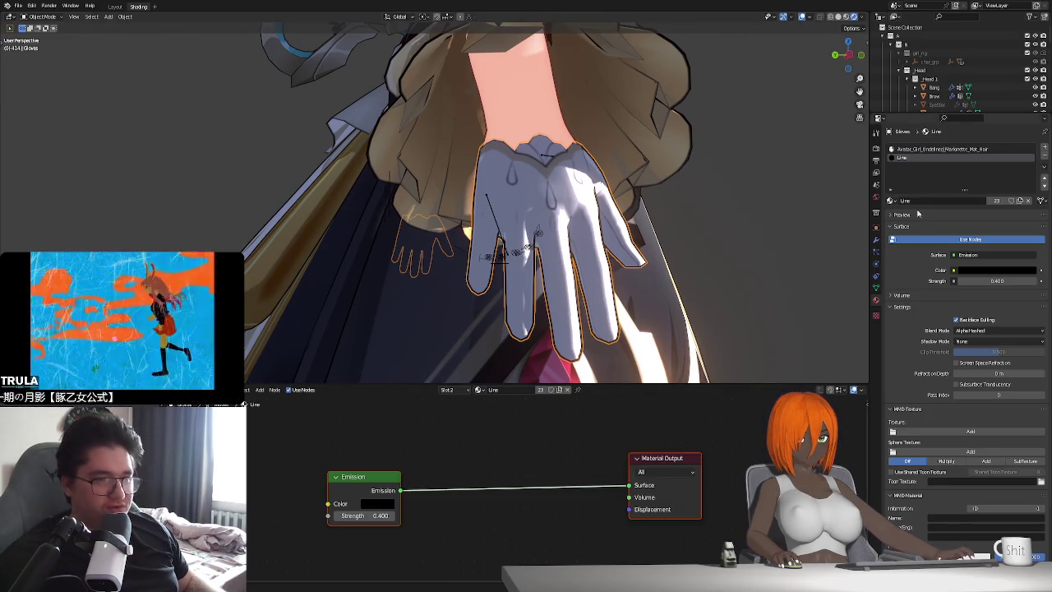
left_click(920, 150)
Frame the gloves' hair material node tree and preview the Multiply and another node on the glove.
key("Home")
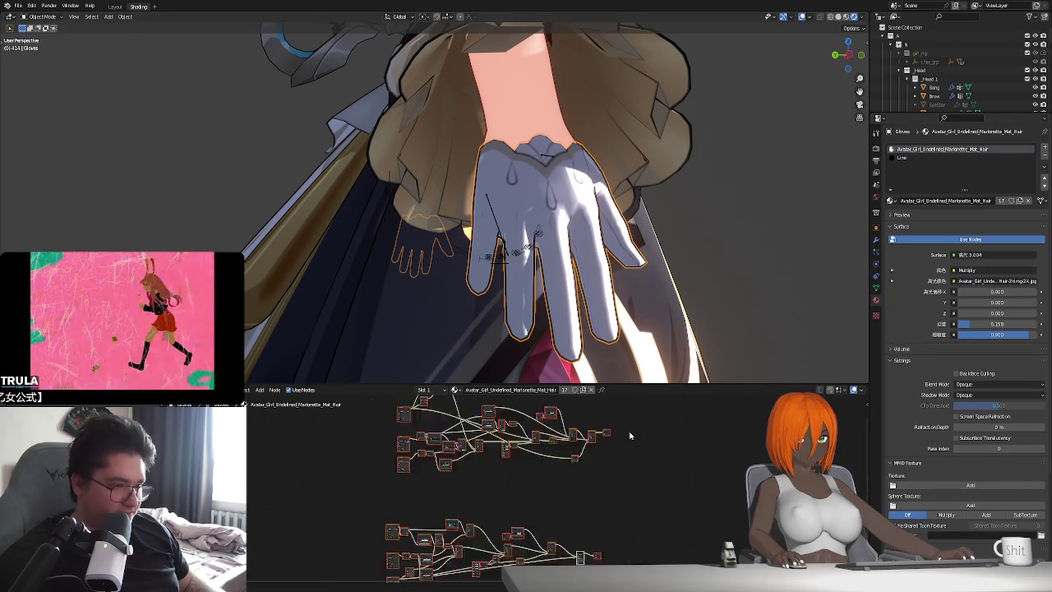
scroll(520, 523, "up", 2)
scroll(523, 517, "up", 2)
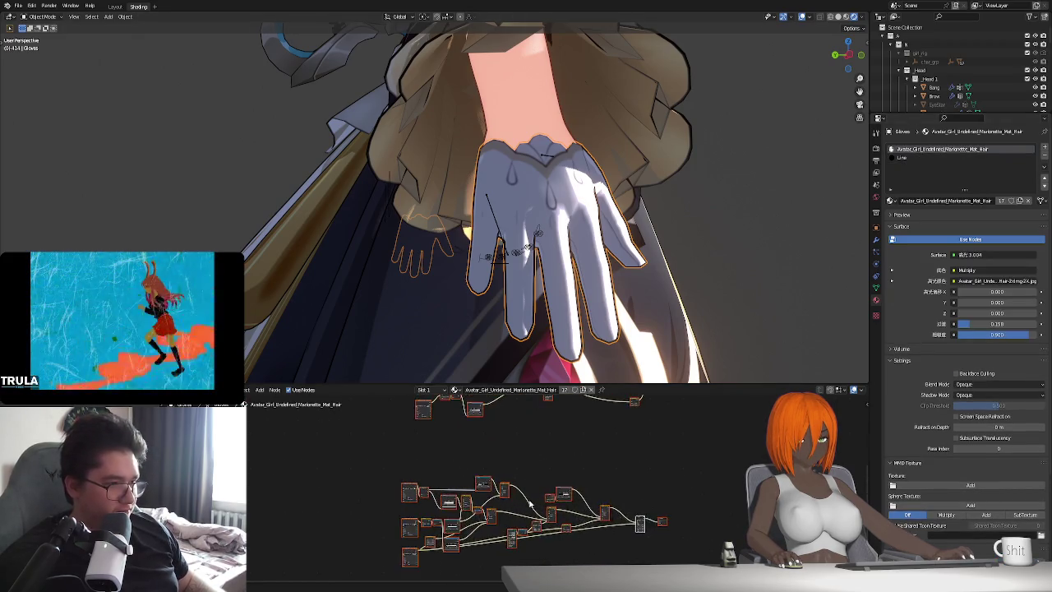
scroll(530, 503, "up", 1)
scroll(589, 464, "down", 1)
scroll(585, 472, "down", 1)
scroll(581, 483, "down", 1)
left_click(605, 451, "ctrl+shift")
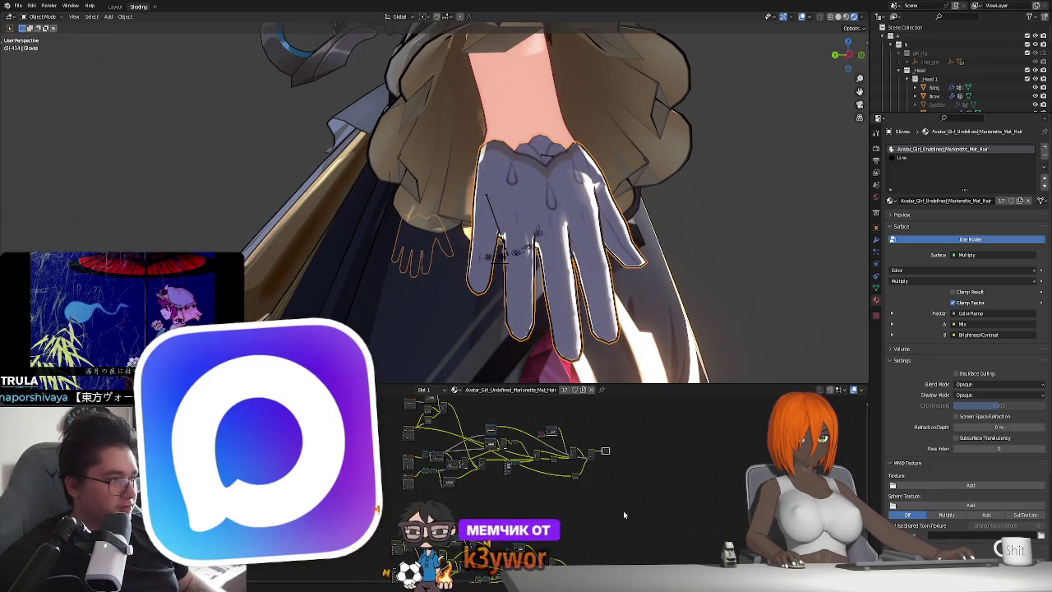
scroll(602, 517, "down", 2, "shift")
left_click(580, 532, "ctrl+shift")
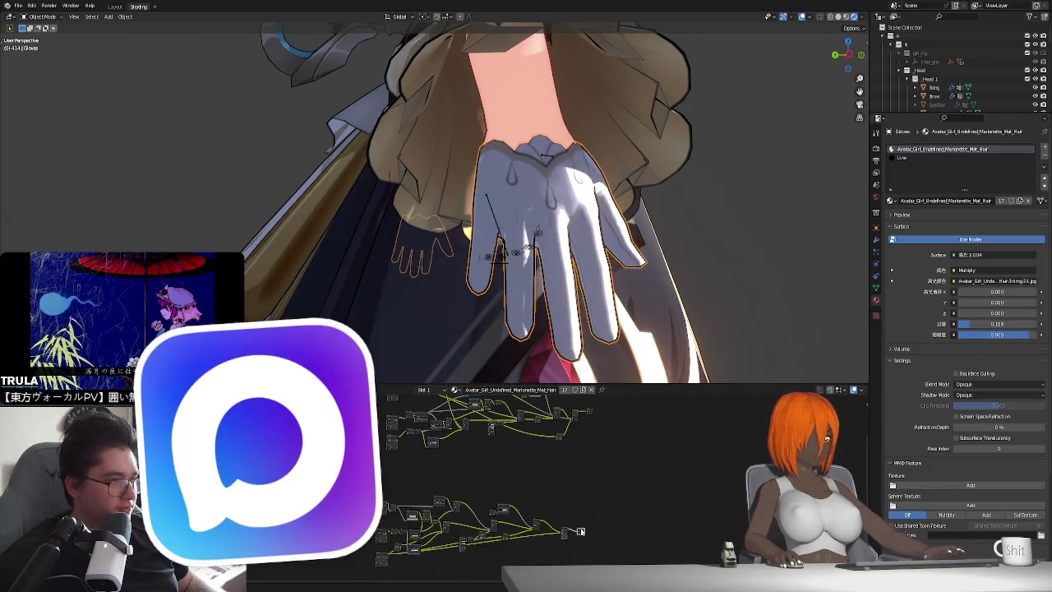
left_click(589, 411, "ctrl+shift")
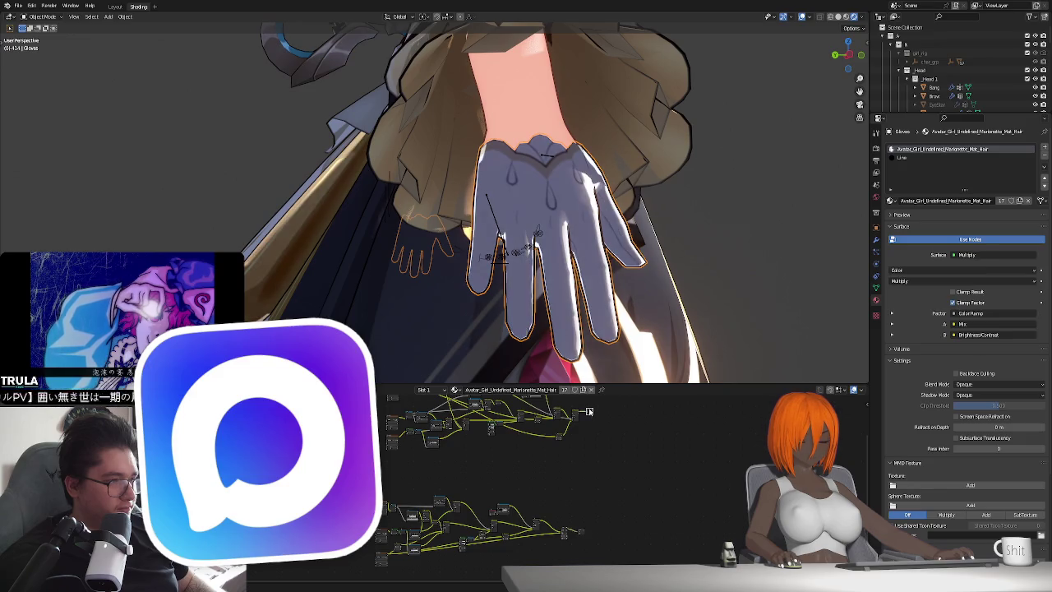
Compare Multiply and texture-chain node previews from a wide side view, then select the stockings.
scroll(587, 336, "down", 5)
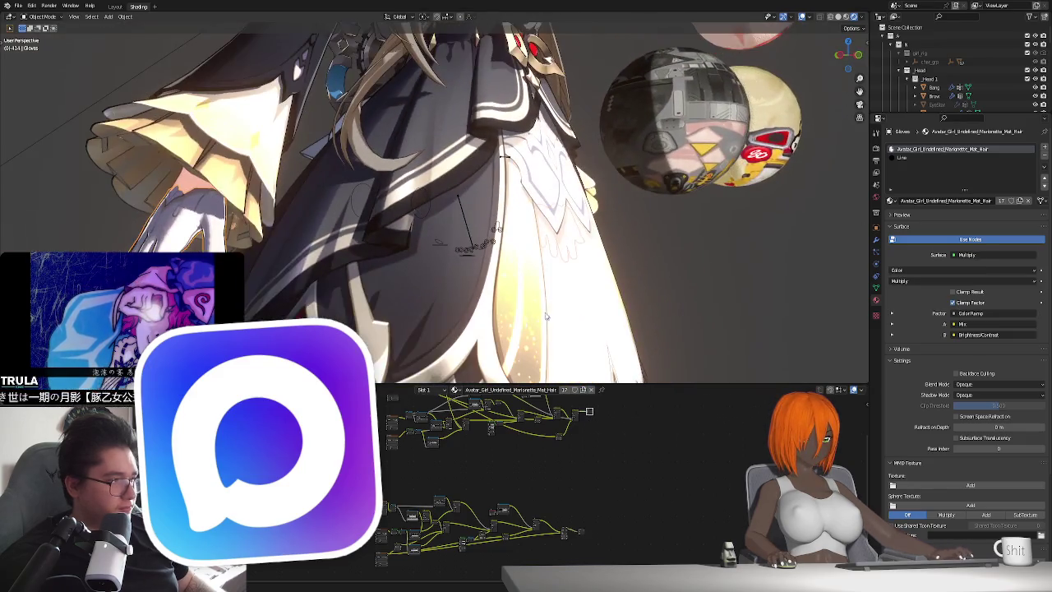
middle_click_drag(587, 335, 518, 343)
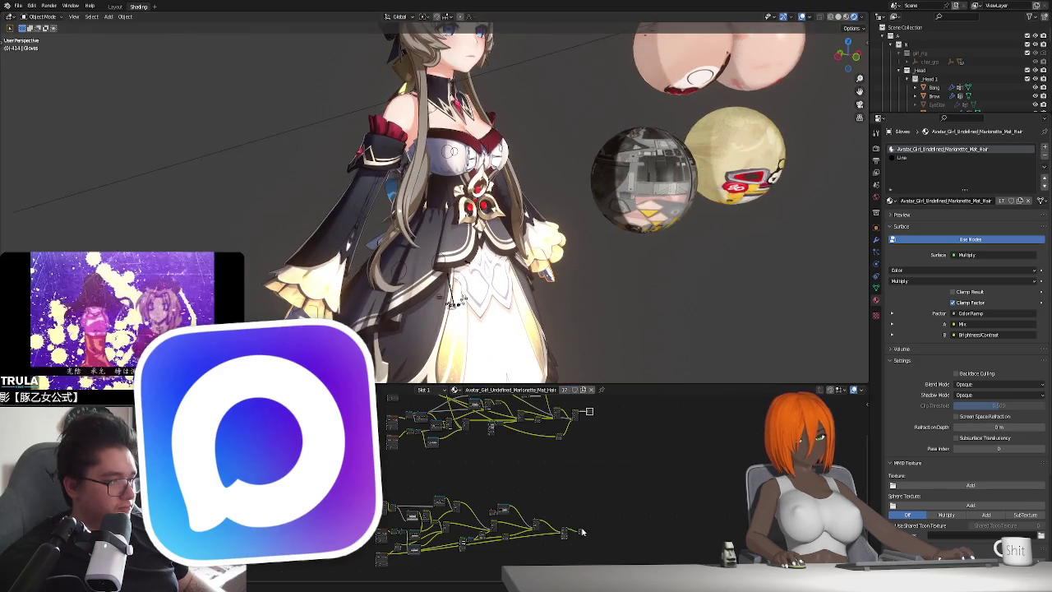
left_click(580, 532, "ctrl+shift")
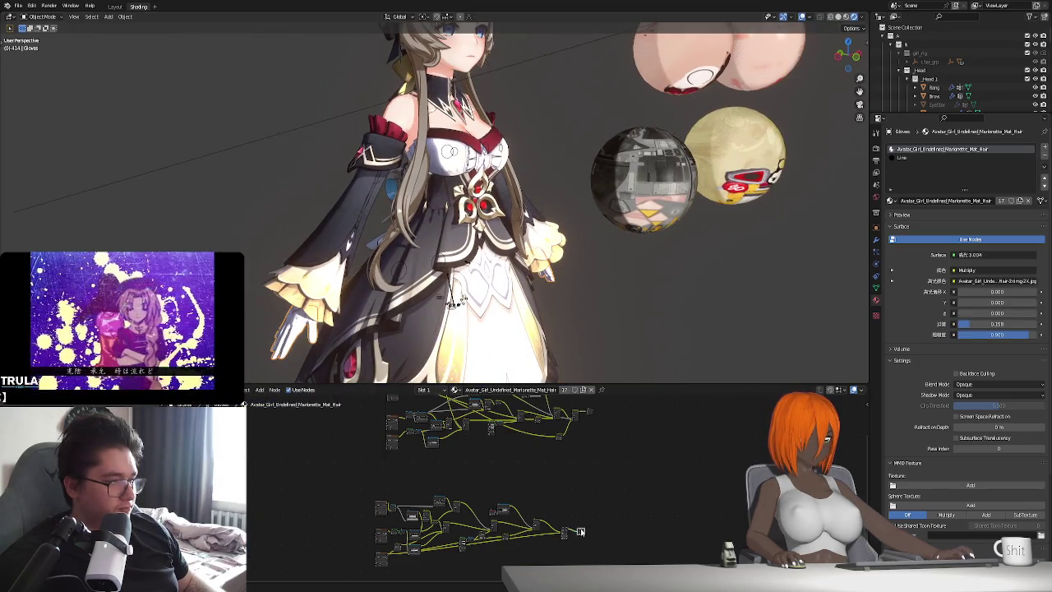
left_click(588, 411, "ctrl+shift")
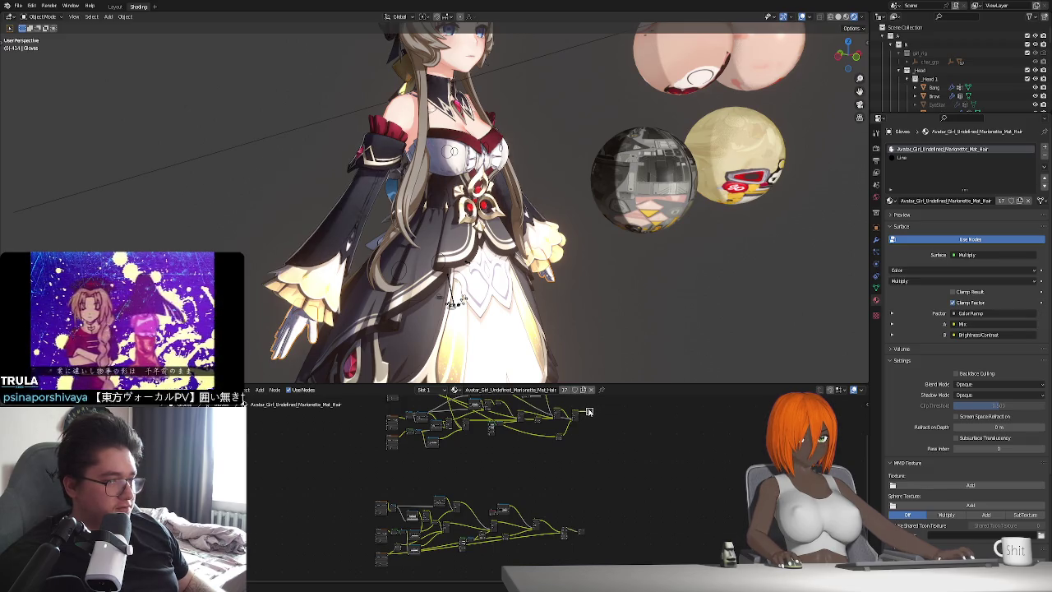
left_click(580, 532, "ctrl+shift")
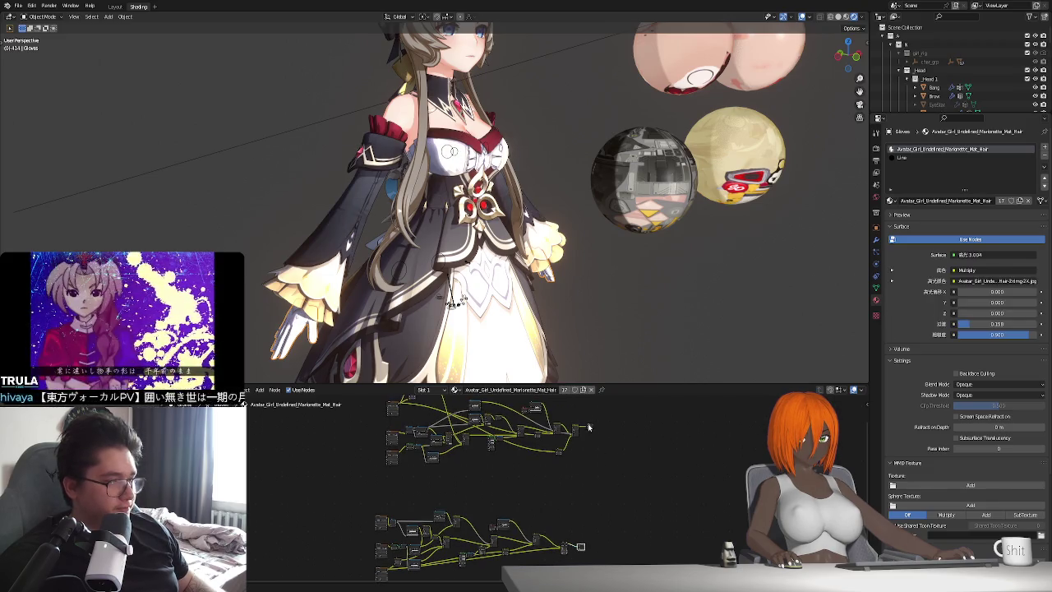
left_click(588, 426, "ctrl+shift")
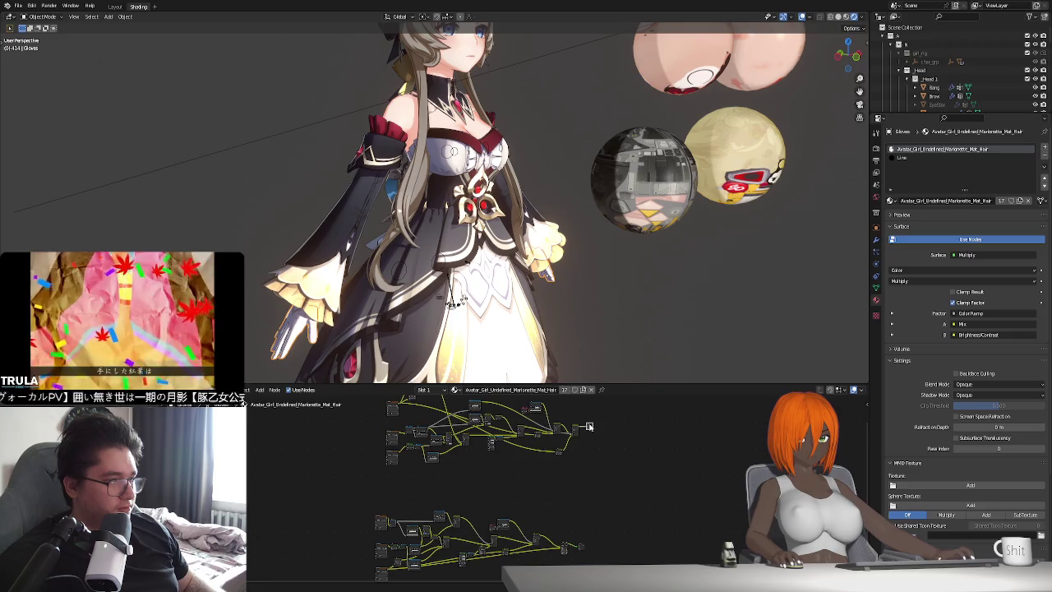
left_click(581, 545, "ctrl+shift")
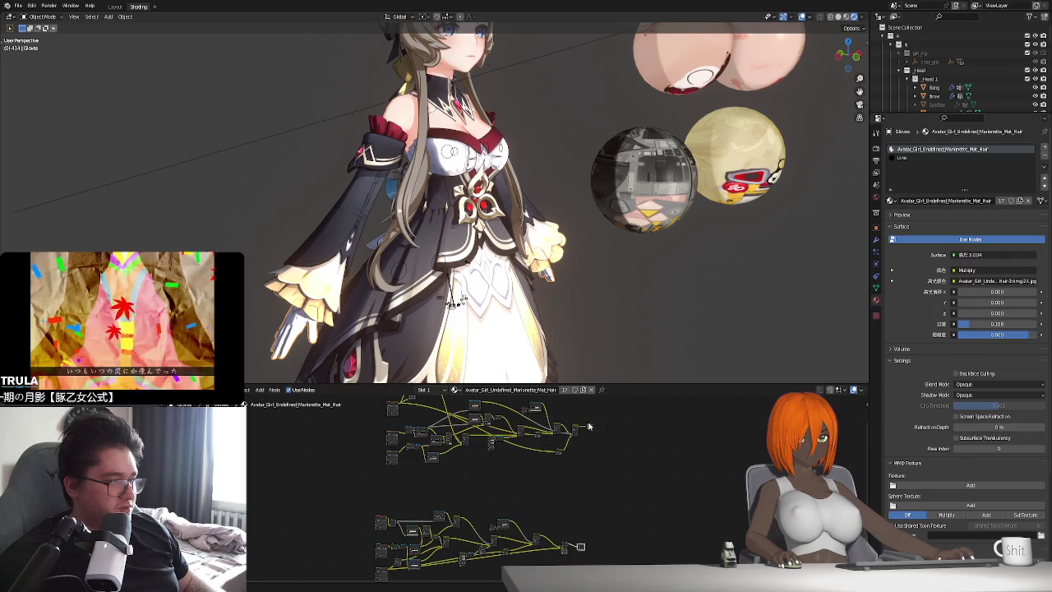
middle_click_drag(443, 313, 444, 189, "shift")
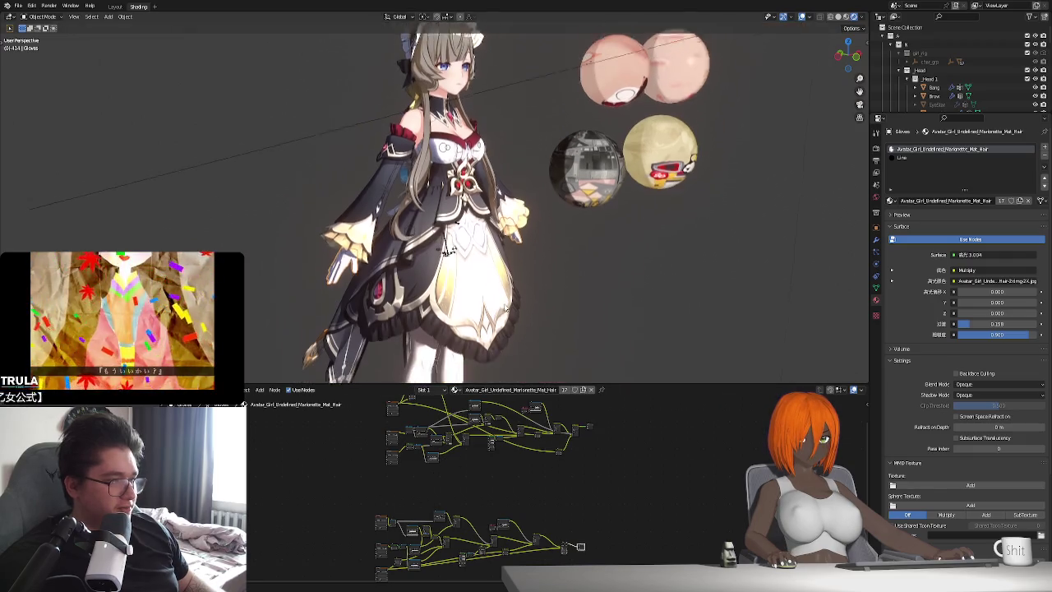
left_click(434, 329)
Zoom around the stockings1 node tree, then select Dress00 to display its hair material.
scroll(621, 468, "up", 2)
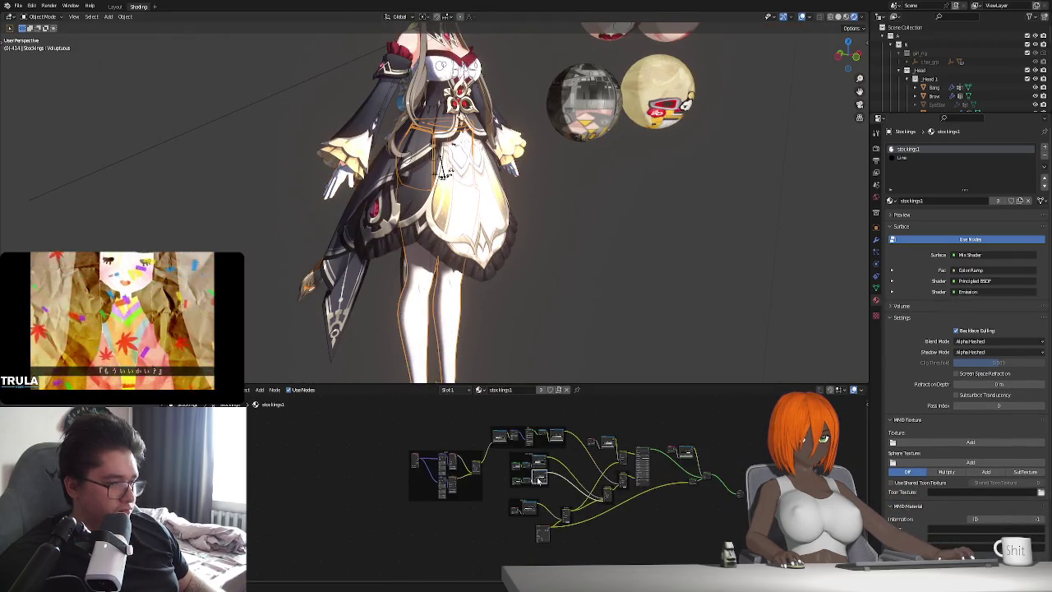
scroll(575, 518, "up", 2)
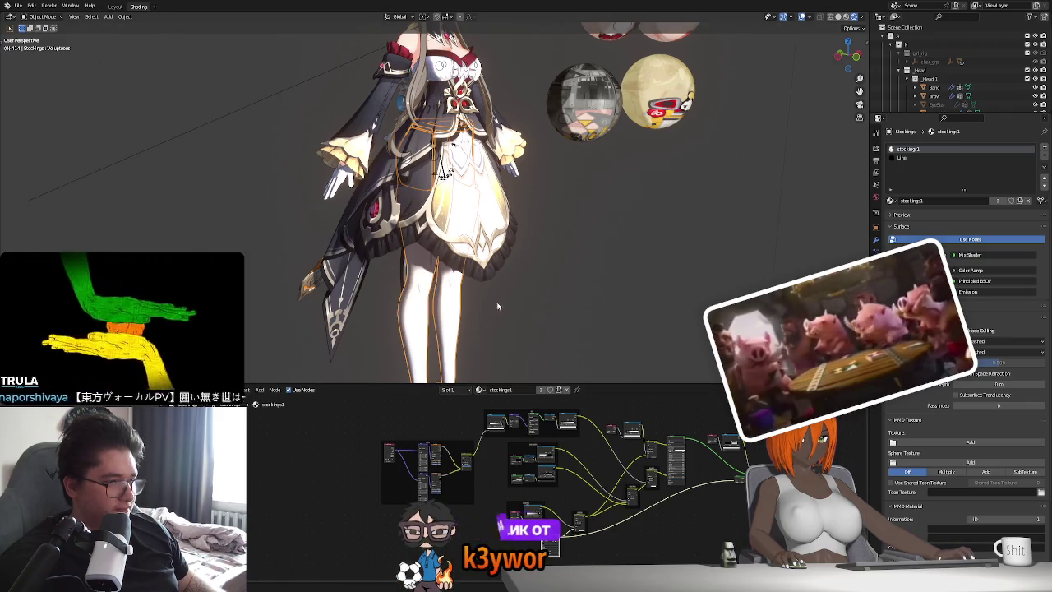
scroll(497, 306, "down", 1)
scroll(510, 351, "down", 1)
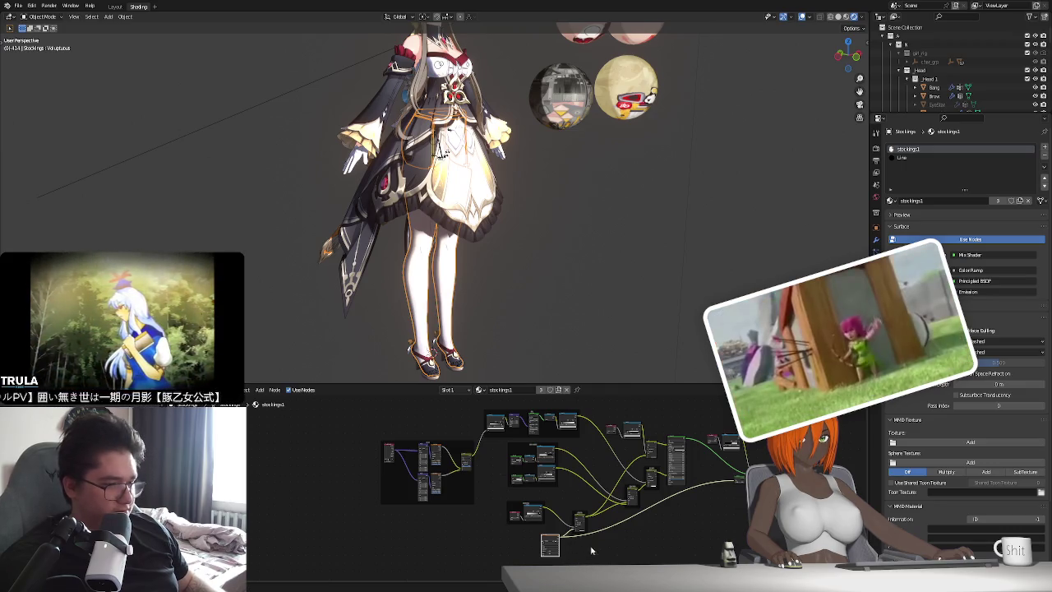
scroll(590, 550, "up", 1)
scroll(579, 552, "up", 1)
scroll(567, 554, "up", 2)
scroll(545, 557, "up", 1)
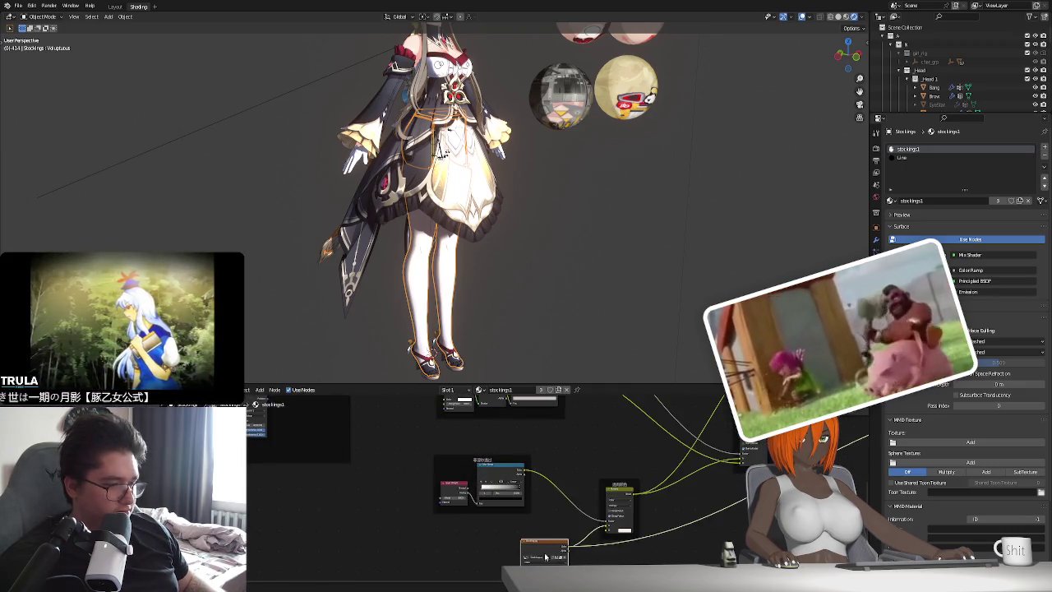
scroll(547, 555, "down", 2)
scroll(554, 547, "down", 2)
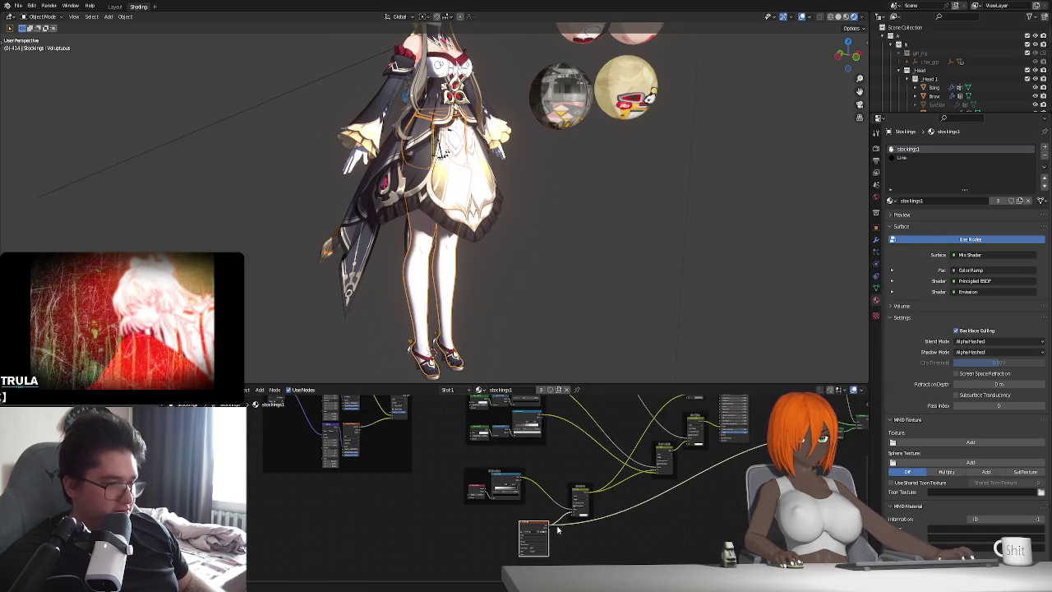
scroll(557, 530, "down", 1)
middle_click_drag(545, 240, 499, 279)
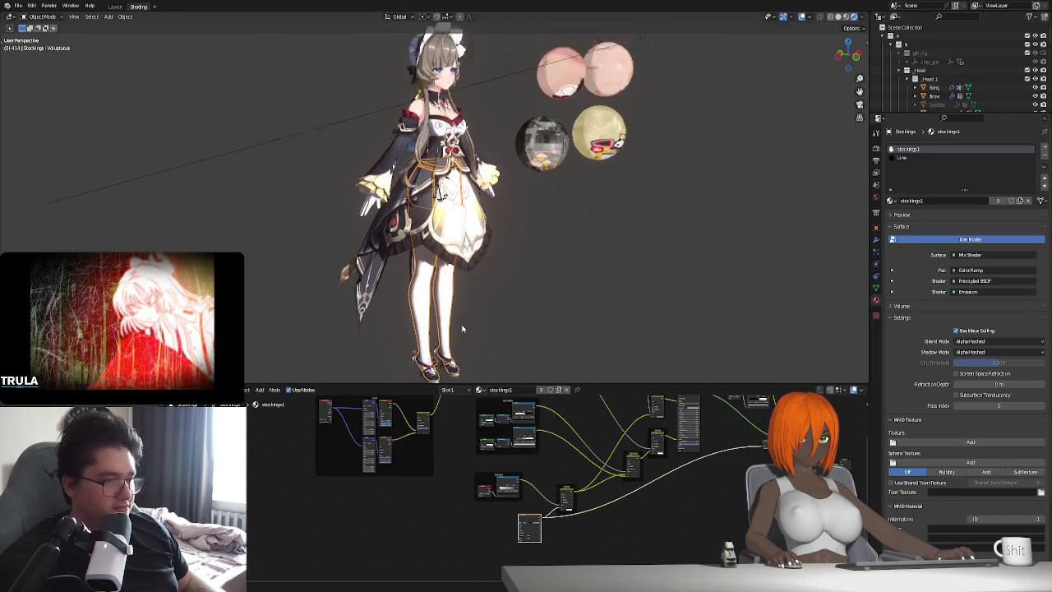
left_click(478, 222)
middle_click_drag(478, 221, 475, 291)
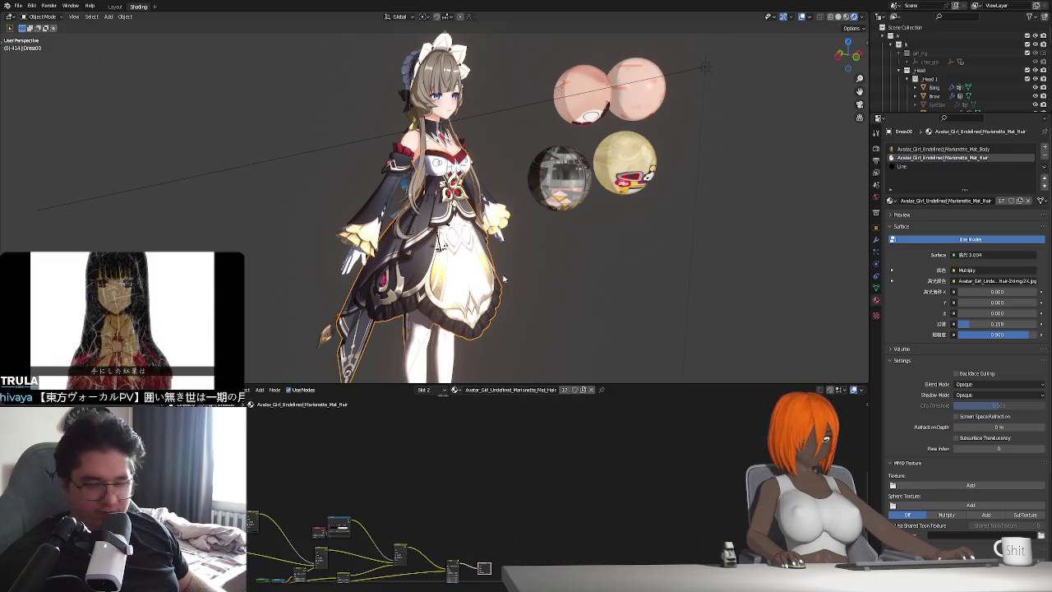
Select the gloves and enter Edit Mode on them.
mouse_move(504, 279)
middle_mouse_down()
mouse_move(322, 311)
mouse_move(496, 291)
middle_mouse_up()
scroll(322, 311, "up", 2)
scroll(322, 310, "up", 2)
left_click(322, 311)
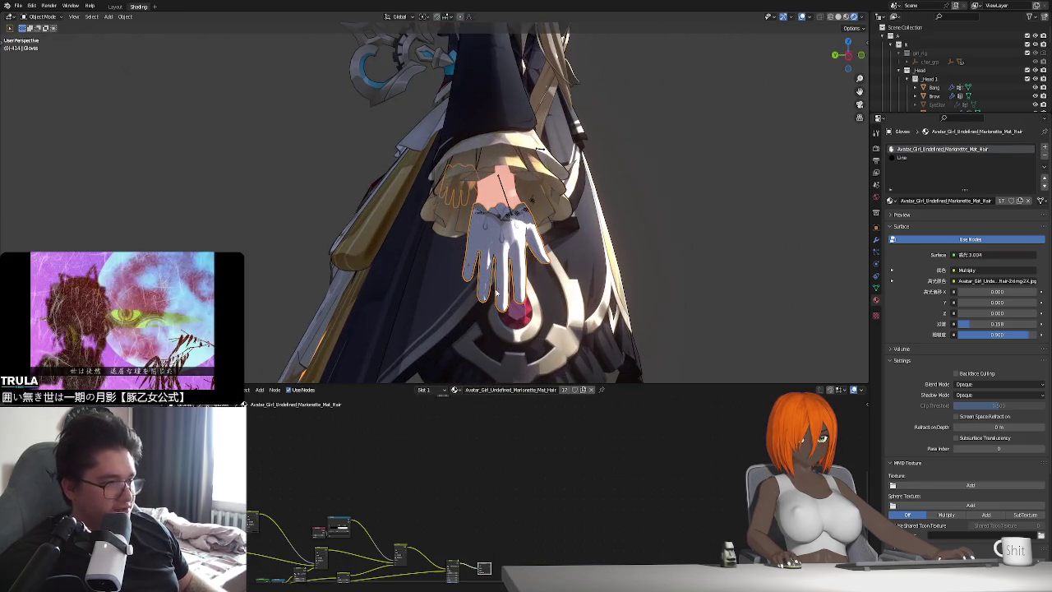
key("Tab")
key("Tab")
Isolate the stockings in Local View with Material Preview shading and enter Edit Mode.
scroll(496, 291, "down", 3)
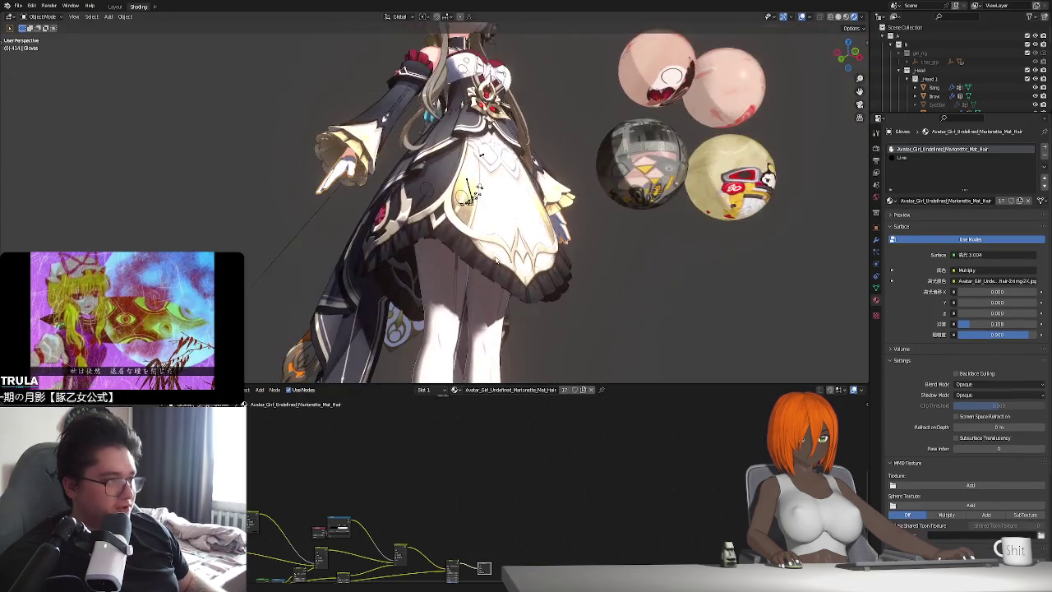
middle_click_drag(496, 292, 514, 289)
left_click(514, 289)
key("KP_Divide")
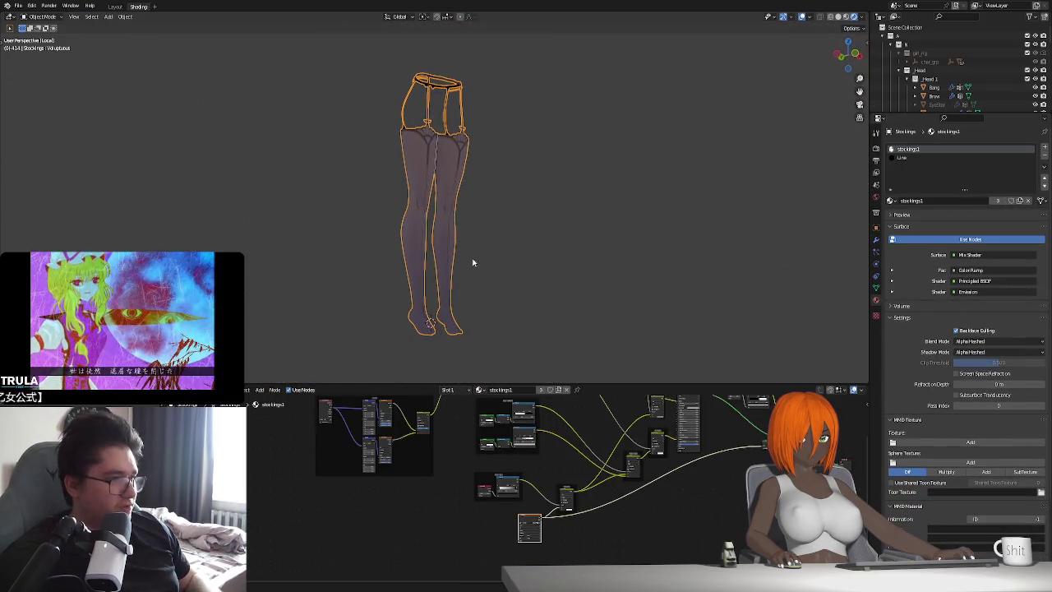
left_click(845, 18)
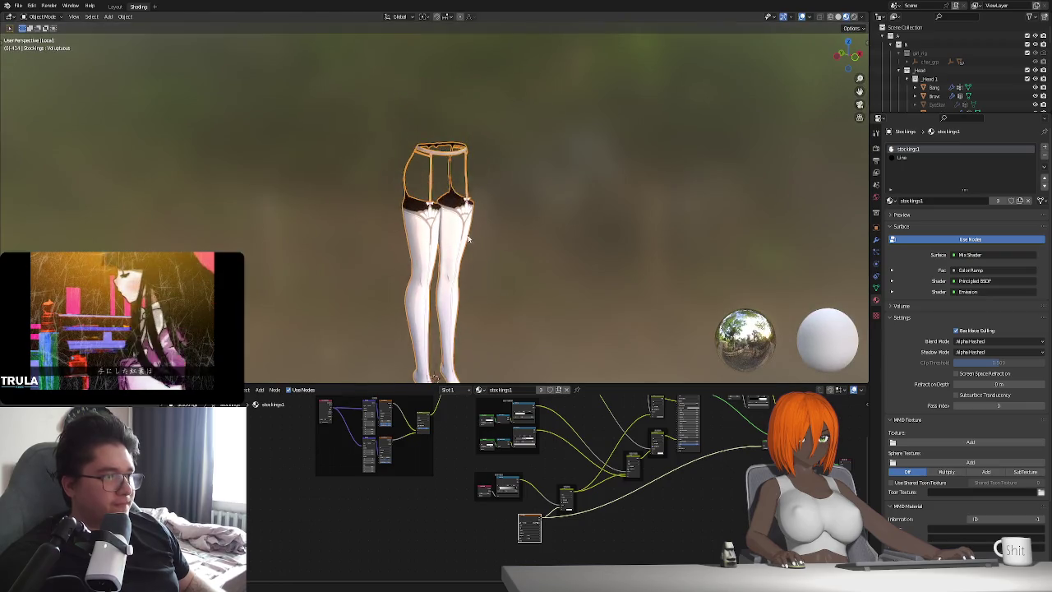
scroll(429, 242, "up", 5)
middle_click_drag(429, 242, 310, 105)
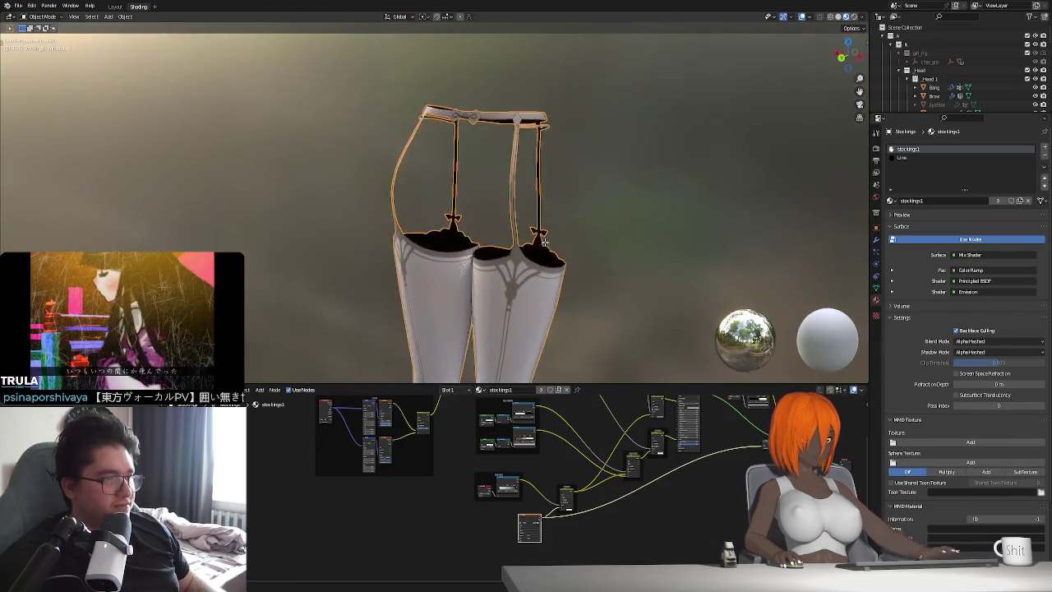
key("Tab")
Inspect the stockings' knees and tops from several angles.
middle_click_drag(535, 352, 470, 145, "shift")
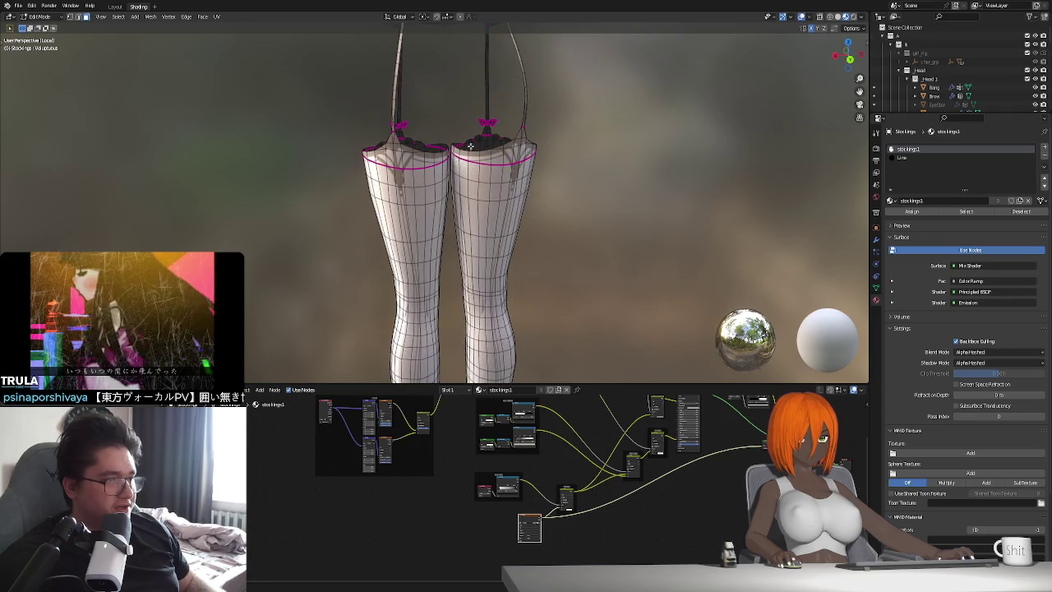
middle_click_drag(374, 301, 436, 311)
scroll(499, 316, "down", 4)
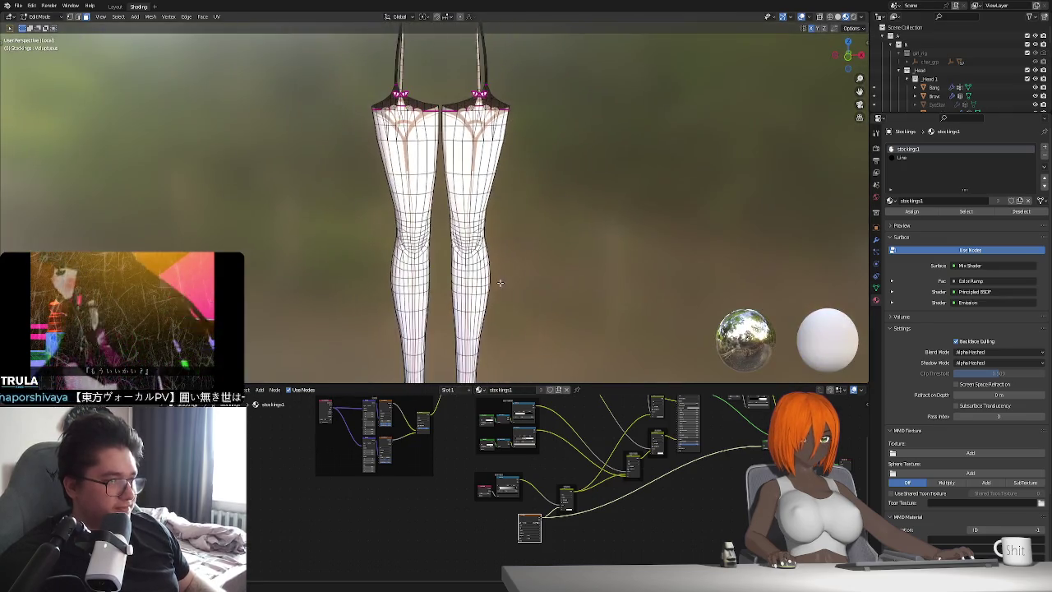
middle_click_drag(498, 317, 493, 288)
scroll(498, 305, "up", 2)
scroll(512, 283, "up", 2)
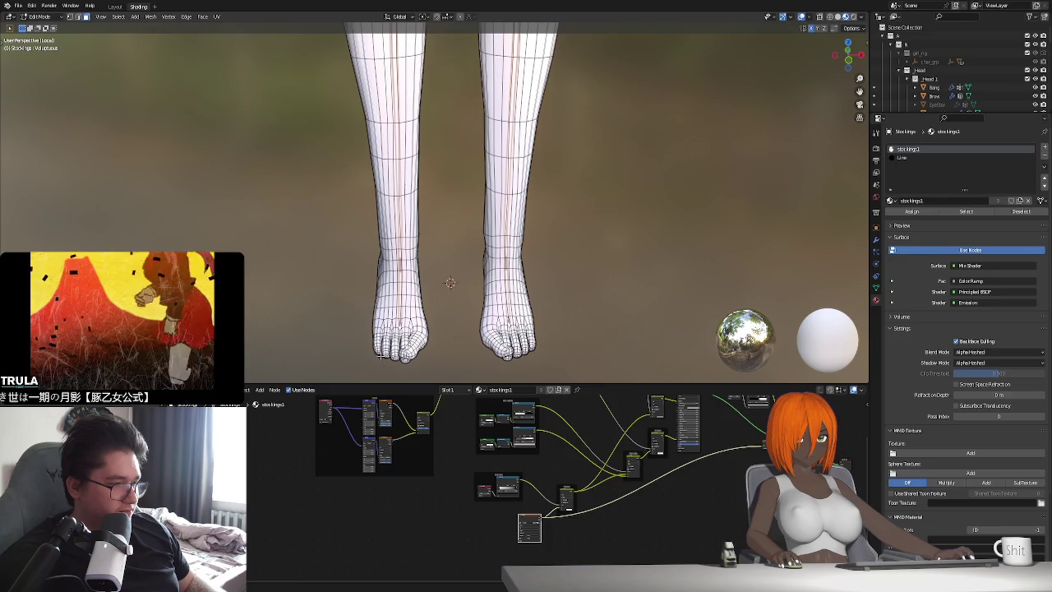
middle_click_drag(380, 355, 386, 329)
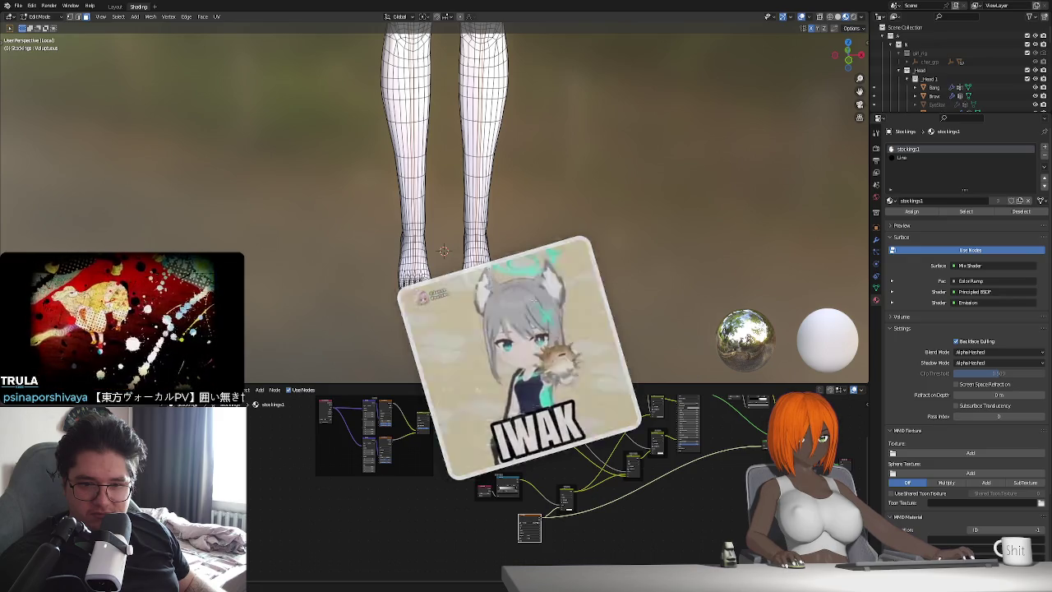
scroll(501, 170, "down", 2)
middle_click_drag(501, 170, 517, 294, "shift")
scroll(517, 294, "up", 2)
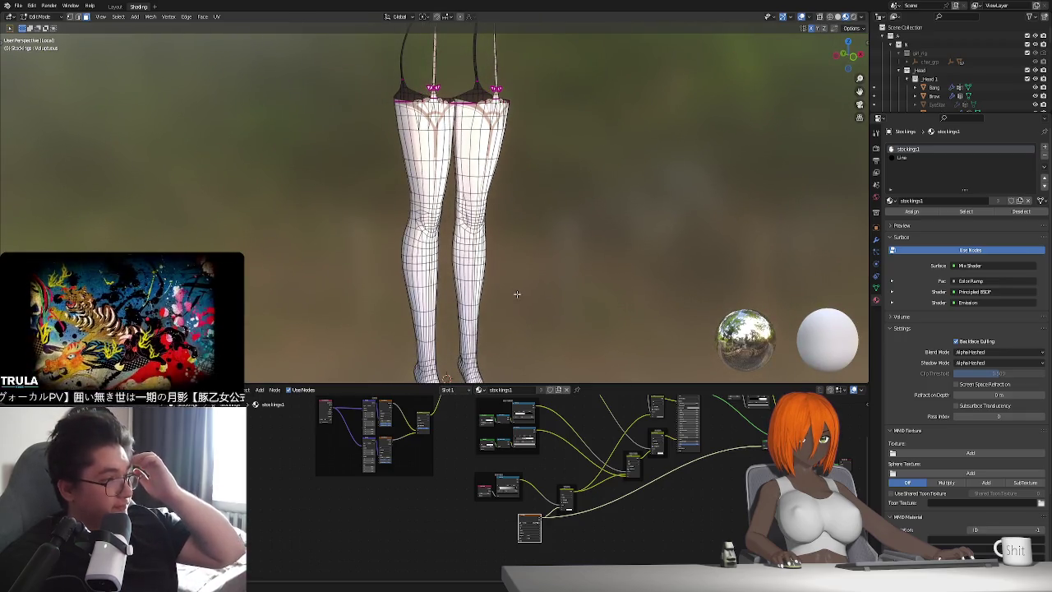
mouse_move(517, 293)
middle_mouse_down()
mouse_move(553, 282)
mouse_move(518, 297)
mouse_move(521, 278)
middle_mouse_up()
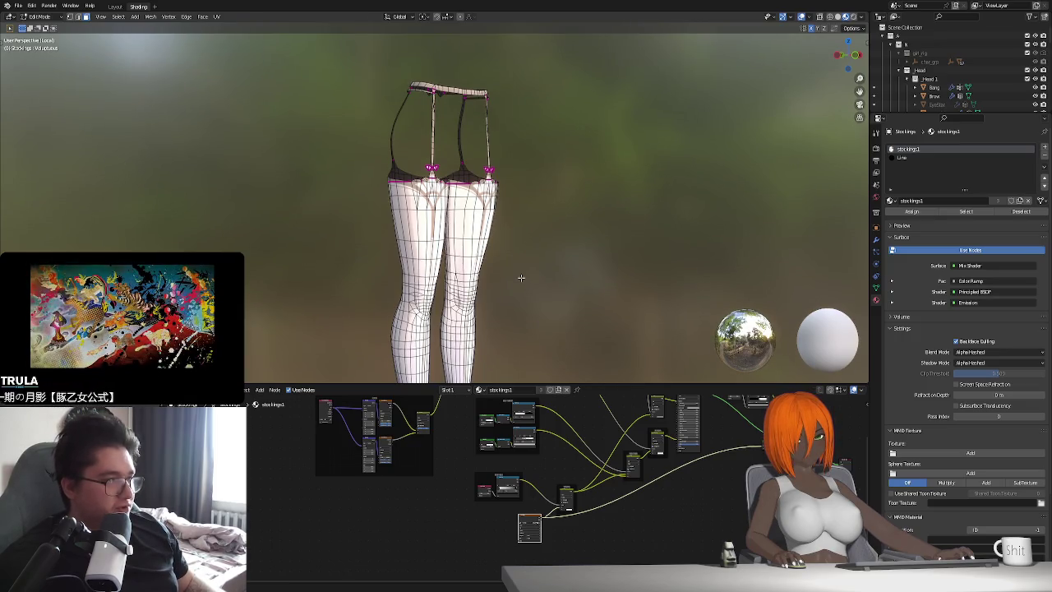
Inspect the thighs and garter belt, then exit Local View to show the whole character.
scroll(521, 278, "up", 2)
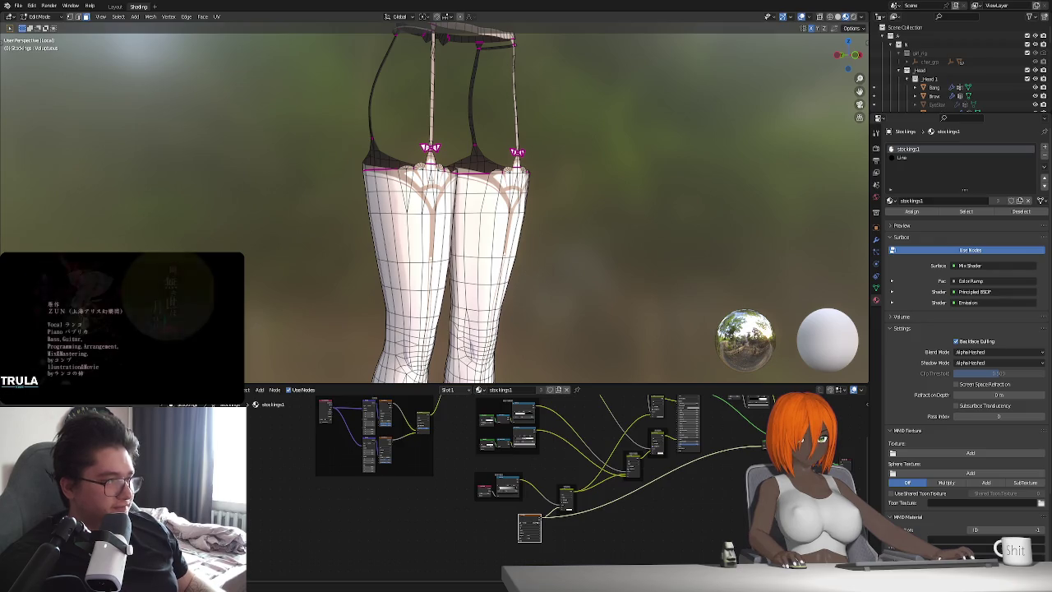
scroll(497, 271, "down", 2)
mouse_move(497, 271)
middle_mouse_down("shift")
mouse_move(499, 252)
mouse_move(490, 275)
middle_mouse_up("shift")
scroll(368, 233, "up", 1)
middle_click_drag(368, 233, 390, 239)
scroll(491, 321, "down", 3)
mouse_move(492, 320)
middle_mouse_down("shift")
mouse_move(459, 275)
mouse_move(368, 220)
middle_mouse_up("shift")
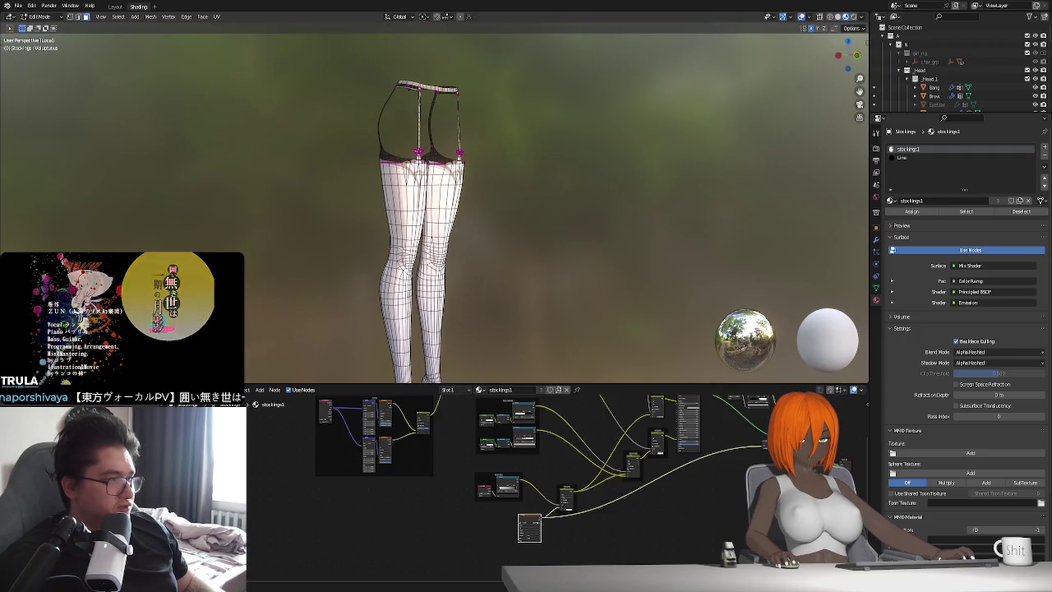
scroll(469, 281, "up", 2)
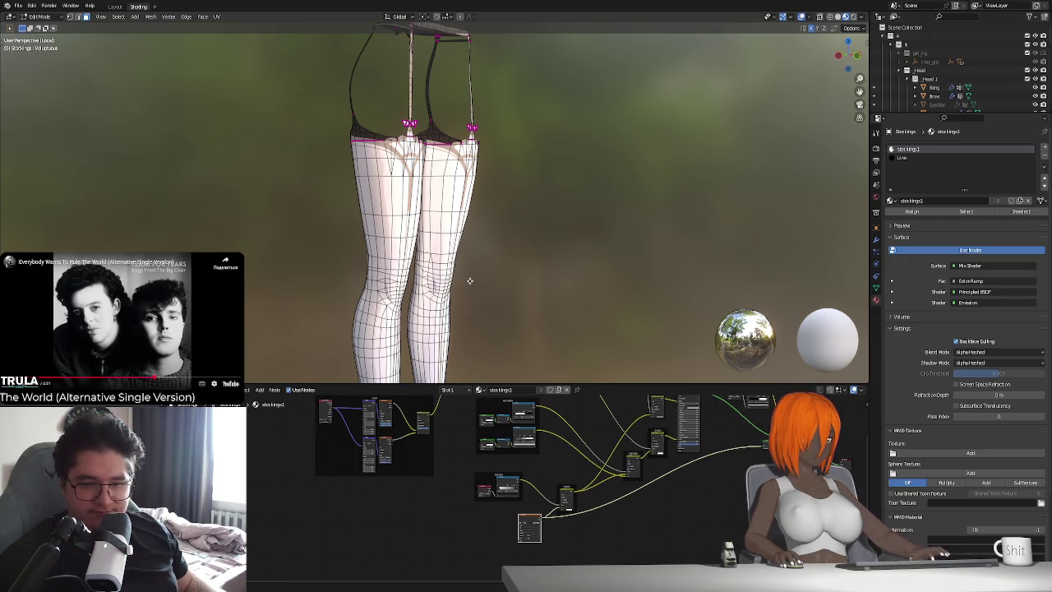
middle_click_drag(469, 281, 481, 221)
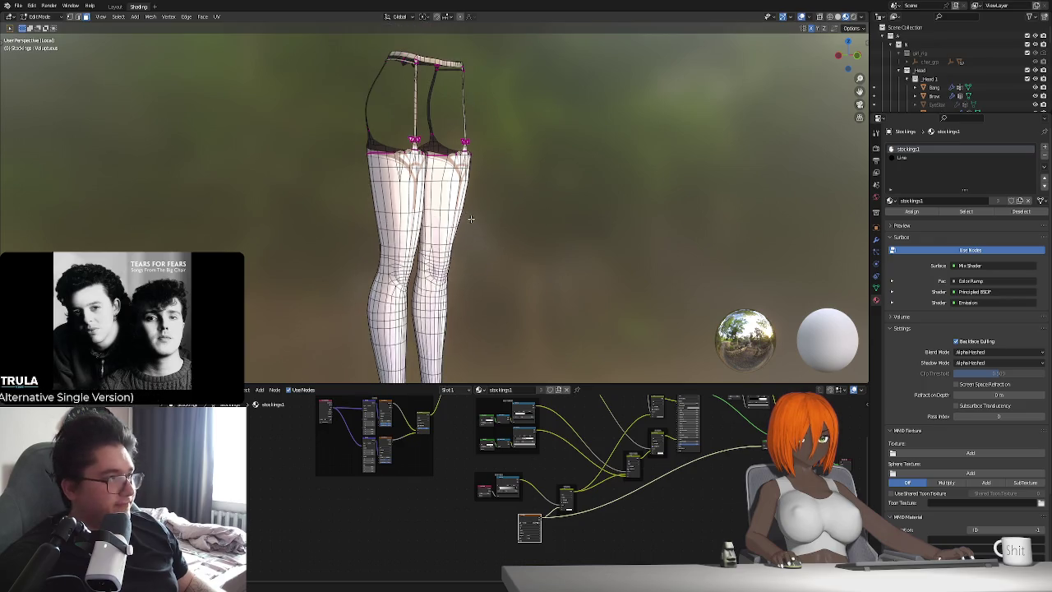
key("KP_Divide")
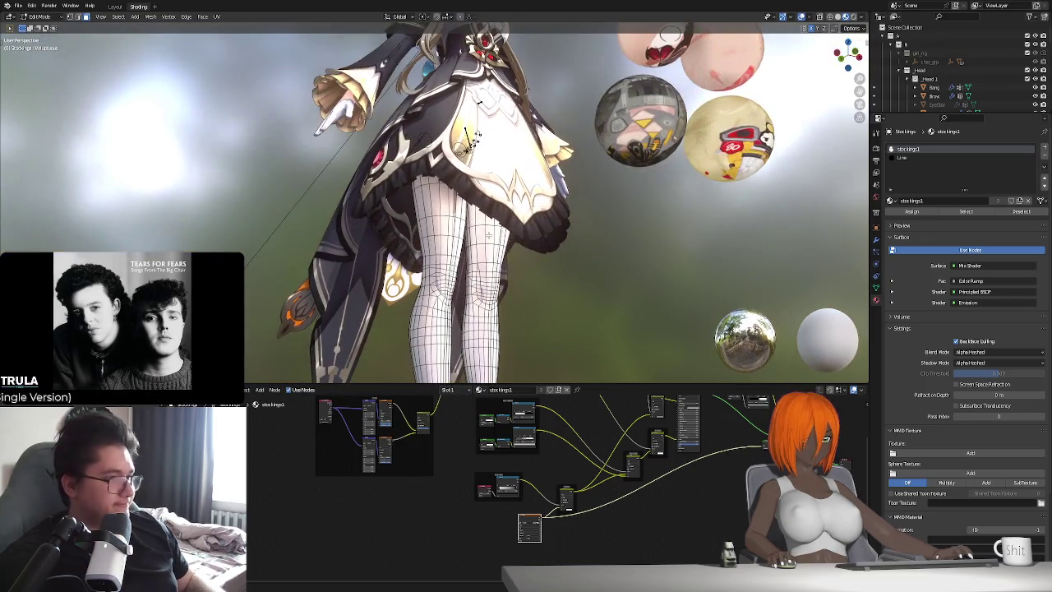
Return to Object Mode and select the Arm to load its Mat_Hair node tree.
mouse_move(509, 239)
middle_mouse_down()
mouse_move(563, 209)
mouse_move(425, 158)
mouse_move(481, 244)
middle_mouse_up()
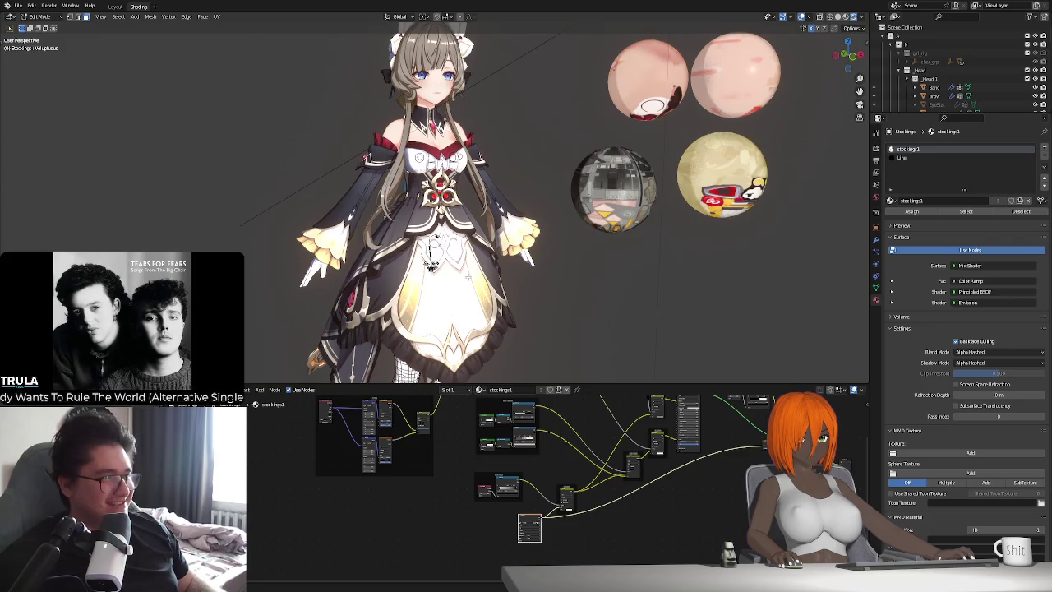
middle_click_drag(430, 261, 485, 284)
key("Tab")
mouse_move(535, 329)
middle_mouse_down()
mouse_move(488, 293)
mouse_move(663, 130)
middle_mouse_up()
left_click(436, 312)
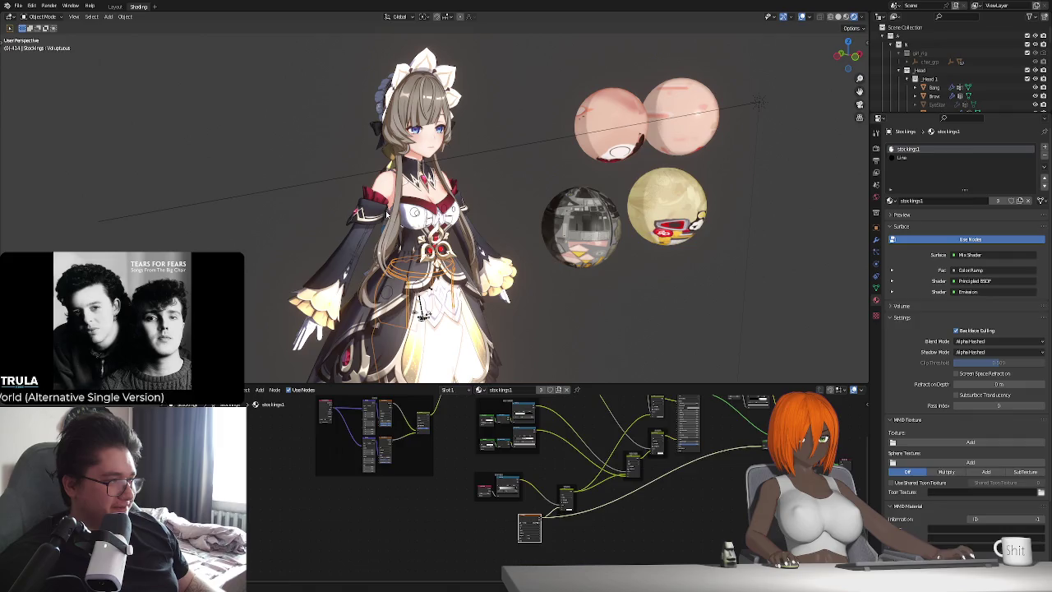
scroll(410, 521, "down", 4)
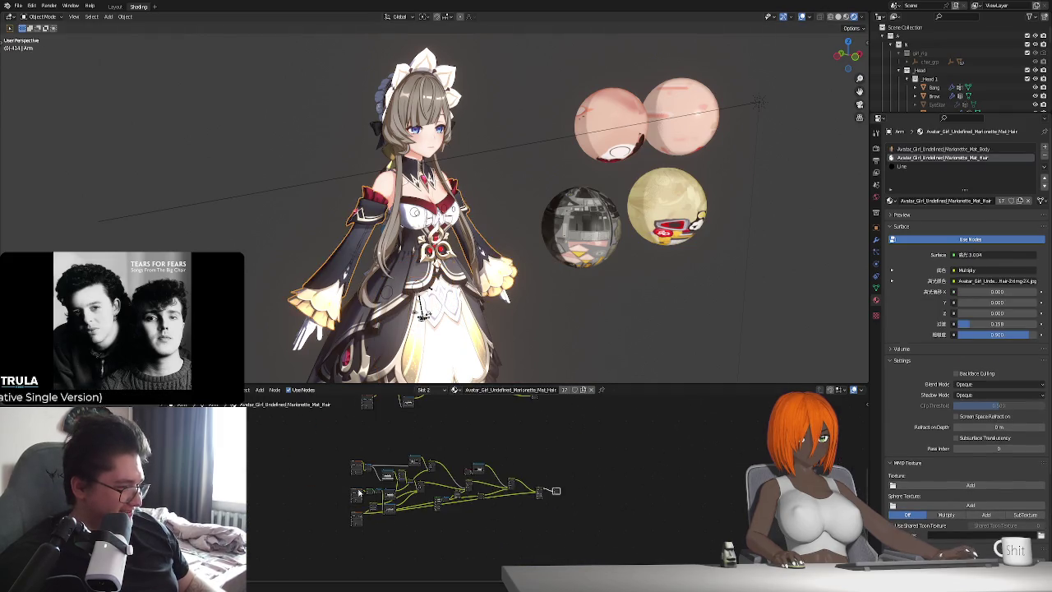
scroll(358, 491, "up", 3)
scroll(491, 505, "up", 2)
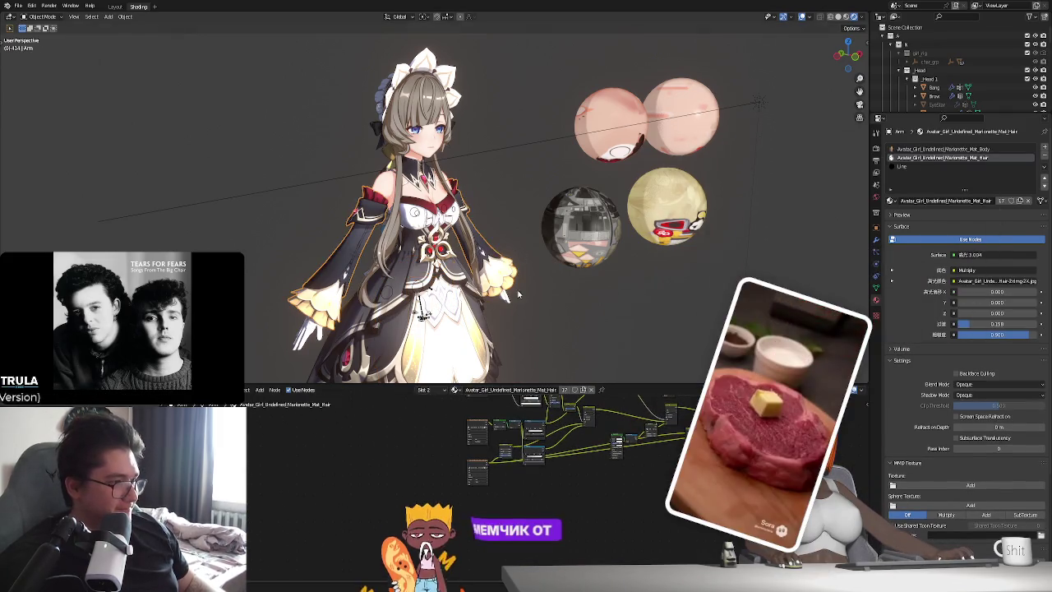
mouse_move(518, 295)
middle_mouse_down()
mouse_move(566, 308)
mouse_move(625, 299)
mouse_move(519, 309)
mouse_move(524, 282)
middle_mouse_up()
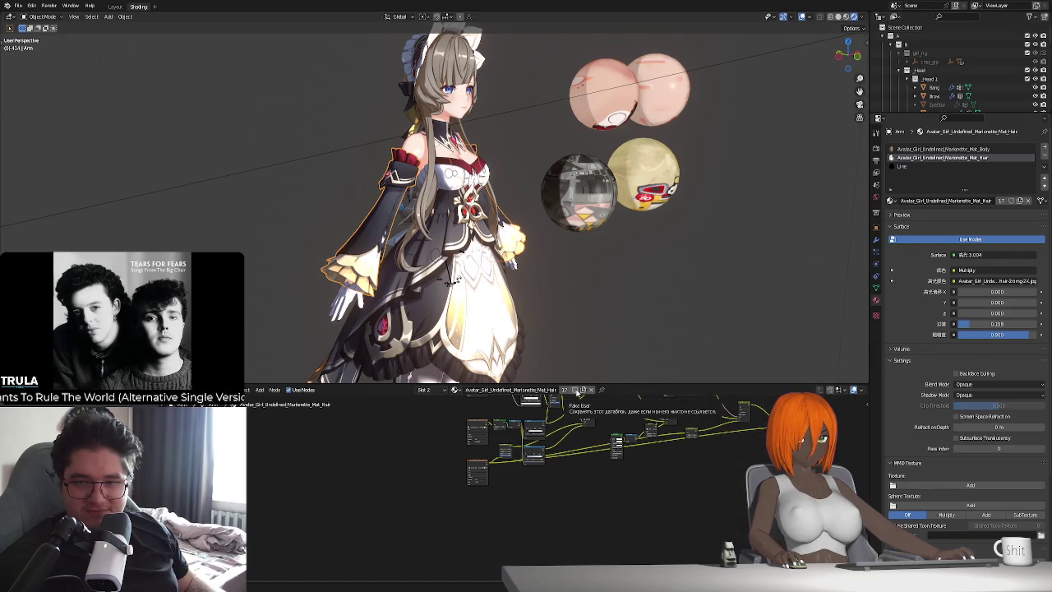
scroll(504, 483, "up", 2)
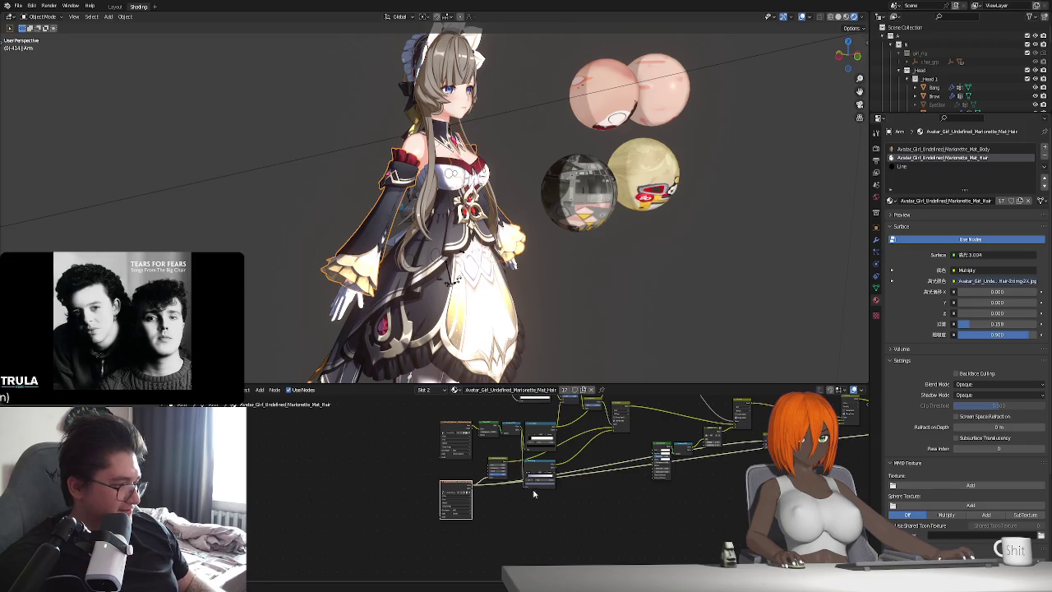
scroll(533, 494, "down", 1)
scroll(518, 499, "down", 1)
scroll(503, 504, "down", 2)
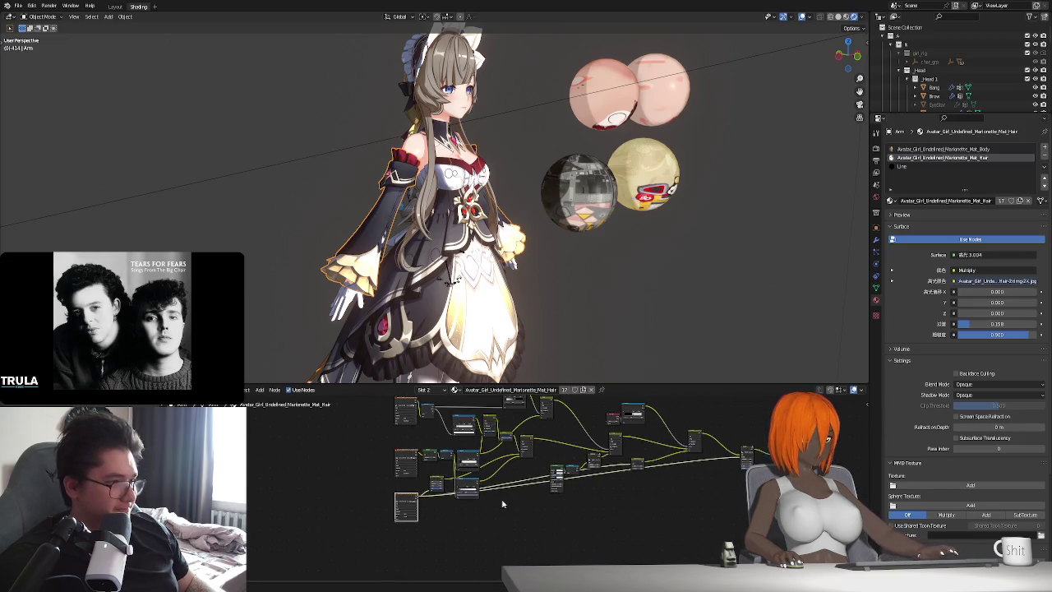
scroll(554, 487, "down", 2)
scroll(567, 450, "down", 2)
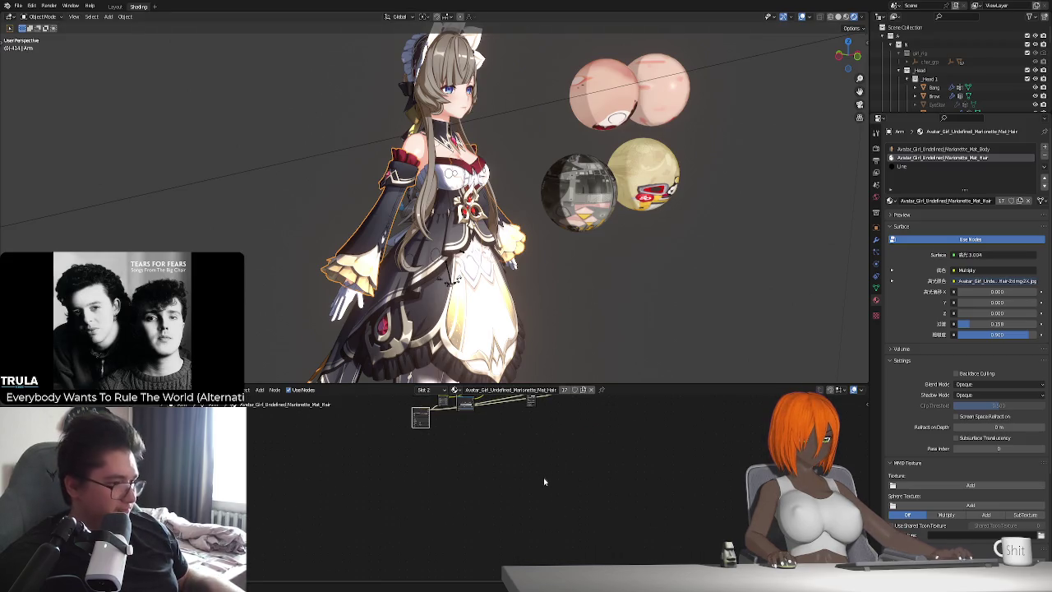
key("Home")
left_click(579, 193)
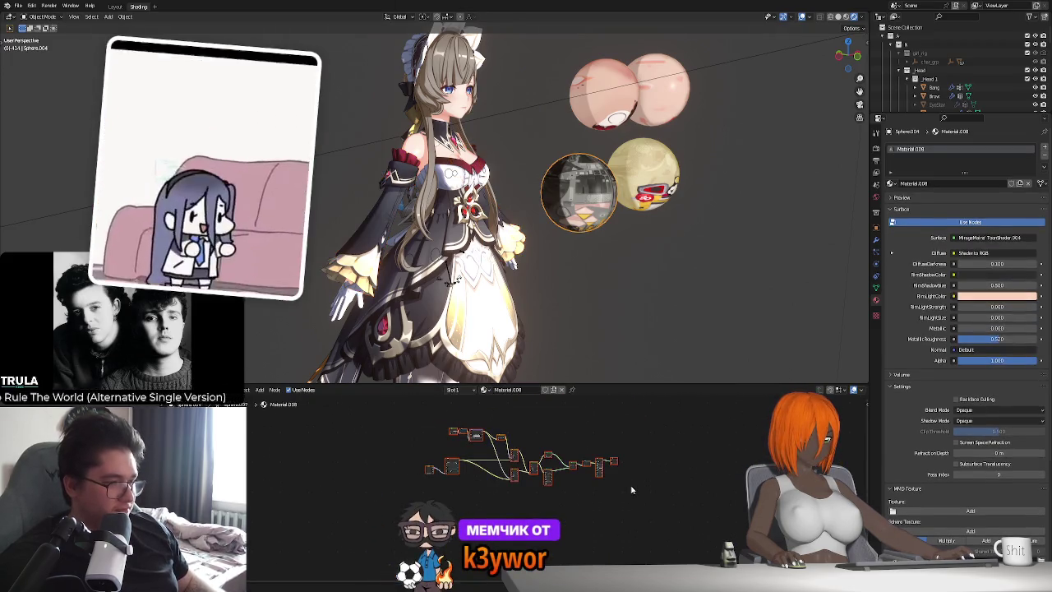
Make Dress00 active to load its Mat_Body nodes, frame them and grab the selection.
left_click(423, 293)
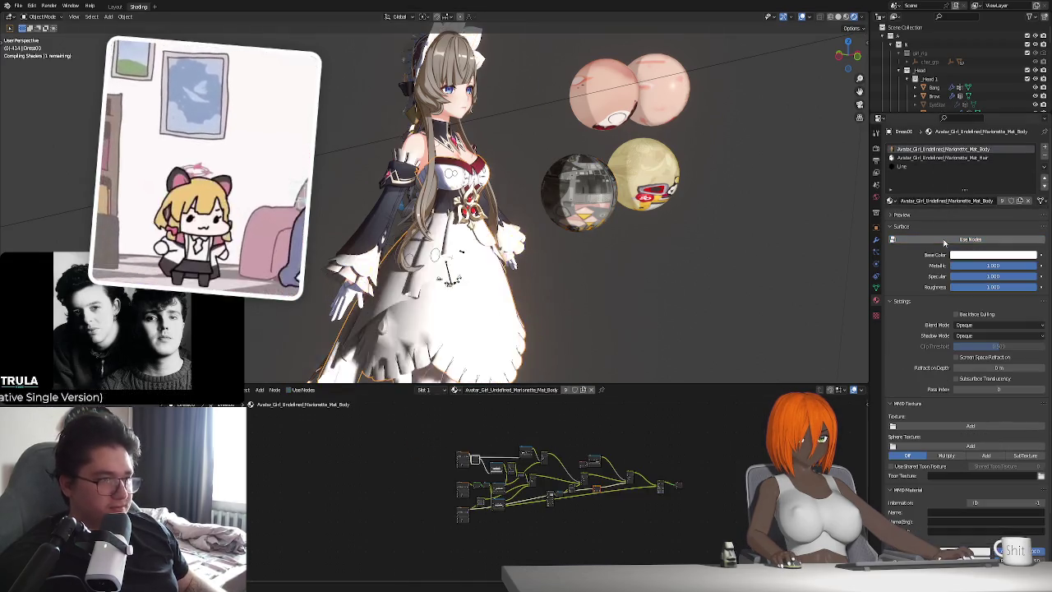
scroll(565, 528, "down", 2, "shift")
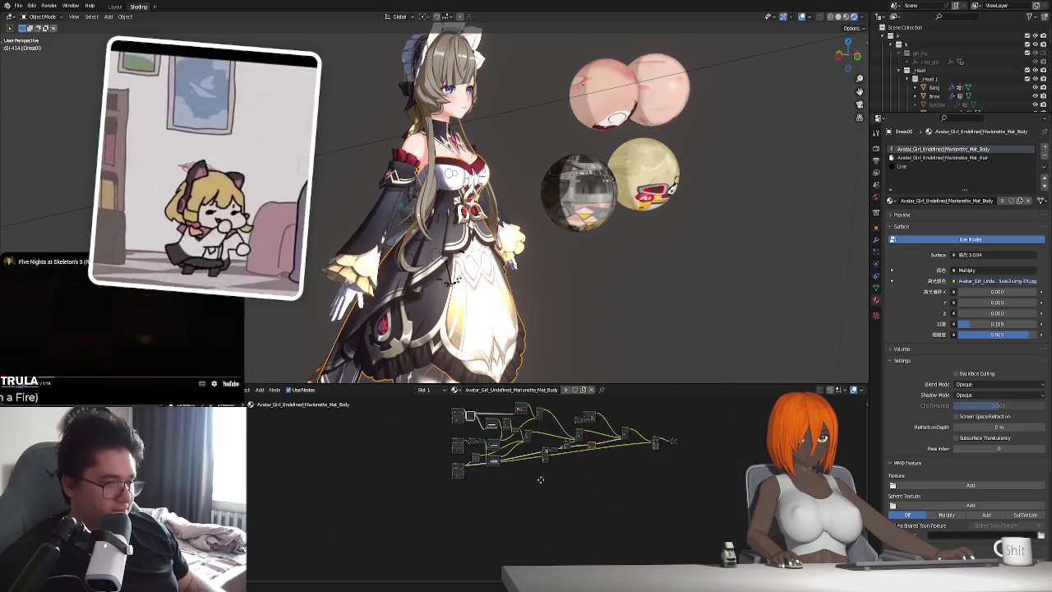
scroll(556, 490, "down", 3, "shift")
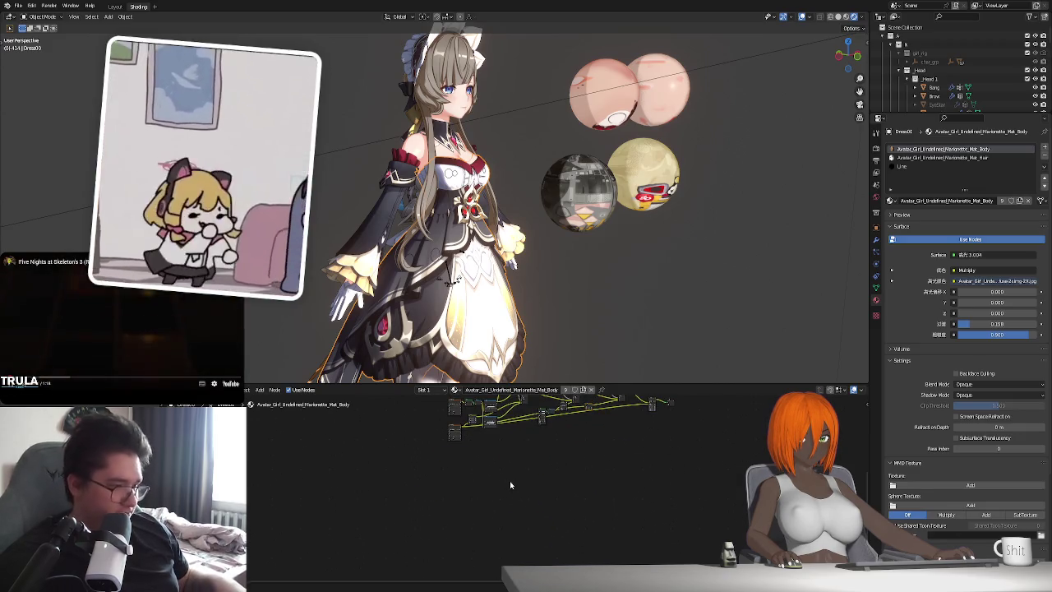
key("Home")
key("g")
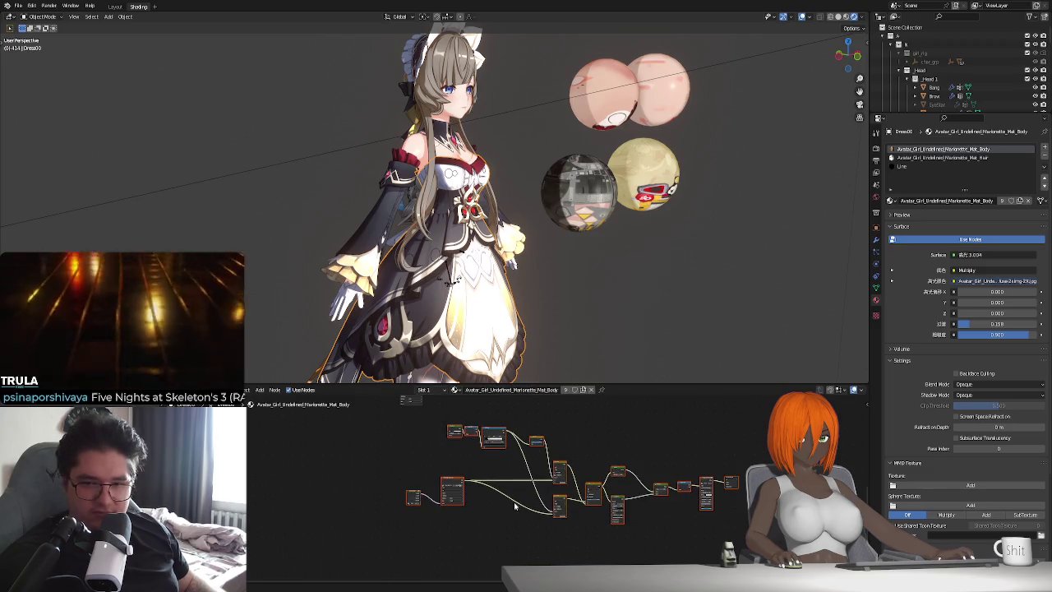
Select the small node on the left and link its output into the neighbouring node.
scroll(408, 496, "up", 3)
left_click_drag(409, 496, 411, 494)
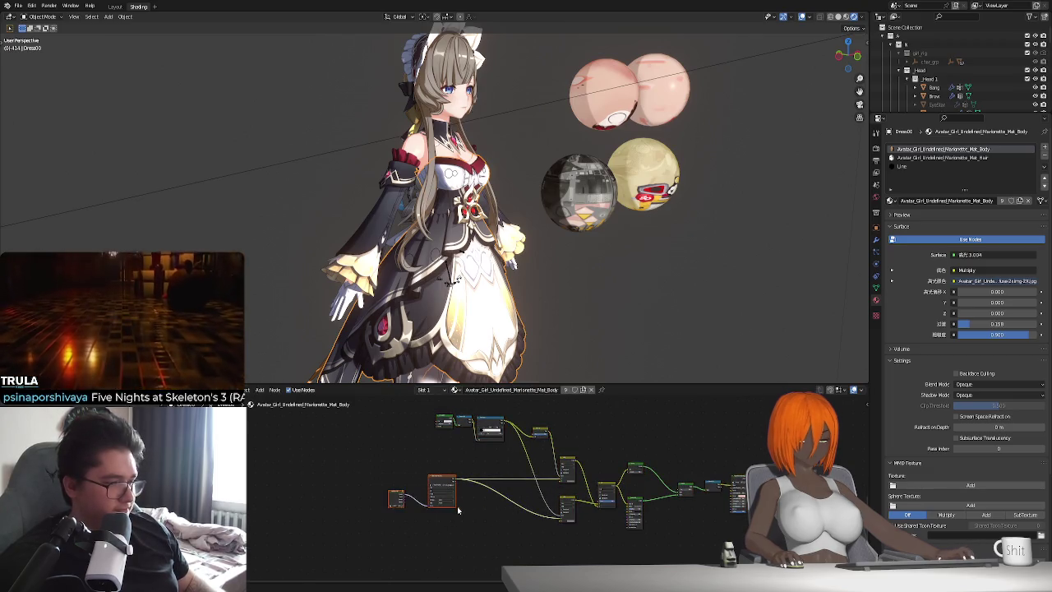
scroll(443, 505, "up", 1)
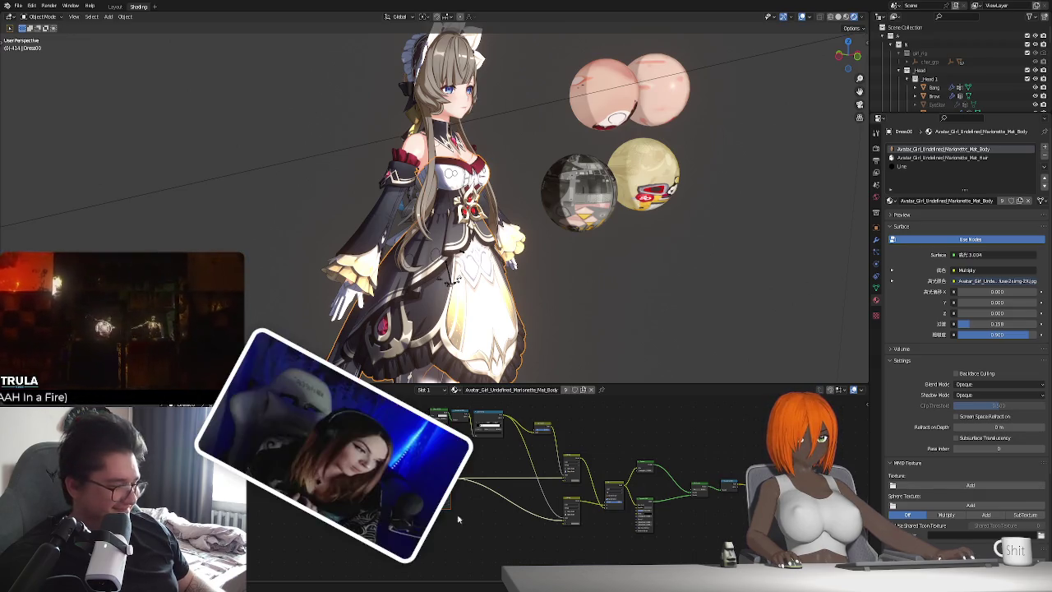
middle_click_drag(458, 510, 464, 493)
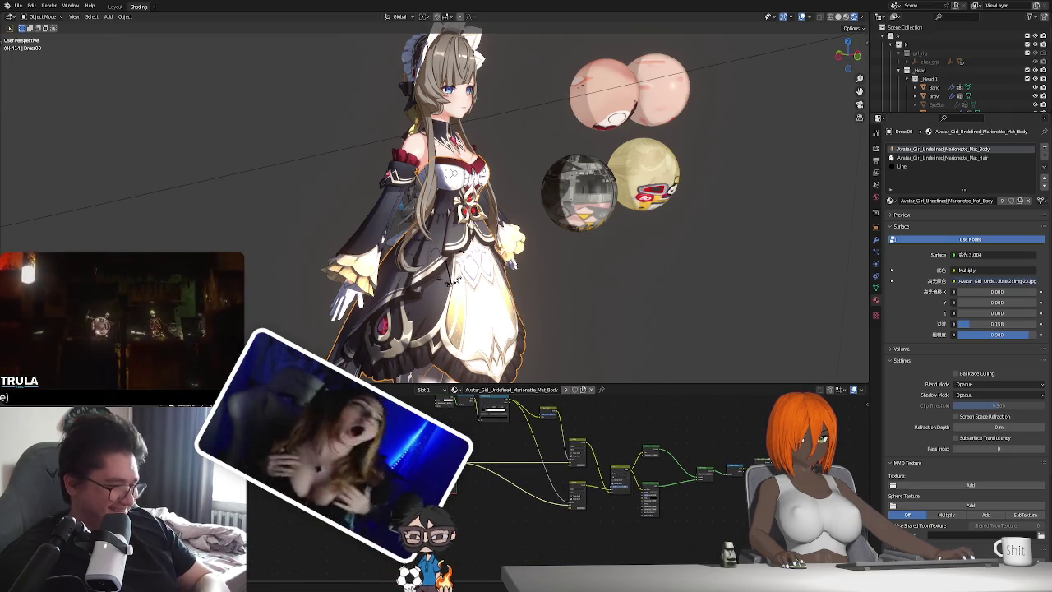
scroll(546, 506, "down", 2)
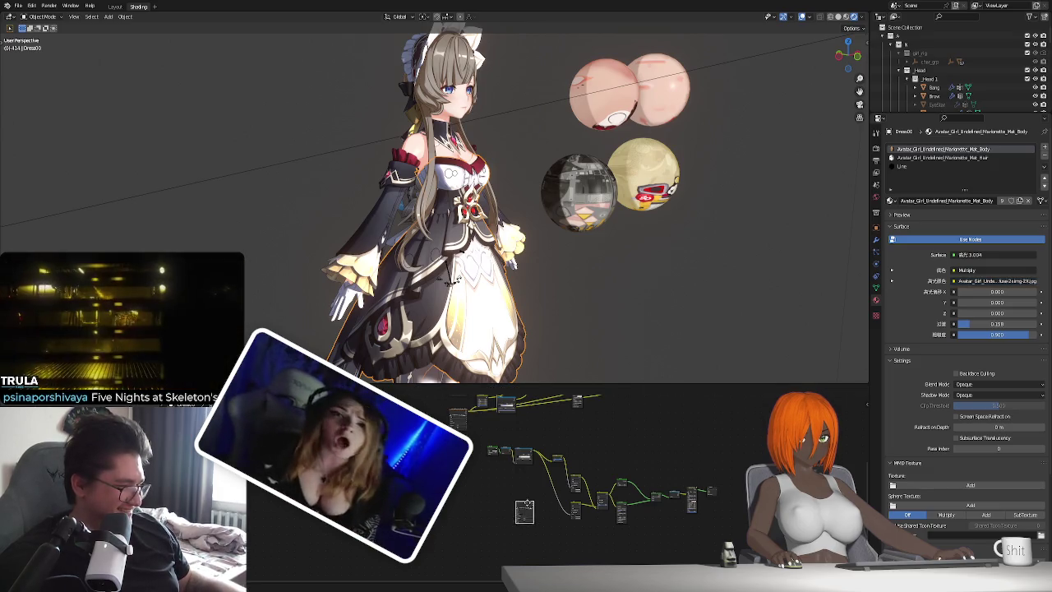
scroll(470, 515, "up", 2)
scroll(471, 515, "up", 2)
scroll(503, 448, "up", 1)
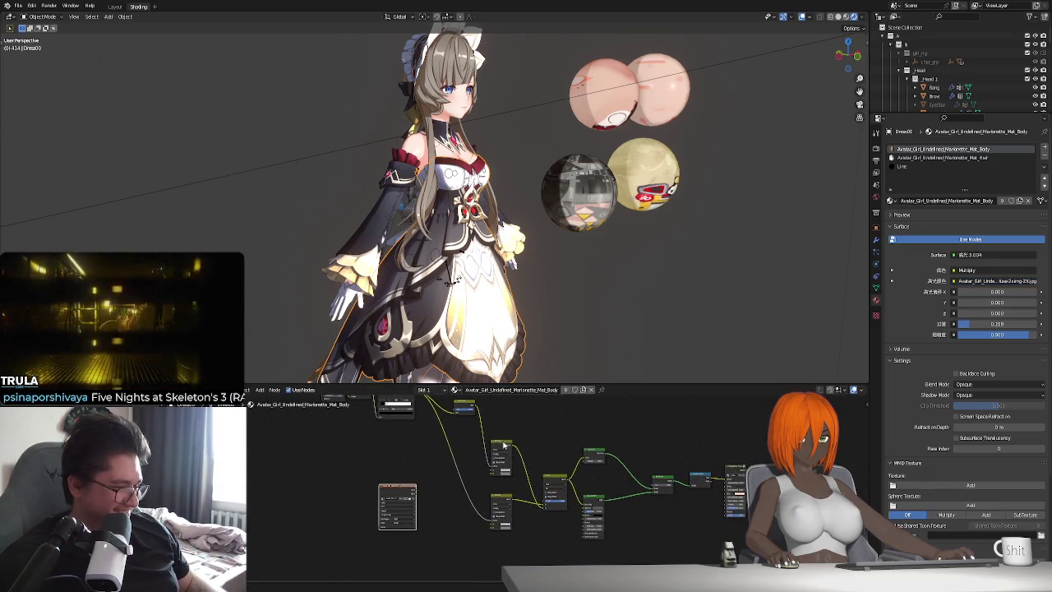
left_click_drag(416, 490, 505, 498)
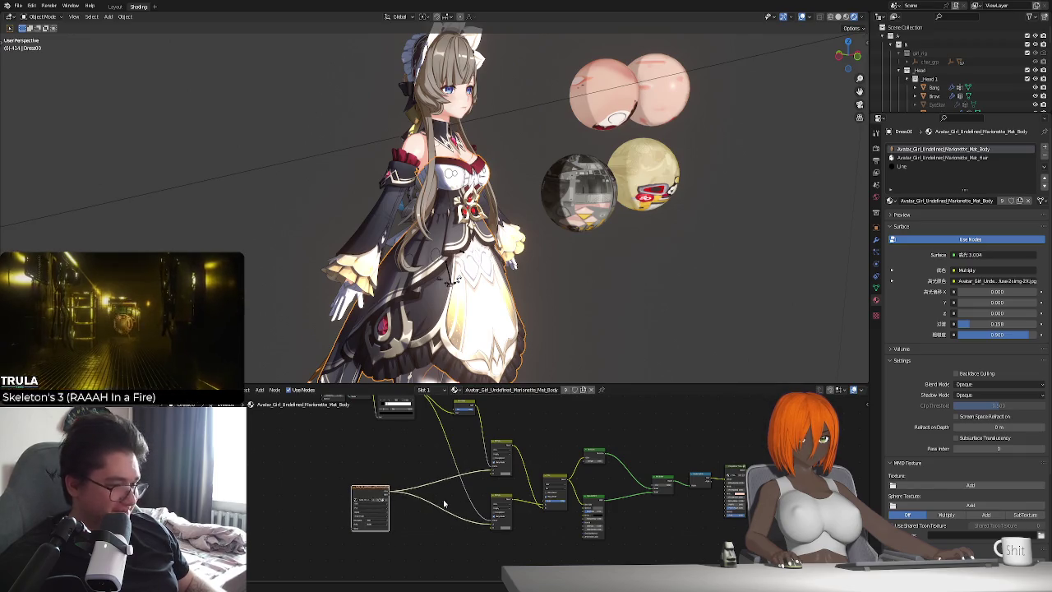
Select a node in the lower node group and move it to a new spot.
scroll(460, 472, "down", 2)
scroll(469, 468, "up", 3)
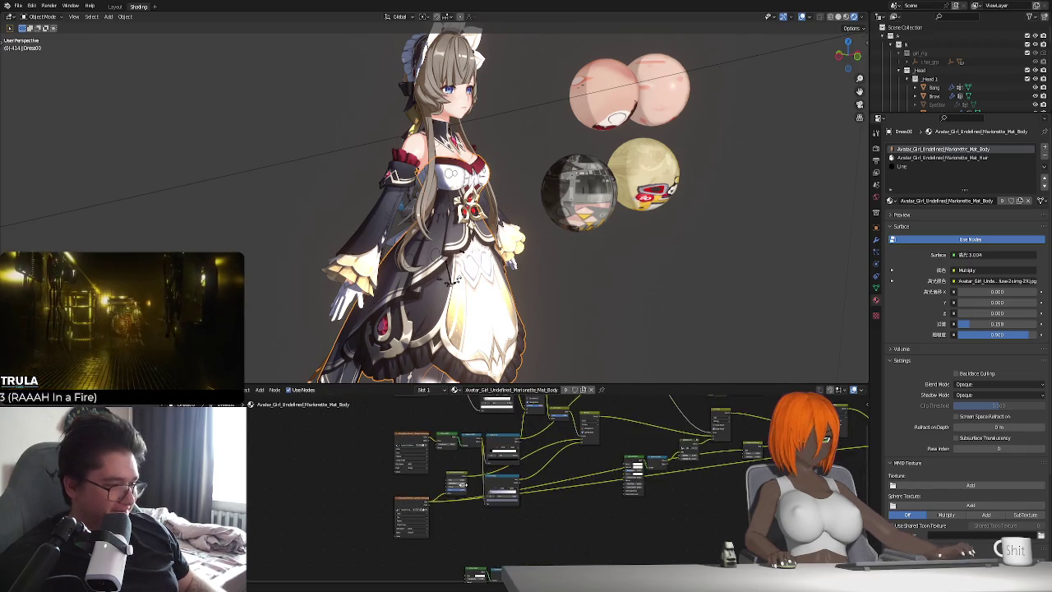
scroll(473, 490, "down", 2)
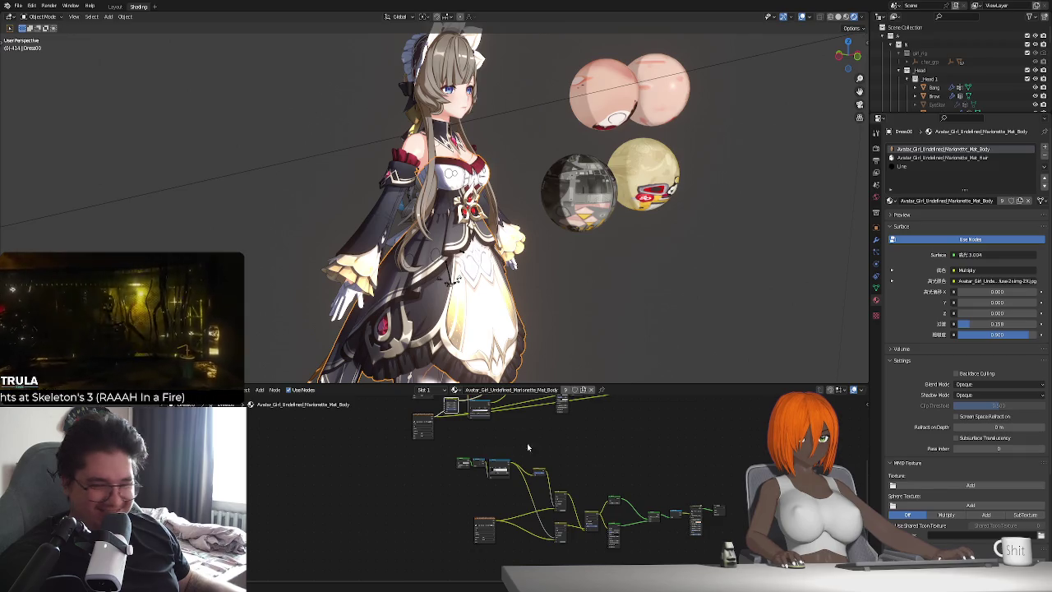
scroll(436, 410, "down", 1)
scroll(428, 415, "down", 1)
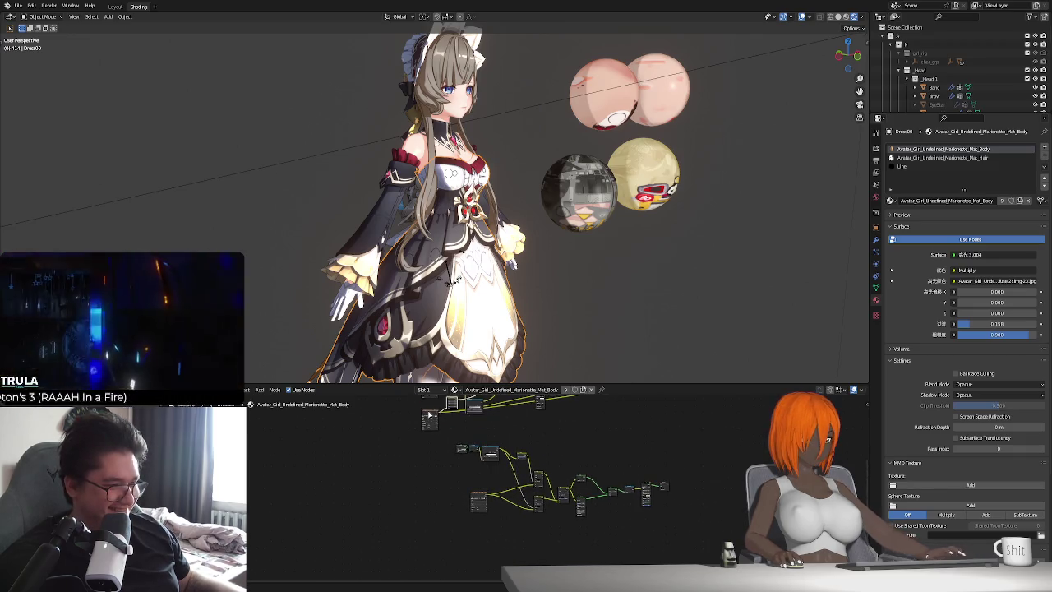
scroll(420, 440, "up", 2, "shift")
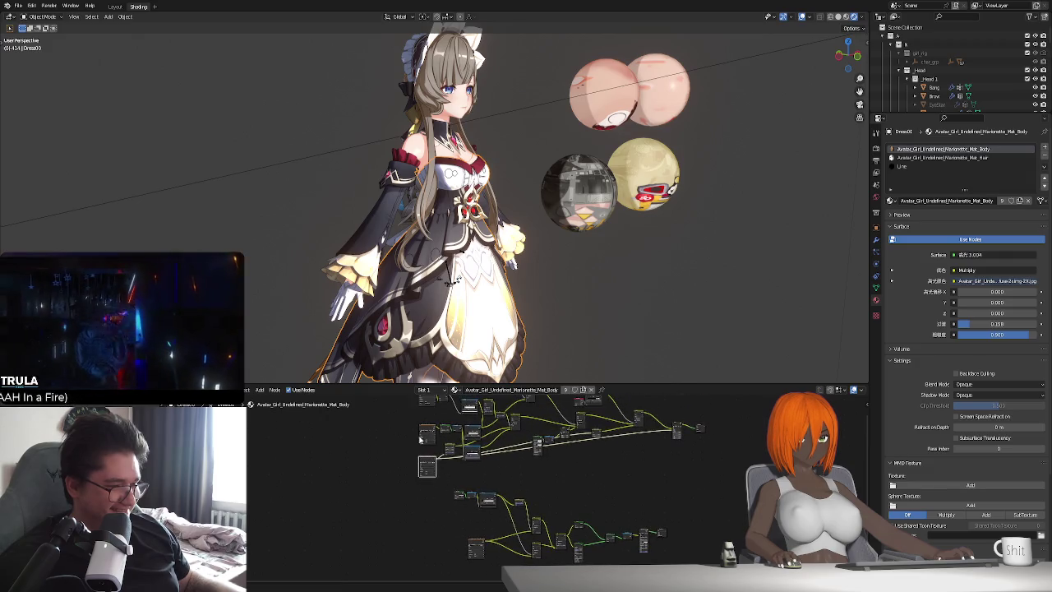
scroll(464, 484, "down", 1, "shift")
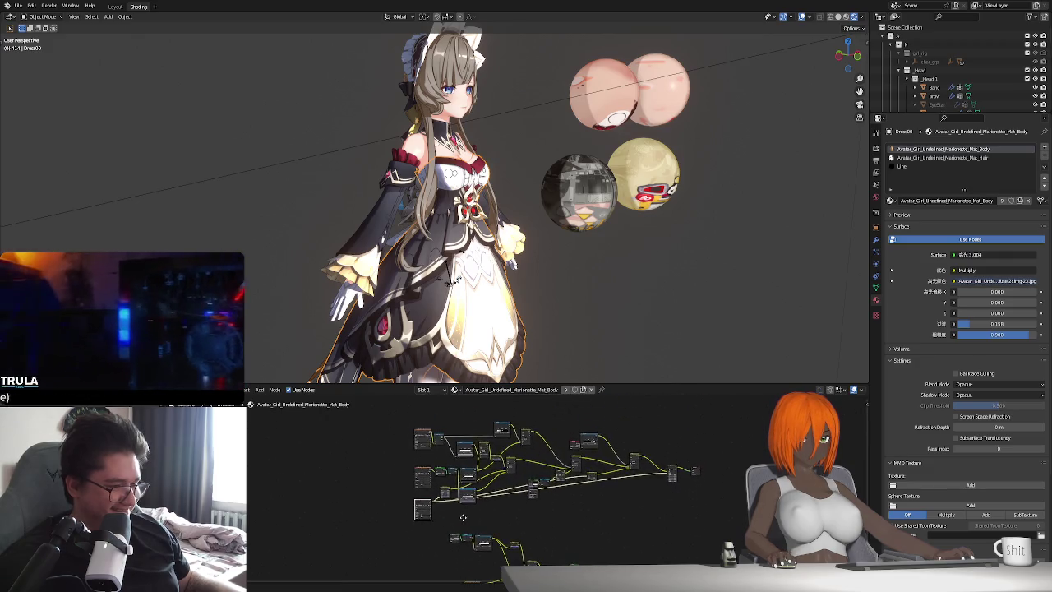
left_click(474, 516)
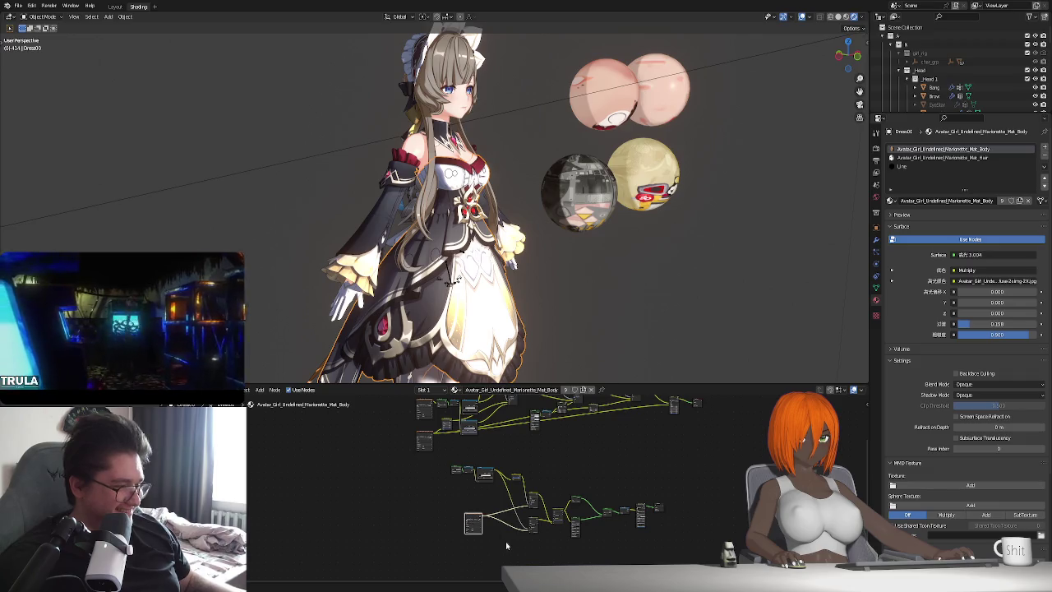
scroll(482, 488, "up", 2)
scroll(437, 490, "up", 2)
middle_click_drag(473, 538, 419, 387)
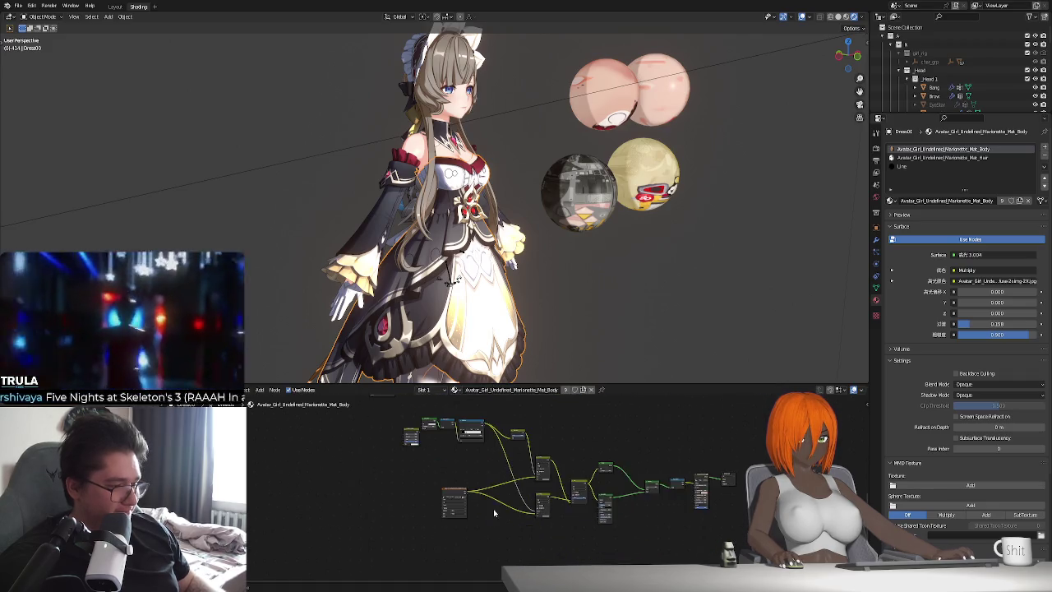
scroll(493, 513, "up", 1)
mouse_move(532, 484)
left_mouse_down()
mouse_move(488, 511)
mouse_move(465, 484)
left_mouse_up()
scroll(485, 511, "up", 1)
scroll(468, 509, "up", 1)
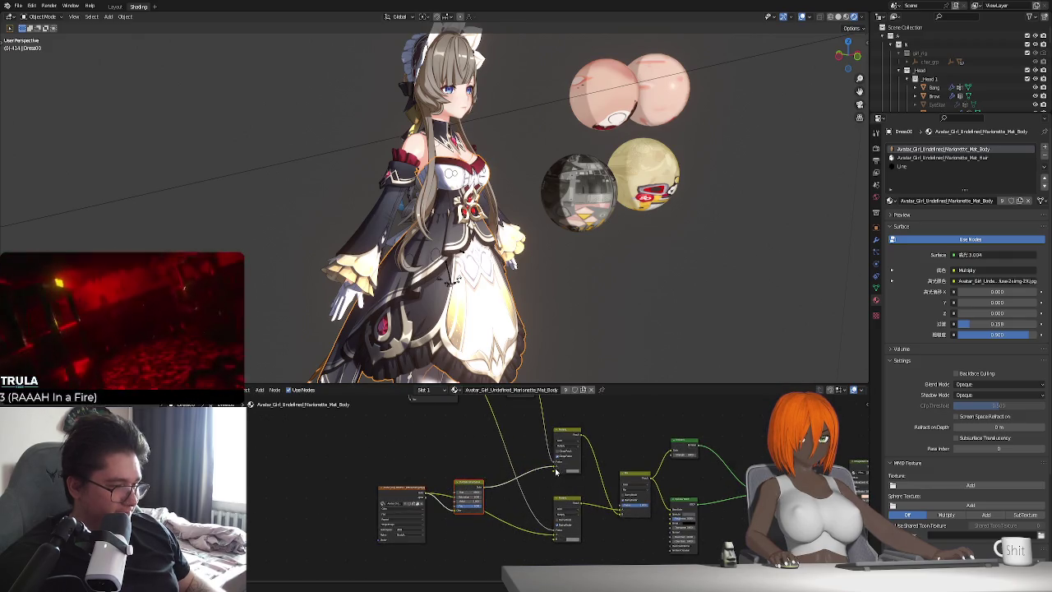
left_click(556, 534)
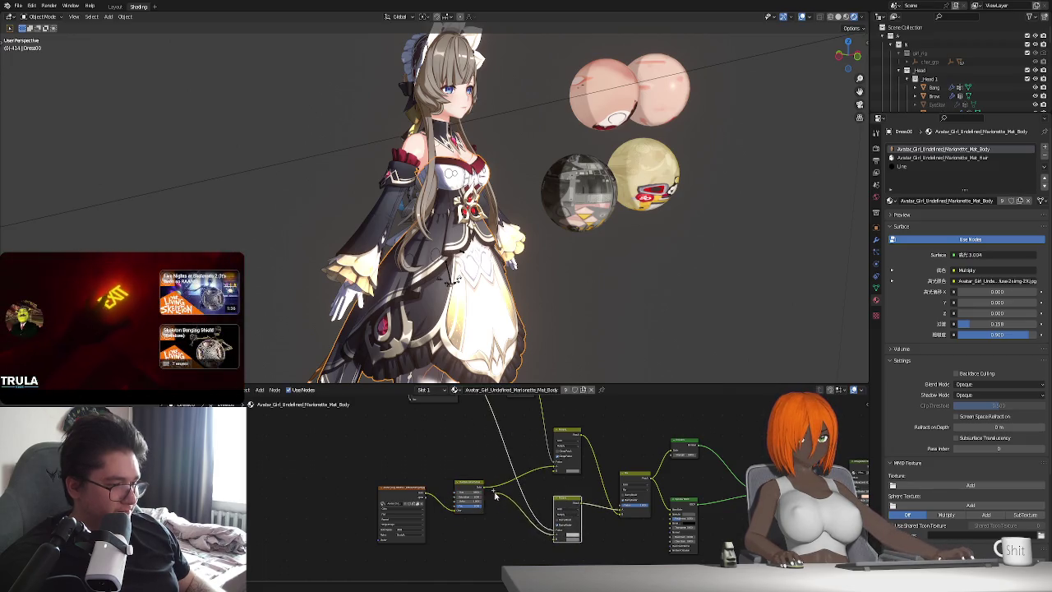
scroll(372, 511, "down", 1)
left_click(407, 511)
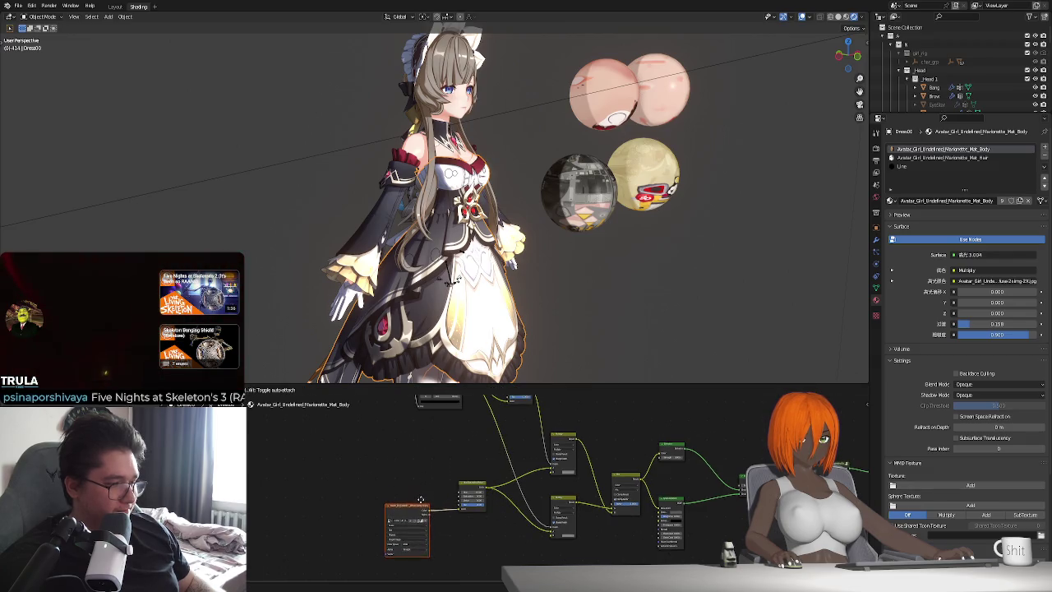
scroll(518, 527, "down", 1)
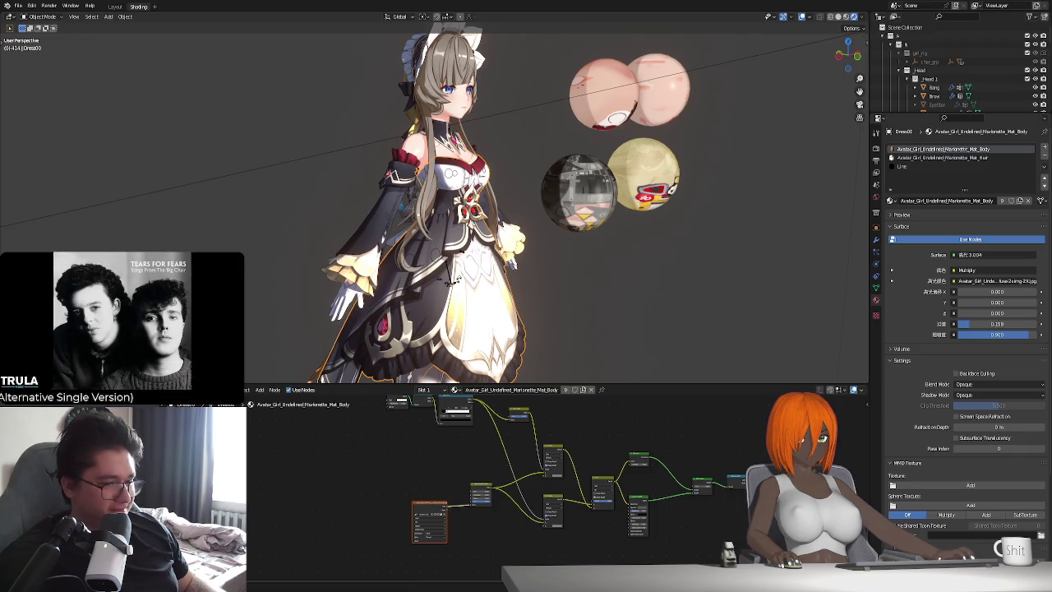
scroll(605, 532, "down", 4, "ctrl")
scroll(607, 519, "up", 3)
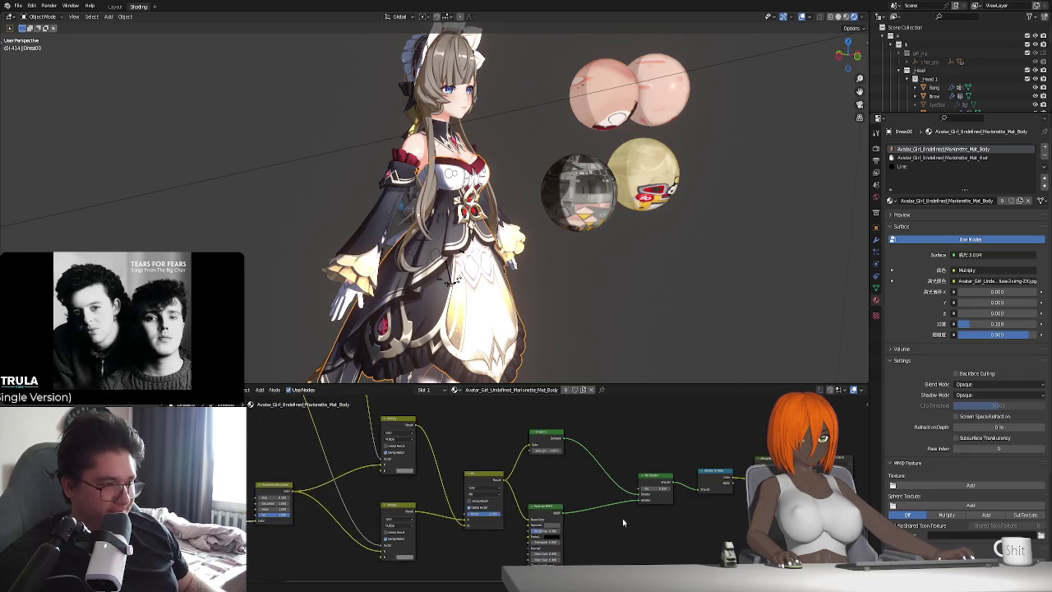
Frame all nodes, select the output node and adjust the dress Mix Shader factor.
scroll(574, 508, "up", 3, "ctrl")
scroll(574, 508, "up", 1)
key("Home")
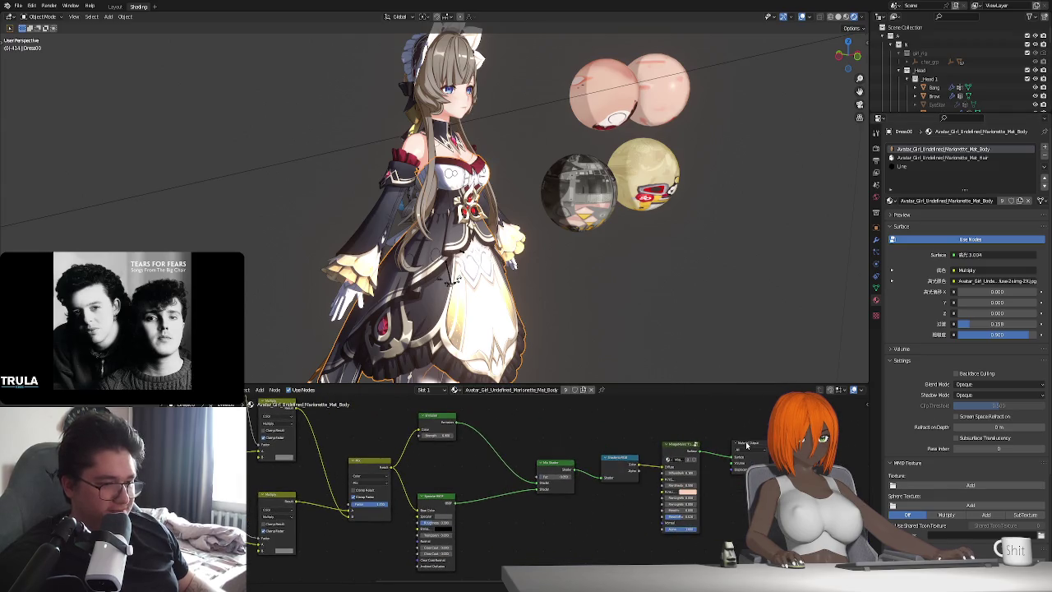
left_click(746, 445)
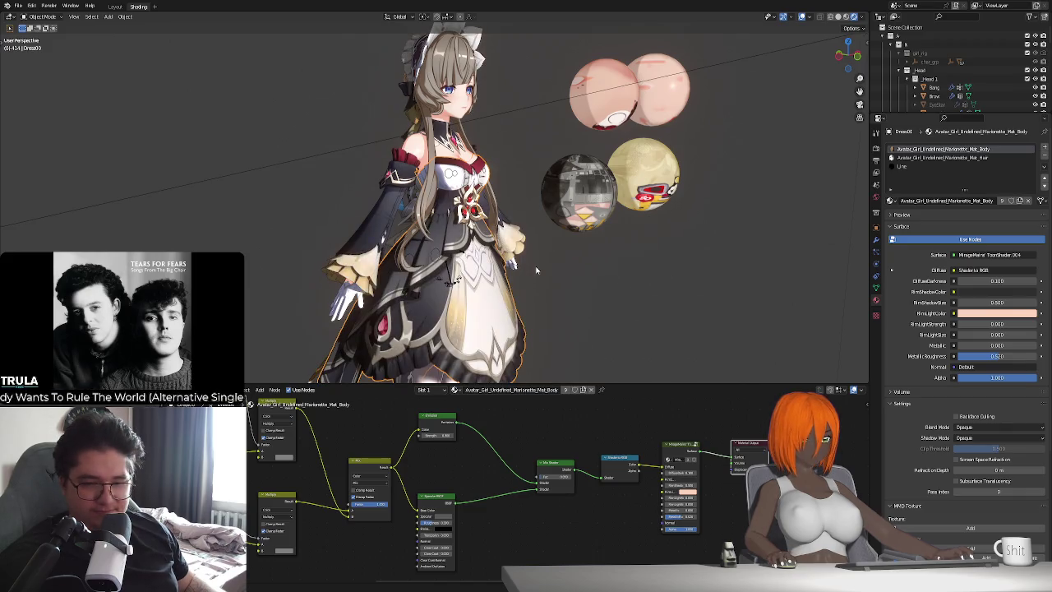
middle_click_drag(503, 322, 491, 298, "shift")
scroll(462, 528, "up", 2)
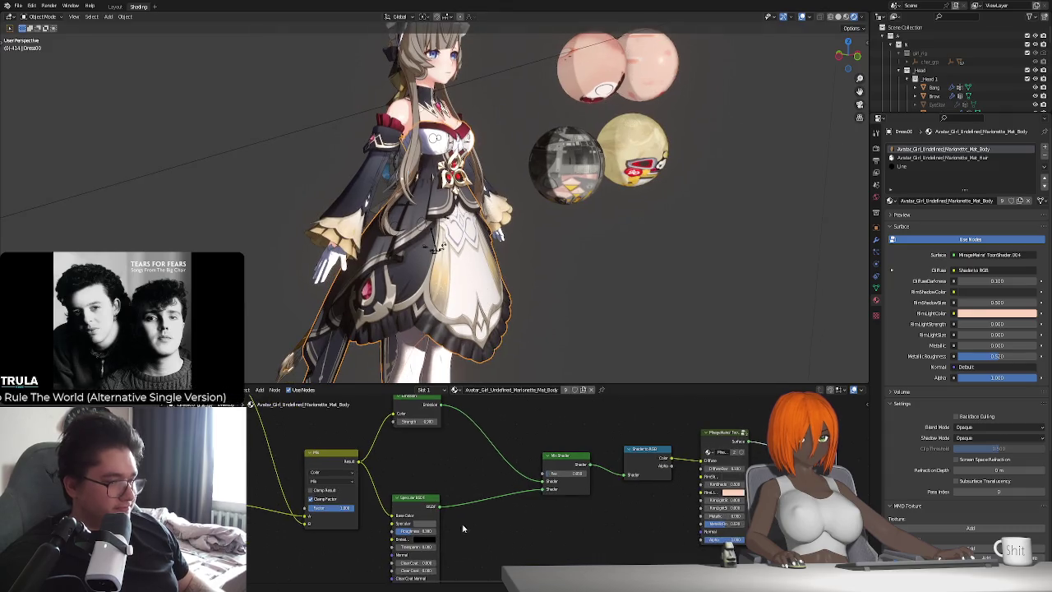
left_click_drag(566, 476, 575, 476)
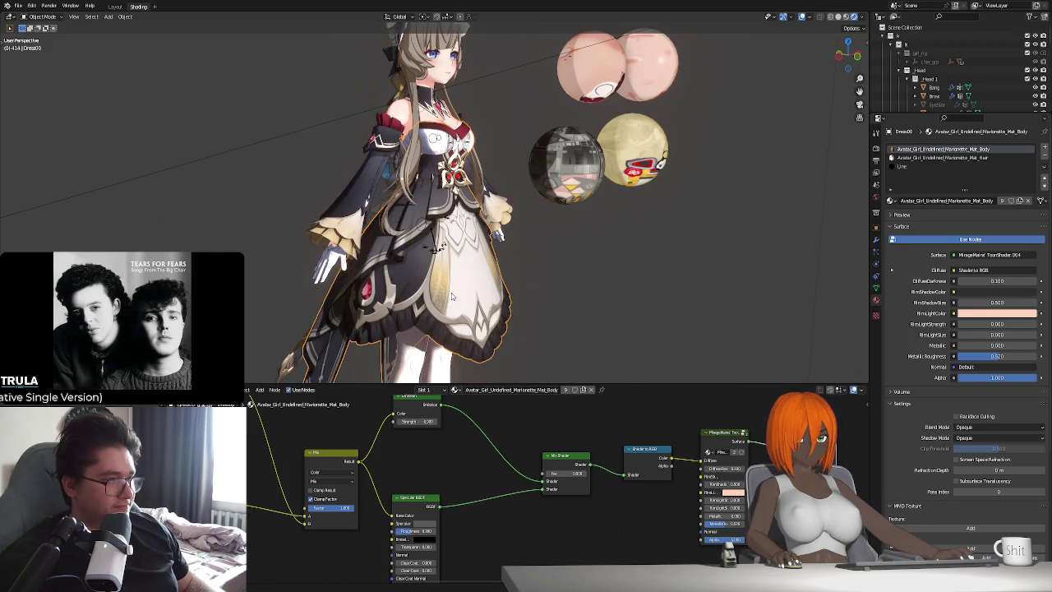
scroll(577, 433, "down", 3)
scroll(627, 426, "down", 2)
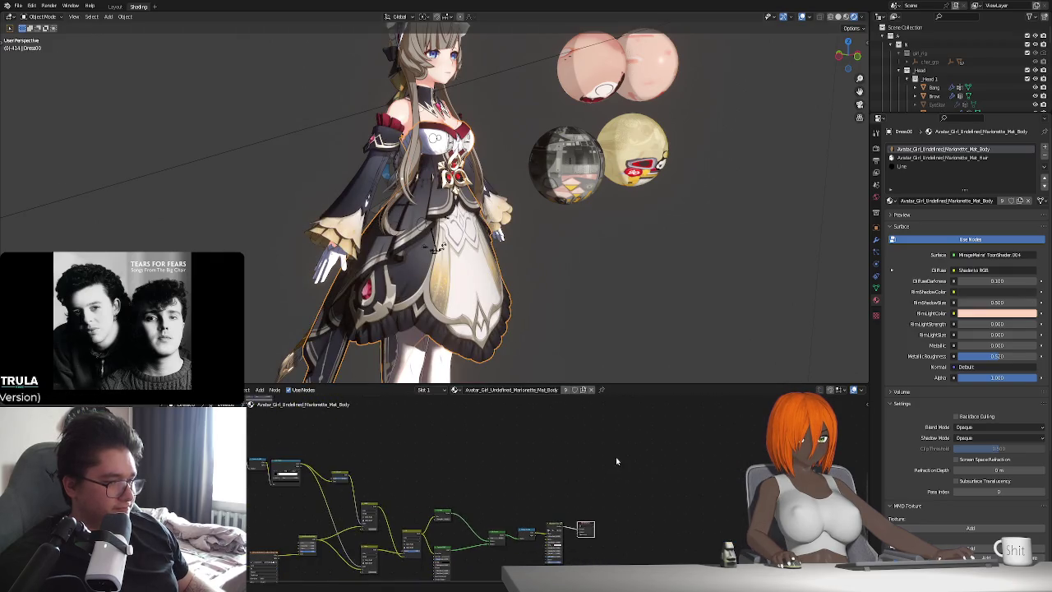
left_click(648, 452)
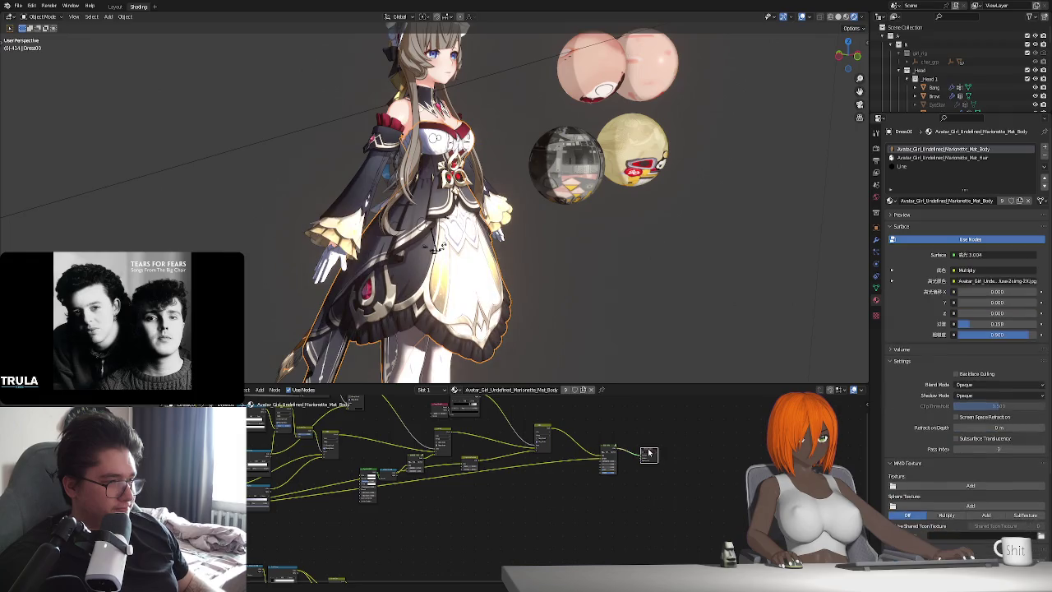
Route the dress surface through the toon shader output after briefly trying another output.
middle_click_drag(479, 517, 580, 535)
left_click(579, 535, "ctrl+shift")
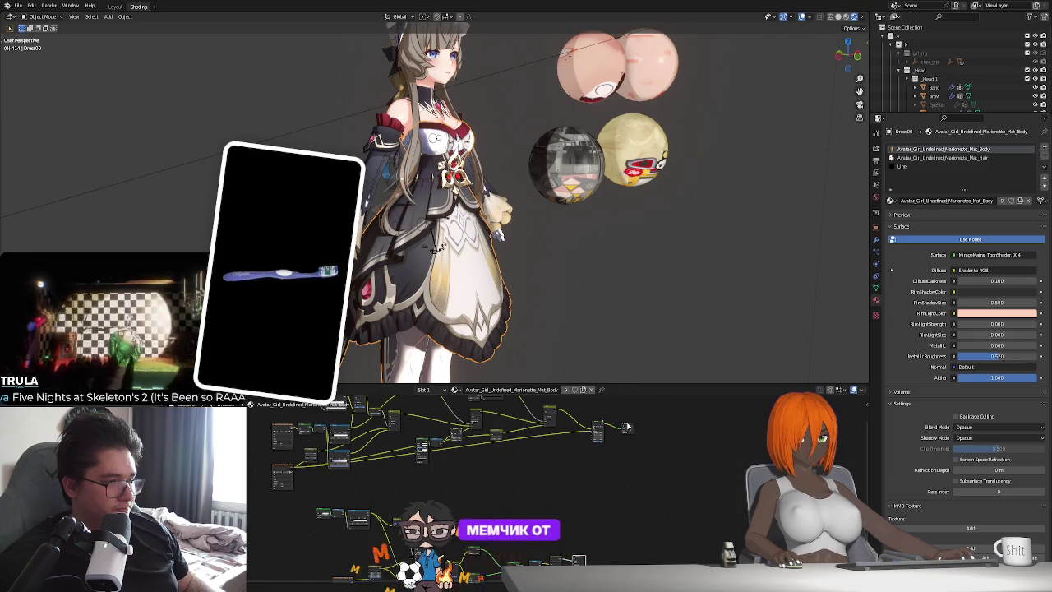
left_click(627, 428)
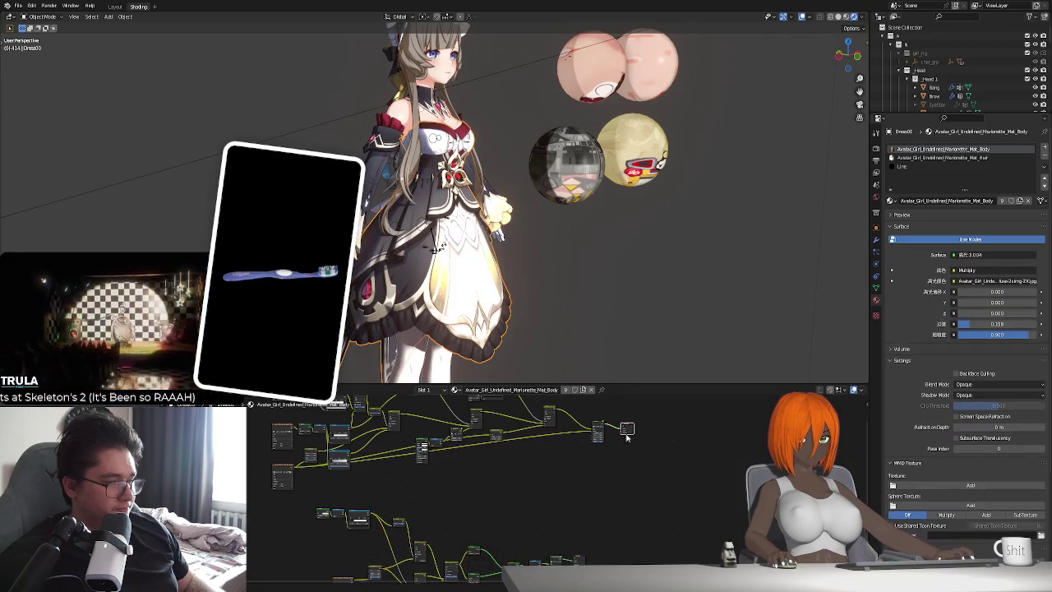
middle_click_drag(606, 520, 597, 467)
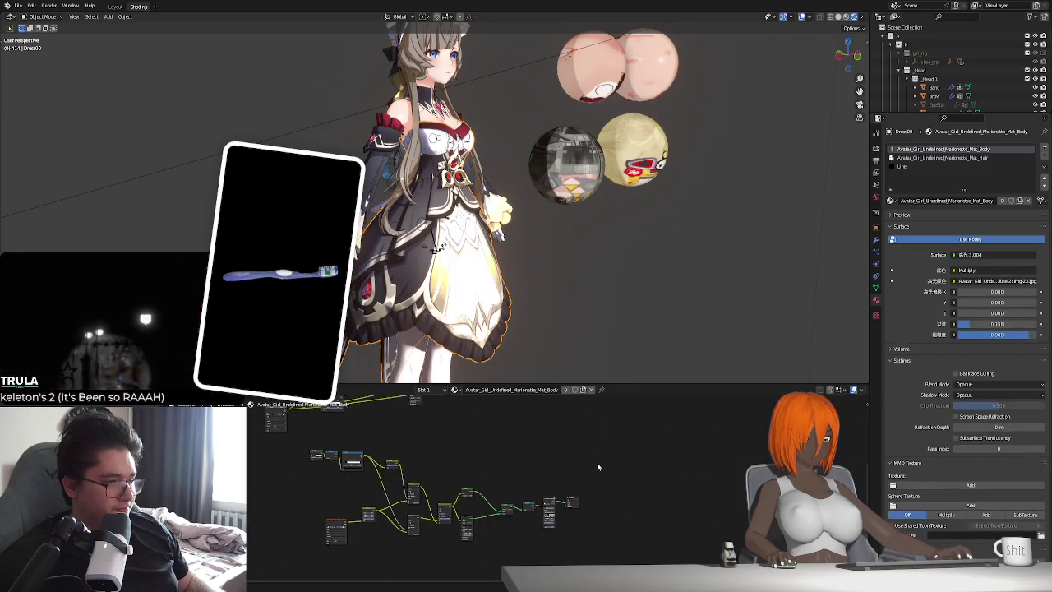
left_click(573, 501)
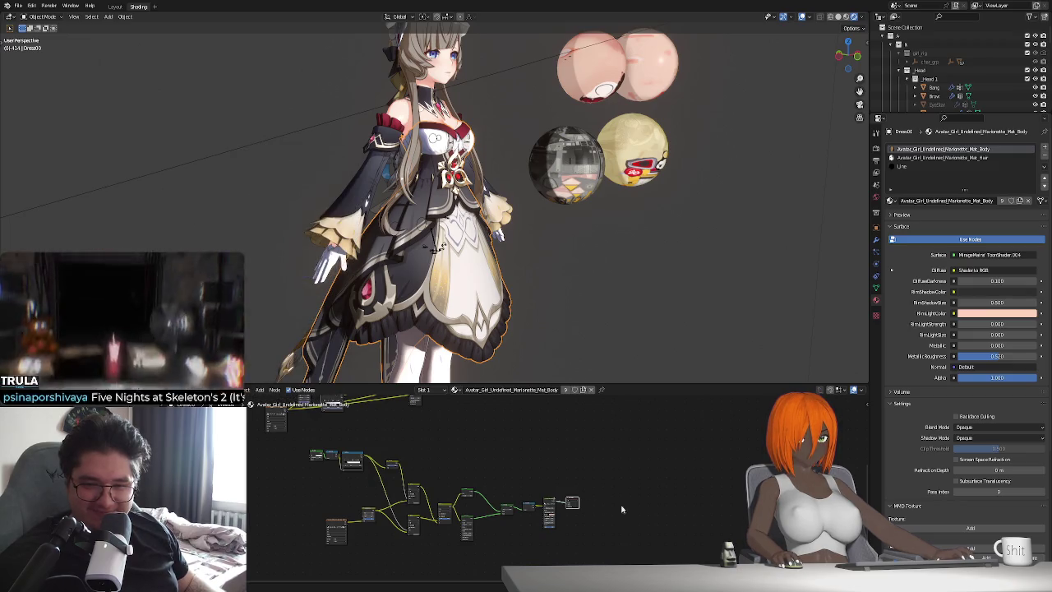
scroll(582, 490, "up", 1)
scroll(595, 511, "up", 2)
scroll(588, 519, "up", 1)
scroll(594, 509, "up", 1)
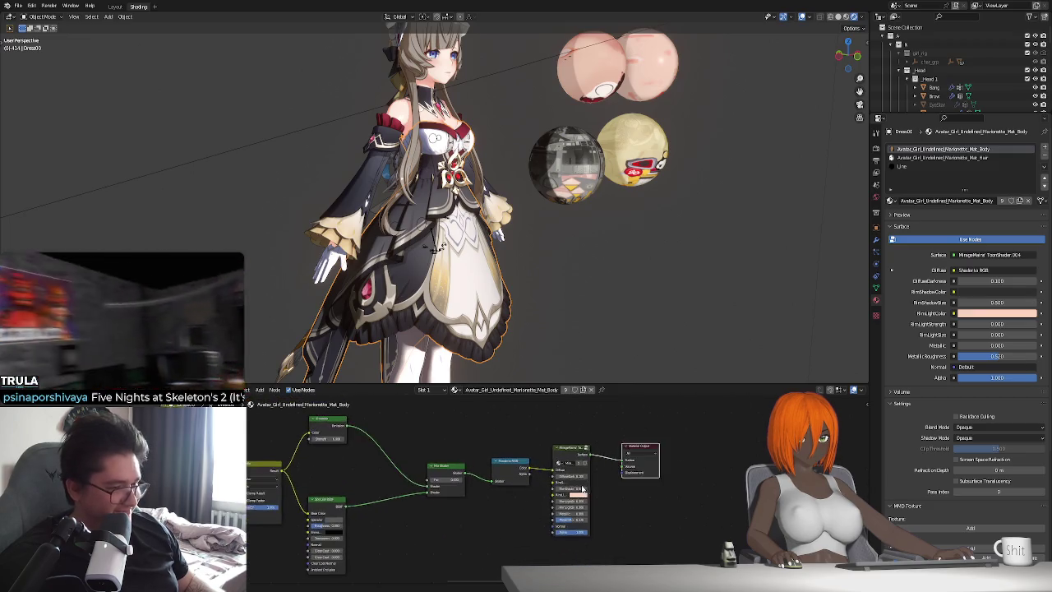
Set the toon shader's Diffuse Darkness to 0.000 and Rim Shadow from 0.500 to 0.200.
scroll(600, 497, "up", 2)
scroll(606, 481, "up", 1)
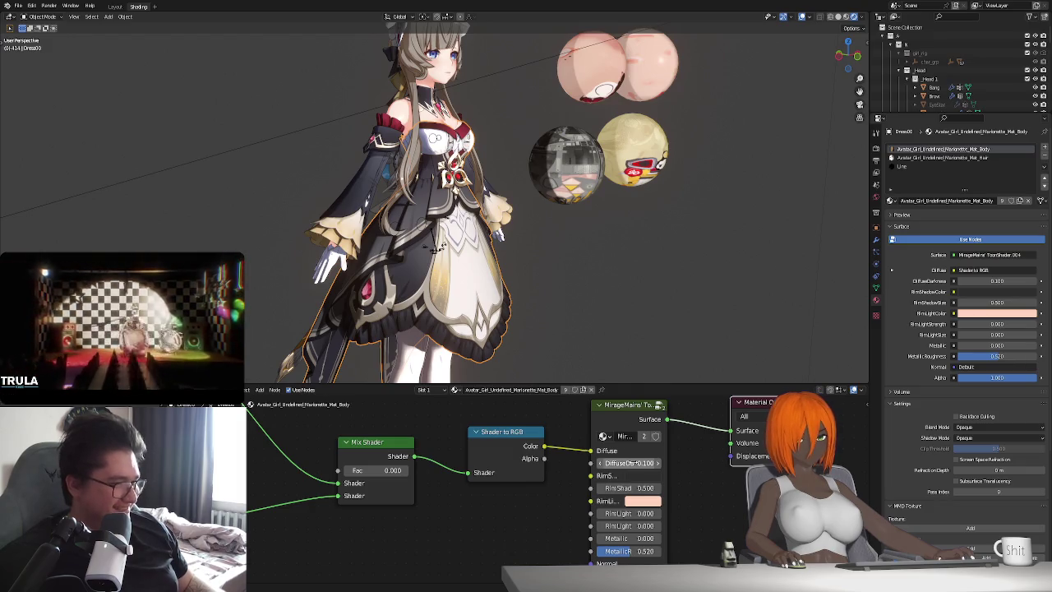
left_click_drag(629, 462, 649, 463)
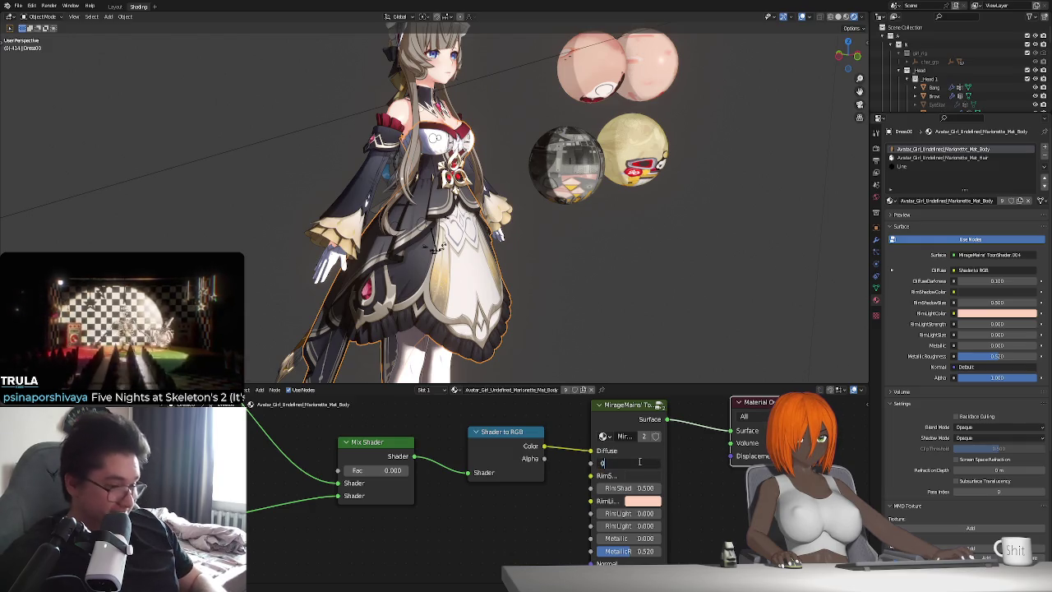
left_click_drag(645, 488, 620, 488)
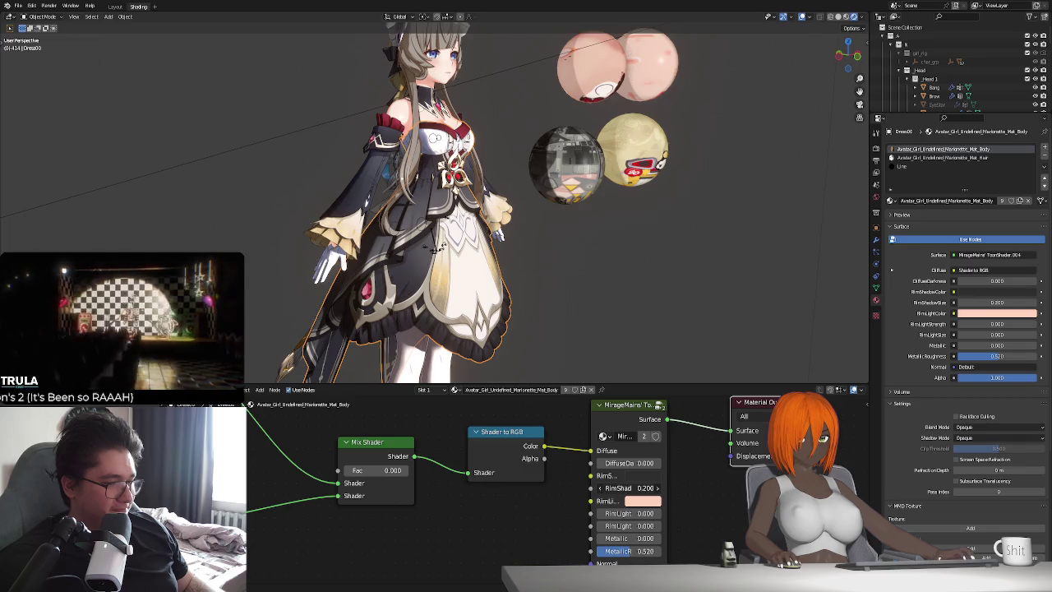
scroll(396, 499, "down", 3)
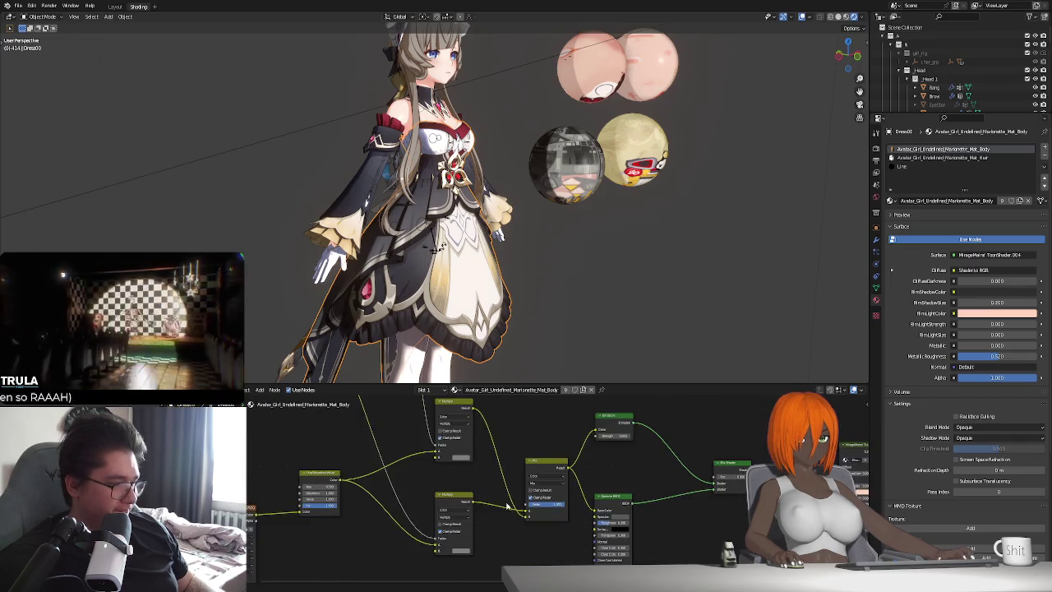
Set the body texture's Hue/Saturation Saturation to 1.200, undoing a trial Value change.
middle_click_drag(396, 499, 484, 507)
scroll(394, 493, "up", 2)
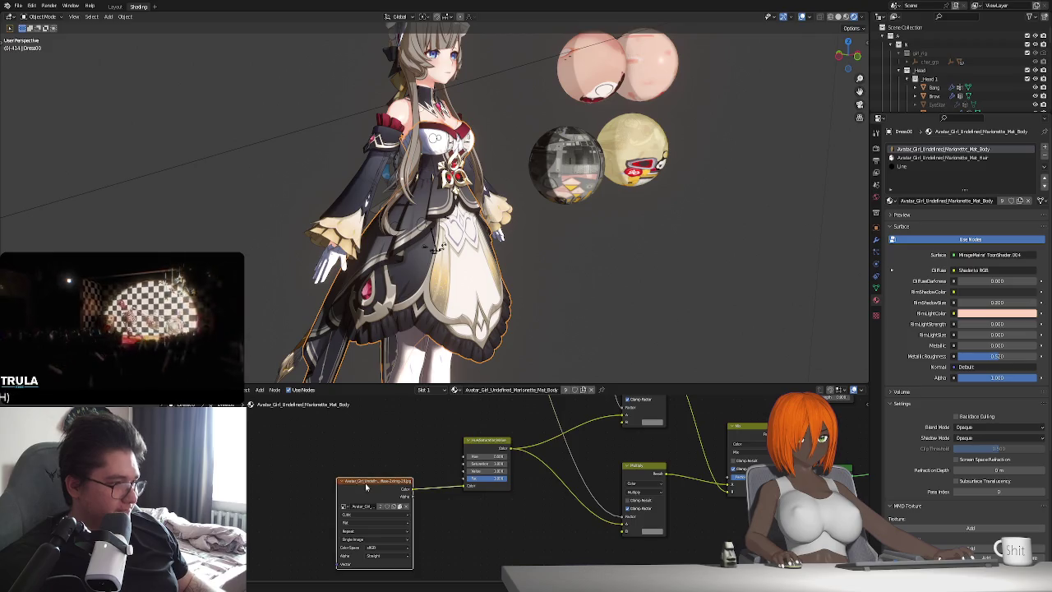
left_click_drag(376, 486, 382, 455)
scroll(427, 454, "up", 2)
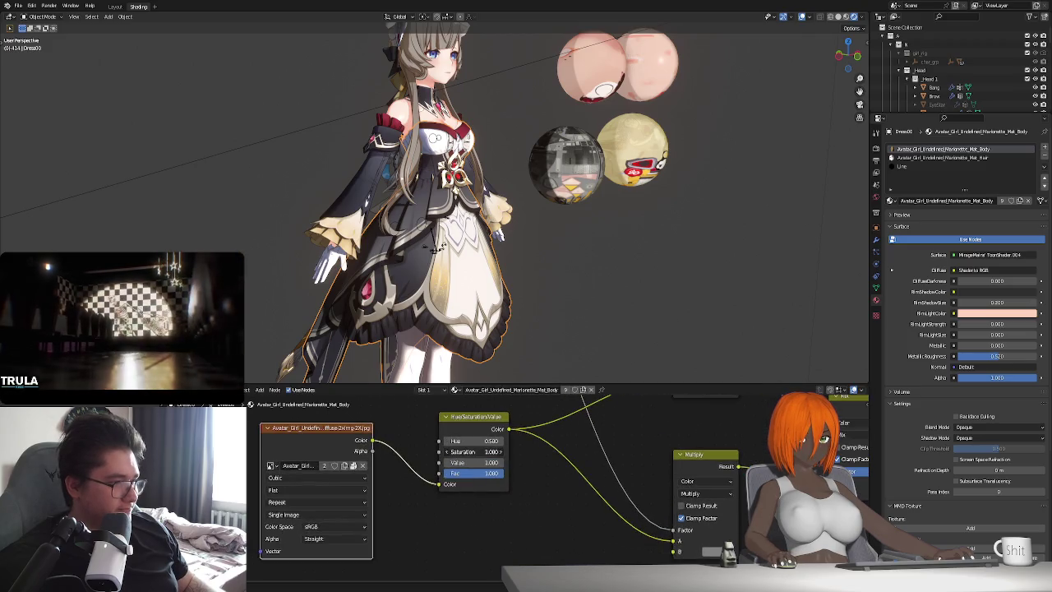
left_click_drag(473, 451, 456, 451)
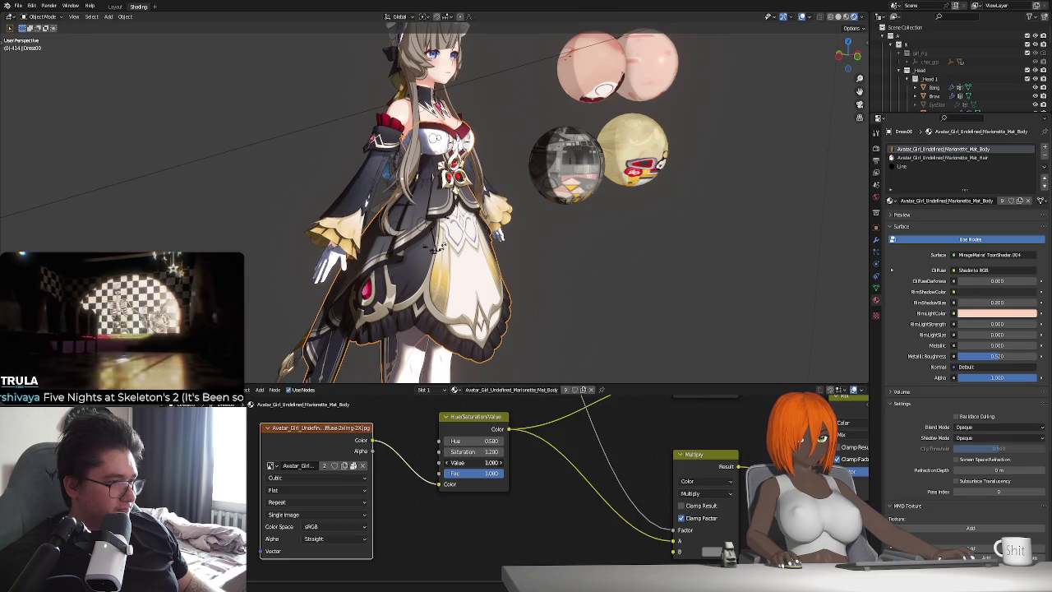
left_click_drag(474, 461, 461, 462)
key("ctrl+z")
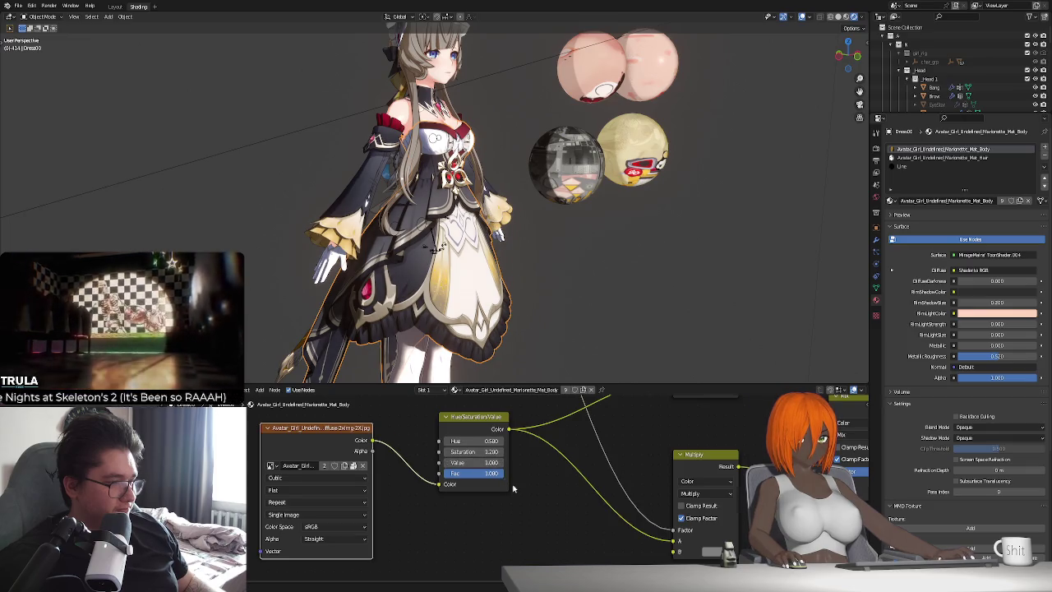
Change the Mix node's multiply colour HSV Value from 0.168 to 0.218.
scroll(513, 488, "down", 3)
scroll(514, 492, "down", 3)
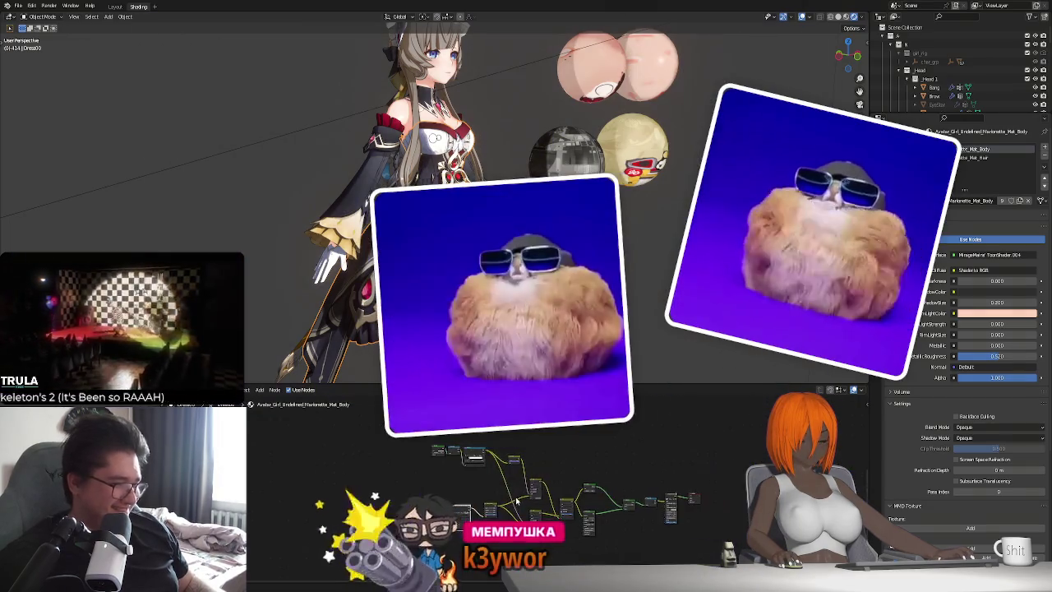
scroll(525, 495, "up", 3)
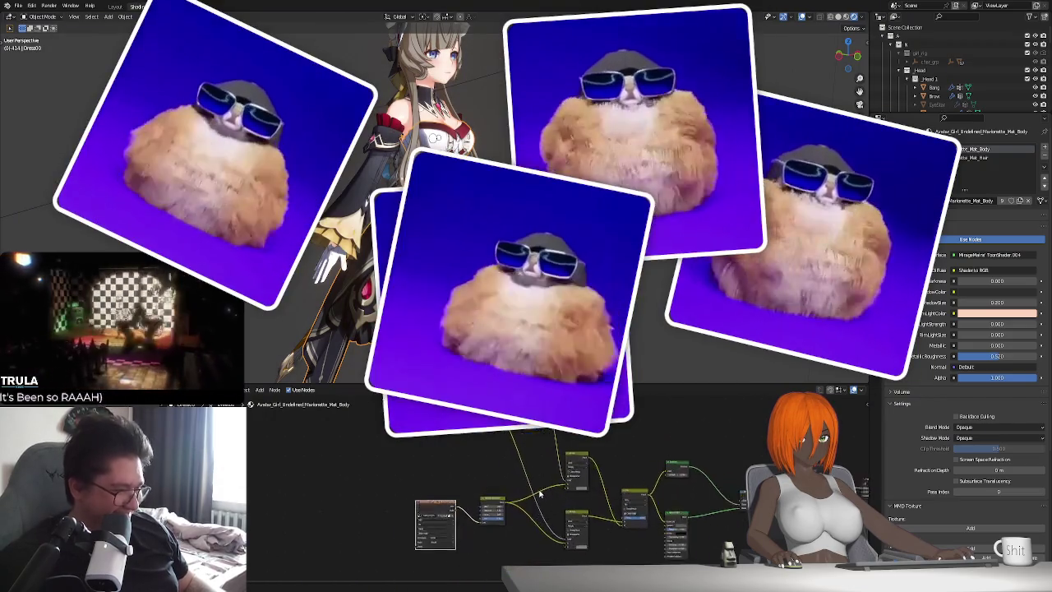
scroll(539, 492, "up", 2)
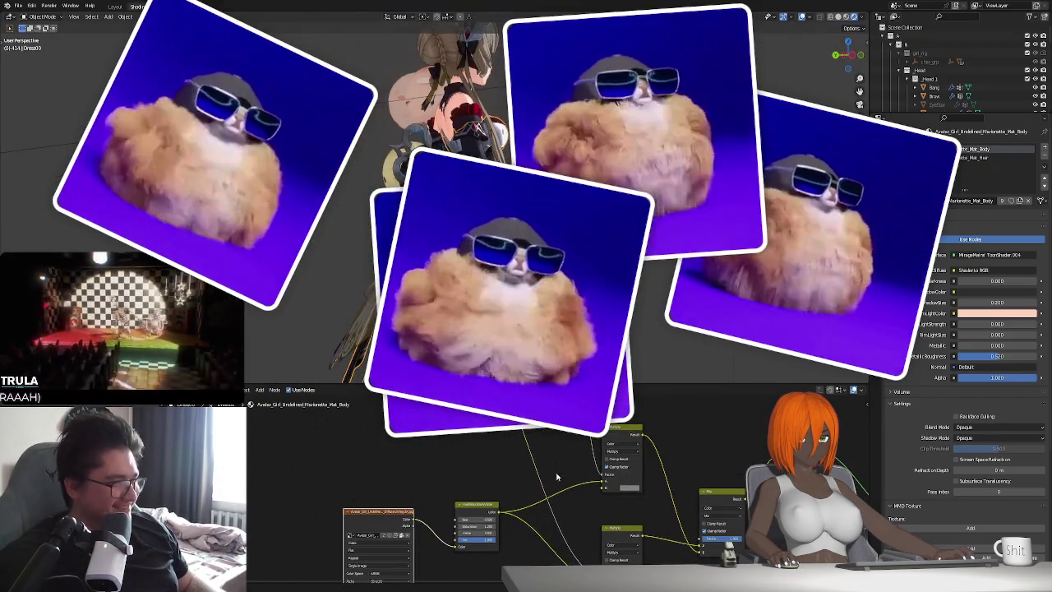
scroll(542, 473, "up", 2)
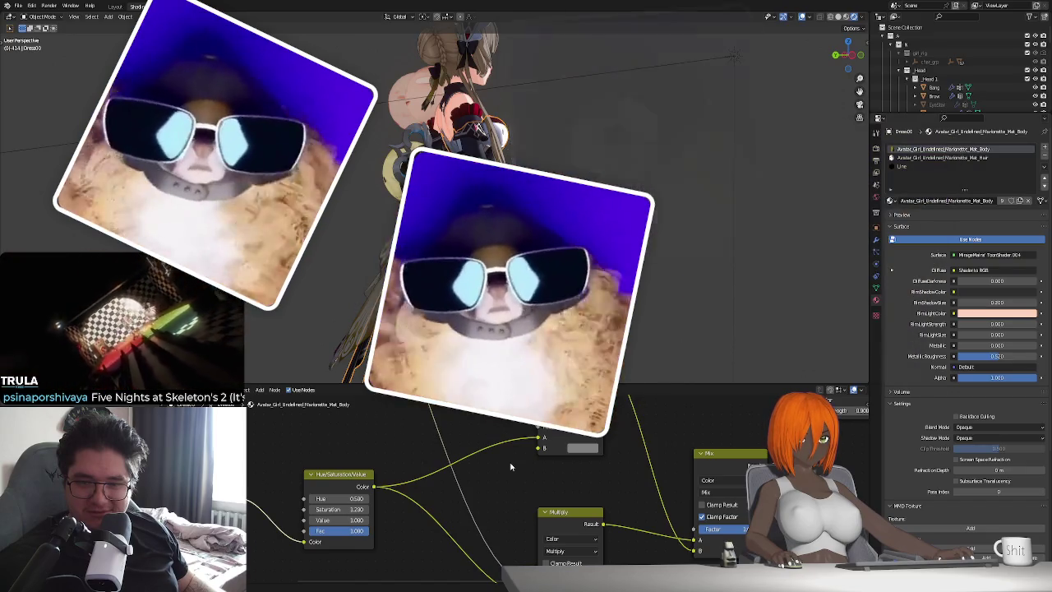
left_click(583, 447)
left_click_drag(647, 346, 647, 343)
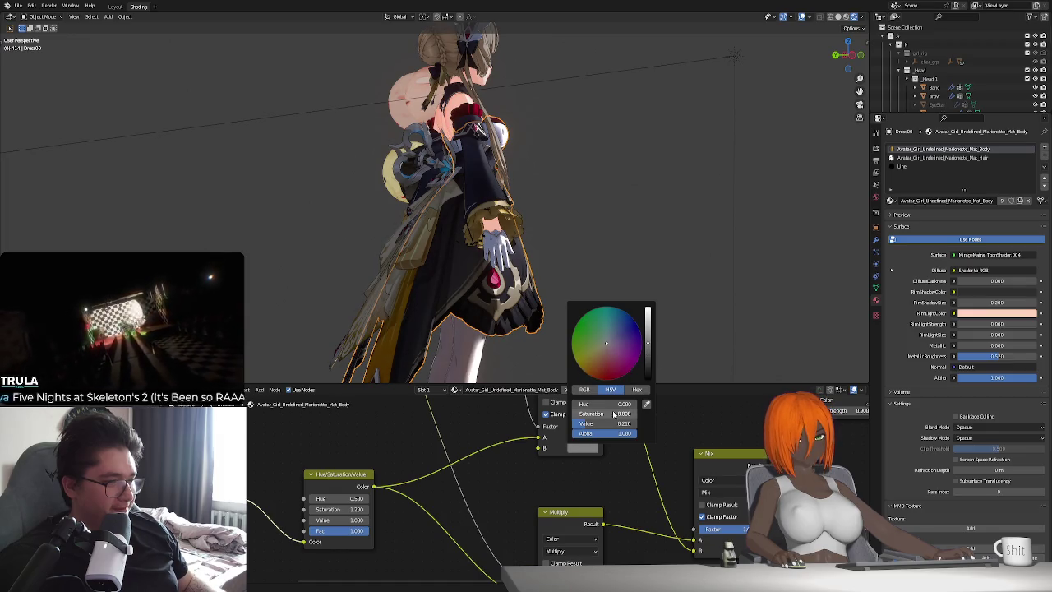
Zoom out and box-select every node of the body material.
scroll(476, 493, "down", 2)
scroll(476, 493, "down", 2)
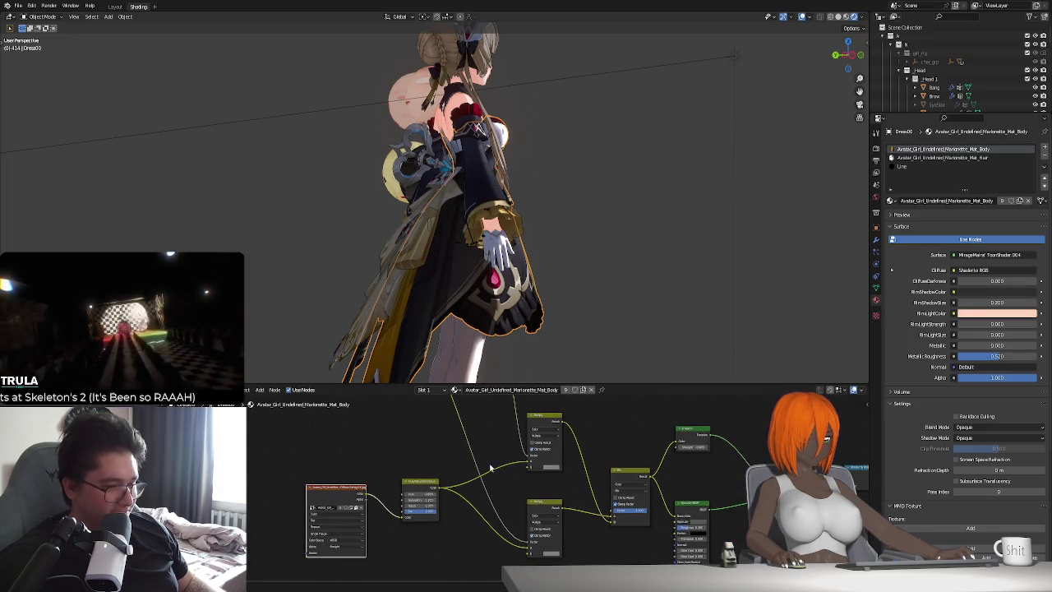
scroll(476, 493, "down", 1)
scroll(536, 491, "down", 1)
scroll(497, 485, "down", 1)
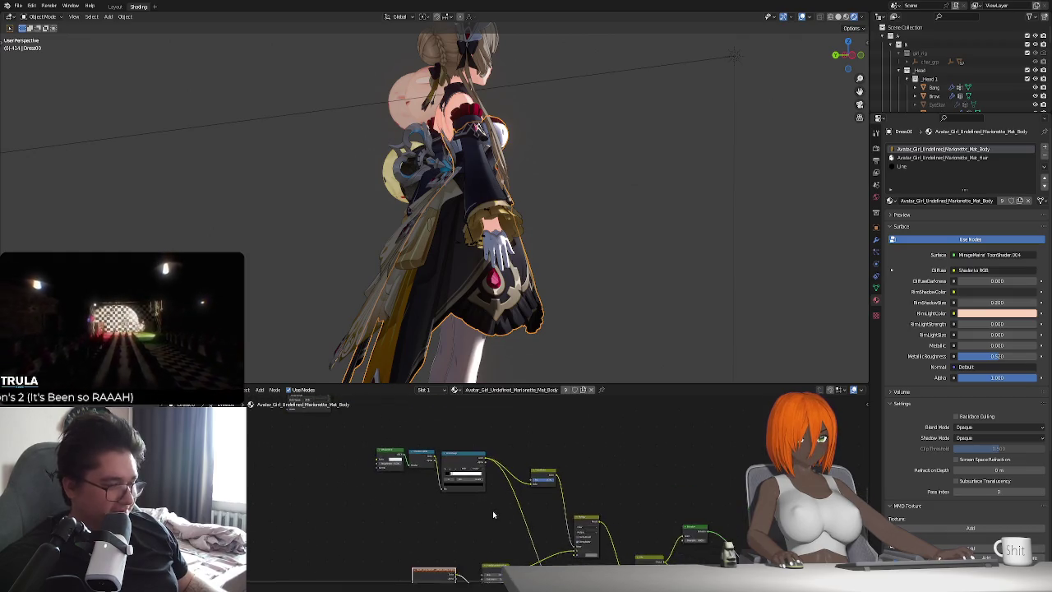
scroll(492, 510, "down", 2)
scroll(481, 518, "down", 1)
scroll(462, 531, "down", 1)
left_click_drag(316, 534, 669, 441)
scroll(668, 441, "down", 1)
Delete and restore the body nodes, then switch to the Mat_Hair material slot.
key("x")
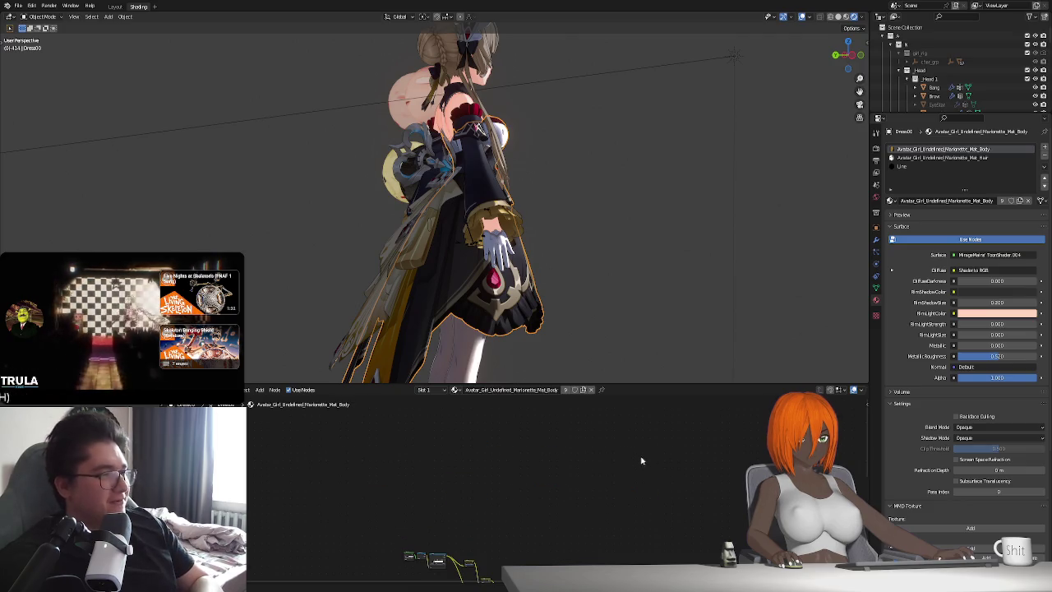
key("ctrl+z")
key("ctrl+z")
key("ctrl+z")
key("ctrl+z")
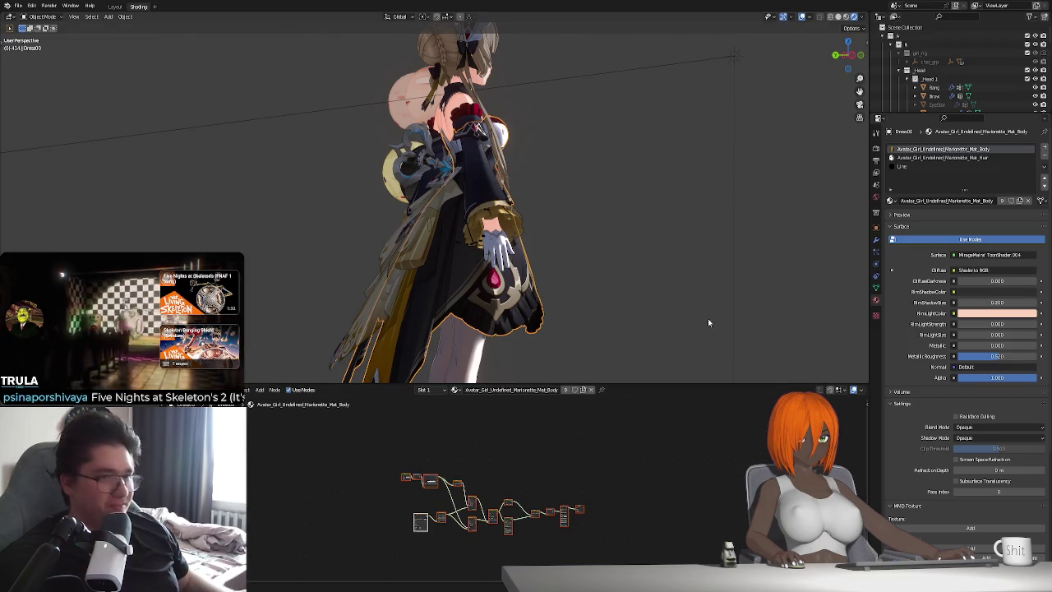
left_click(910, 158)
middle_click_drag(453, 460, 532, 499)
scroll(533, 499, "down", 2)
middle_click_drag(532, 461, 543, 488)
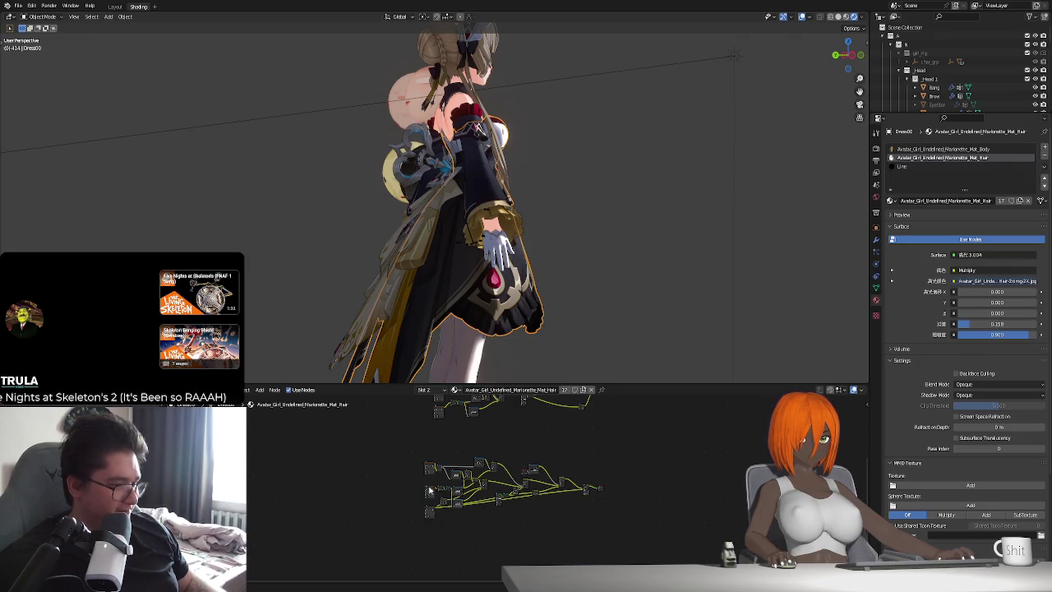
Replace the hair material's old nodes with the toon shader node setup.
scroll(442, 515, "down", 1)
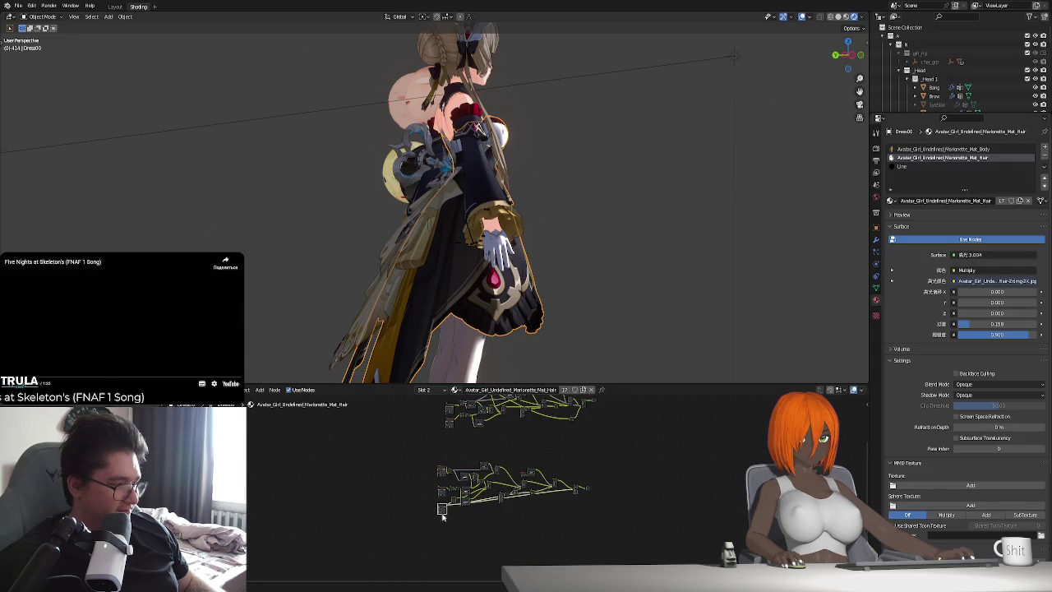
scroll(442, 515, "down", 1)
scroll(411, 498, "down", 1)
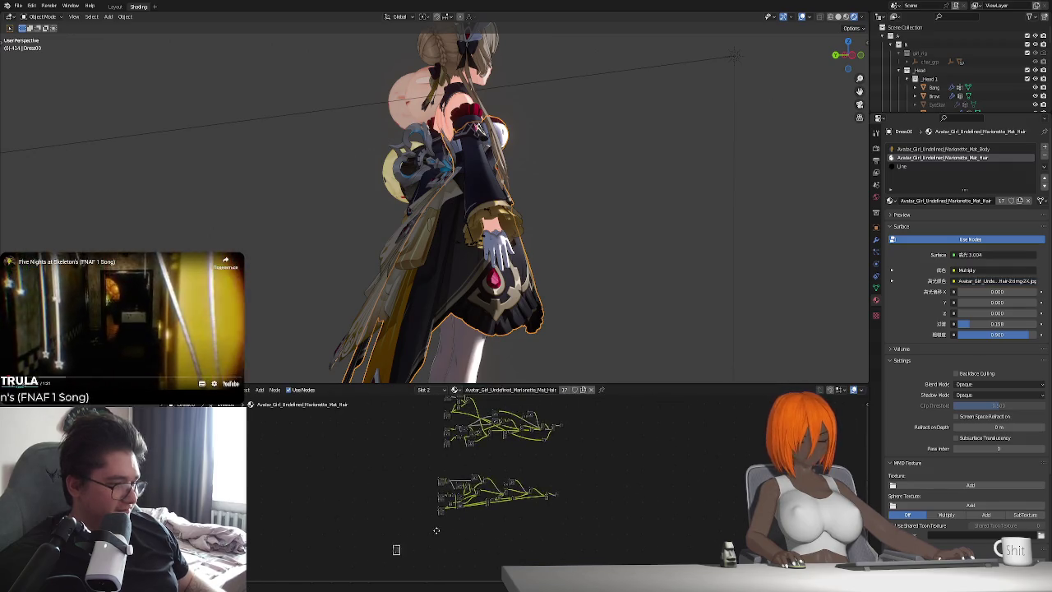
left_click_drag(421, 532, 594, 388)
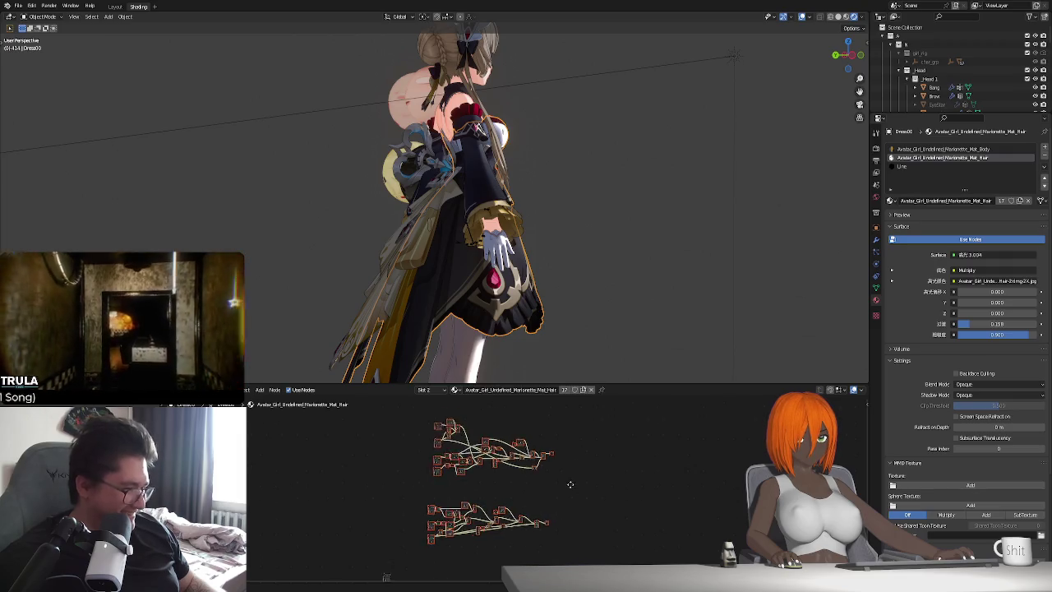
key("x")
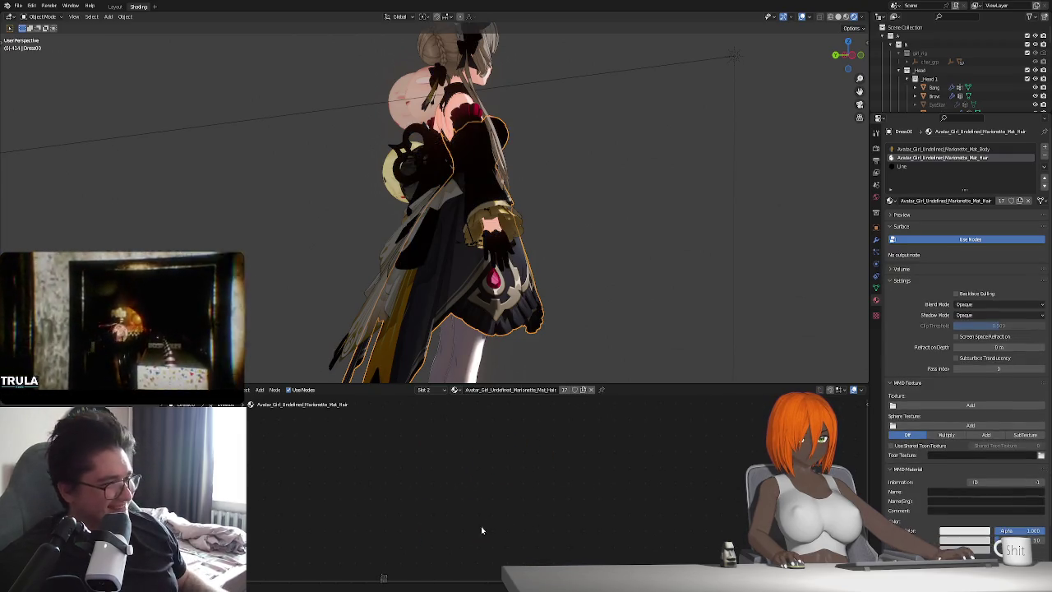
key("ctrl+z")
scroll(499, 482, "up", 1)
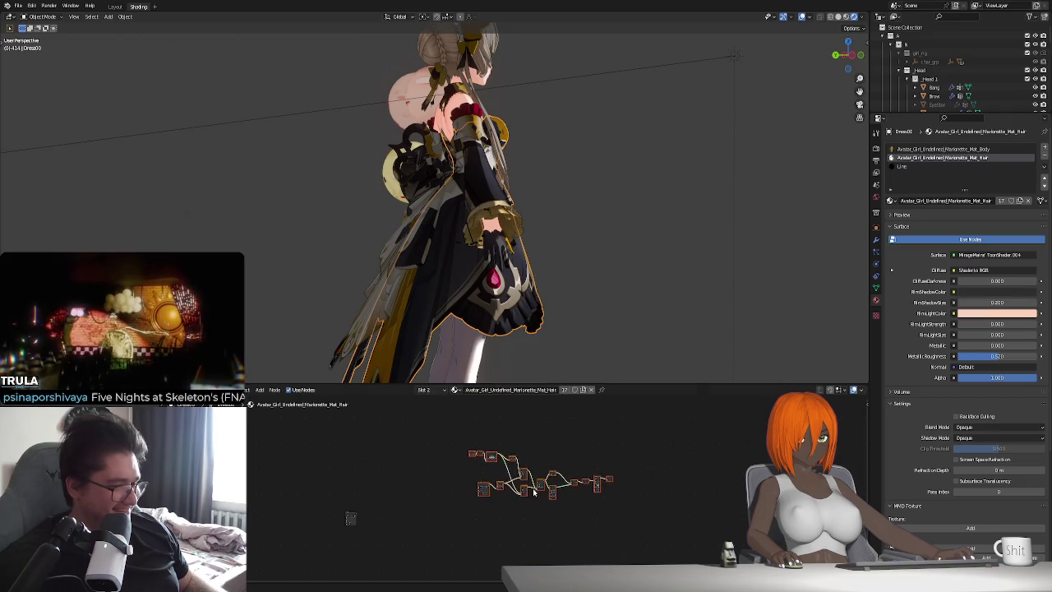
left_click_drag(488, 496, 509, 486)
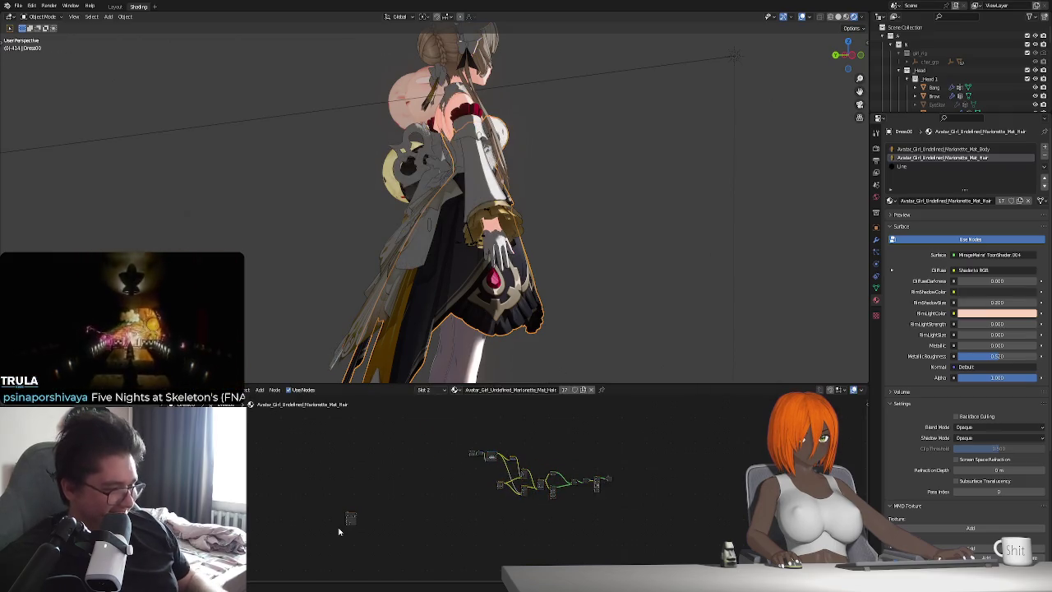
Place the hair Image Texture beside the toon tree and link it into the chain.
left_click_drag(376, 506, 477, 506)
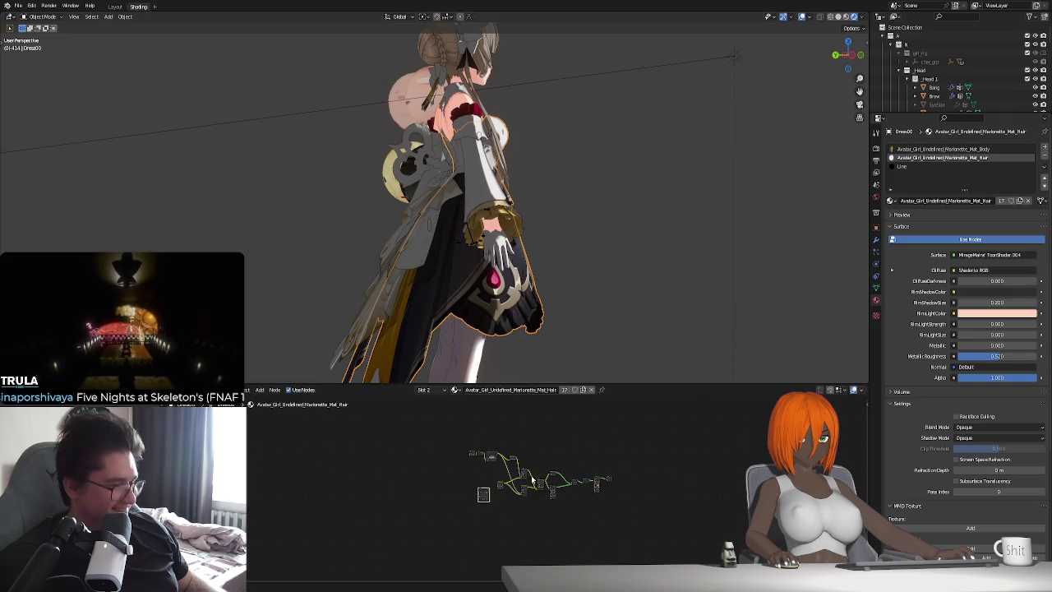
scroll(477, 506, "up", 1)
scroll(477, 506, "up", 2)
scroll(476, 506, "up", 2)
left_click_drag(460, 493, 483, 464)
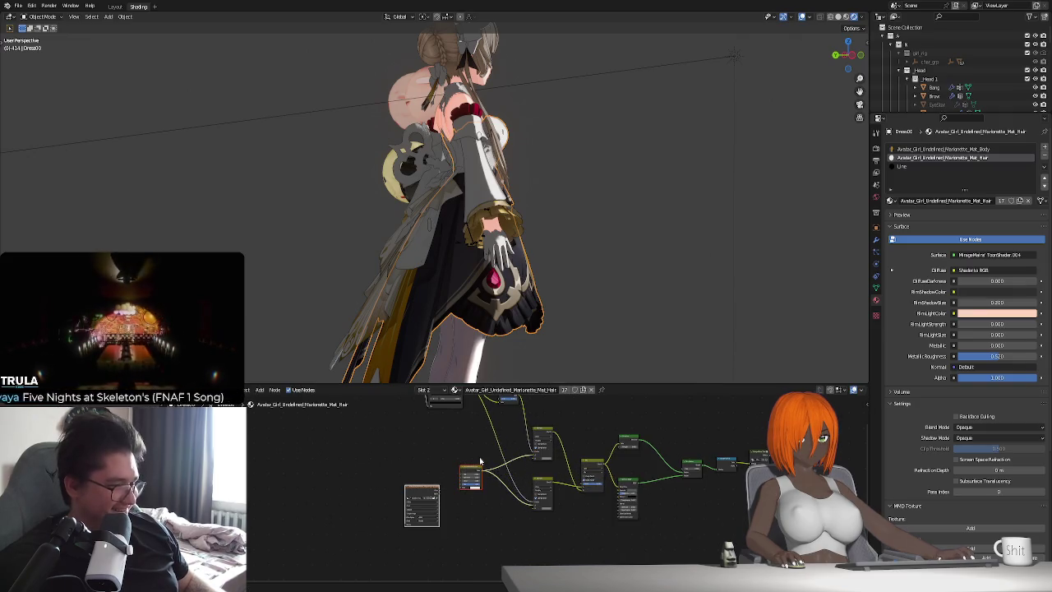
mouse_move(468, 299)
middle_mouse_down()
mouse_move(504, 297)
mouse_move(481, 179)
middle_mouse_up()
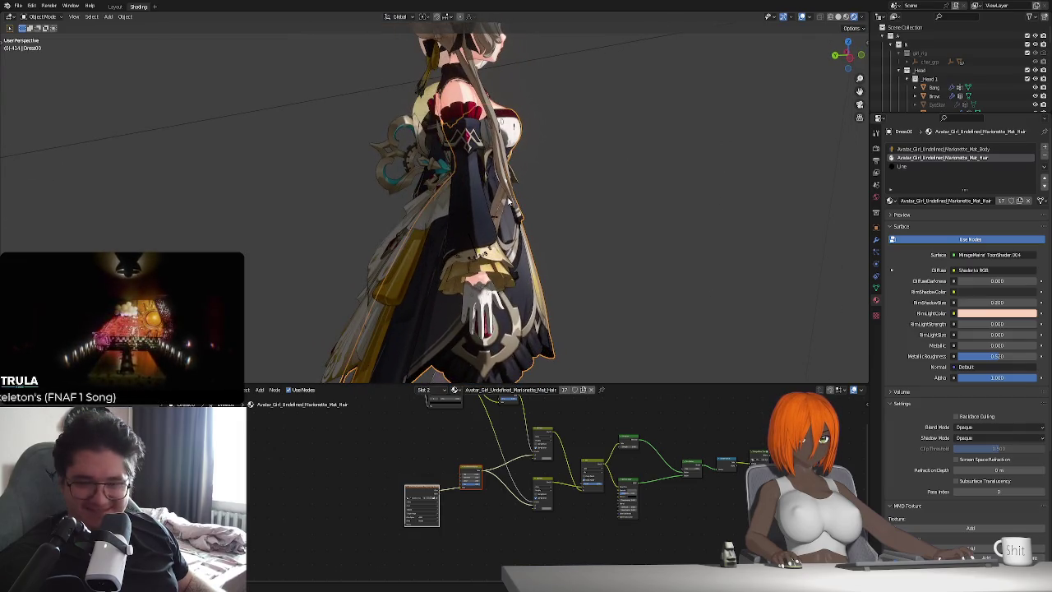
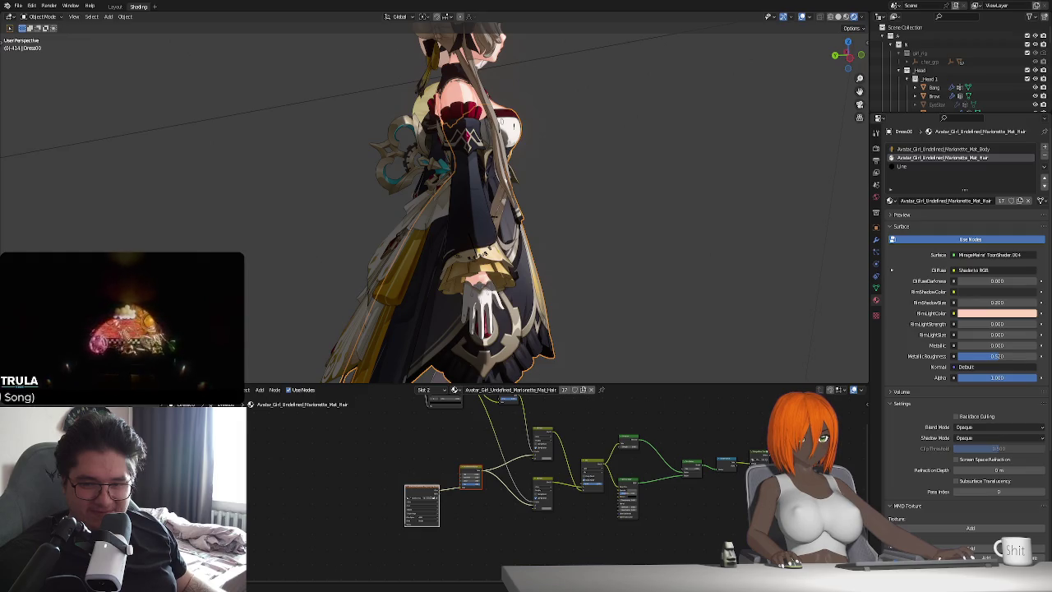
Rotate the dress around the vertical Z axis.
middle_click_drag(567, 237, 521, 245)
mouse_move(519, 287)
middle_mouse_down()
mouse_move(557, 299)
mouse_move(530, 289)
mouse_move(648, 87)
middle_mouse_up()
key("r")
key("z")
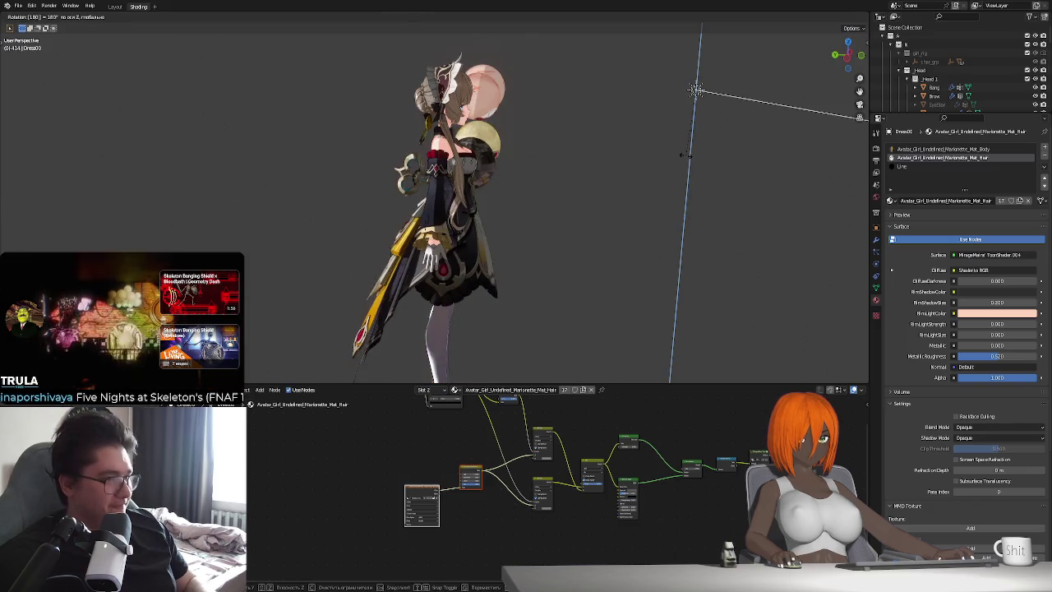
left_click(695, 89)
mouse_move(480, 233)
middle_mouse_down()
mouse_move(534, 263)
mouse_move(535, 274)
mouse_move(490, 280)
middle_mouse_up()
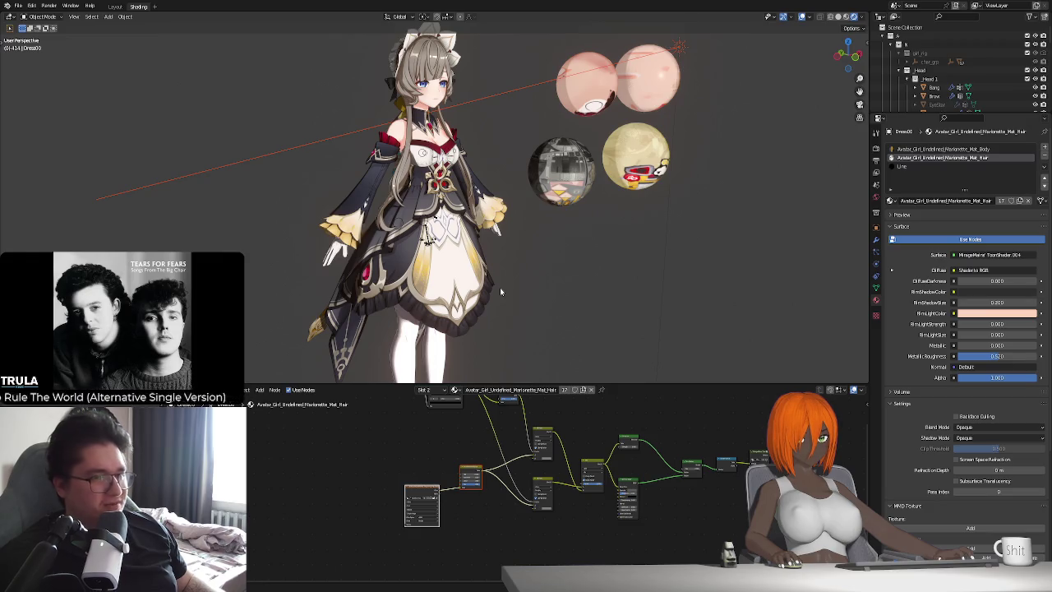
Compare Sphere.004's material nodes with the dress's material nodes.
mouse_move(482, 292)
middle_mouse_down()
mouse_move(569, 290)
mouse_move(575, 322)
mouse_move(535, 321)
mouse_move(494, 252)
mouse_move(486, 284)
mouse_move(547, 238)
middle_mouse_up()
scroll(490, 309, "up", 2)
left_click(558, 157)
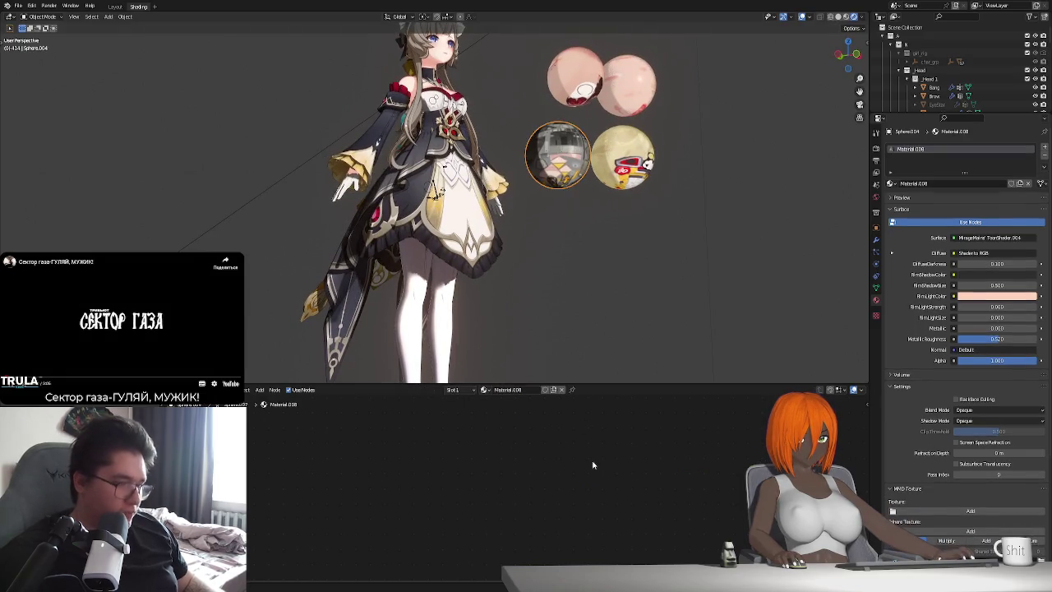
key("Home")
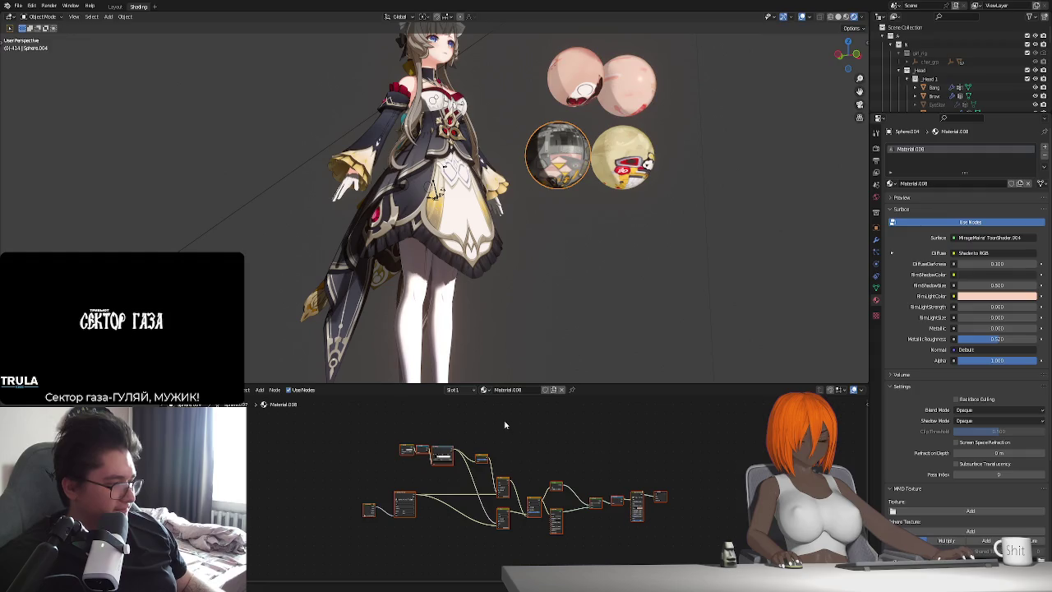
scroll(546, 441, "down", 1)
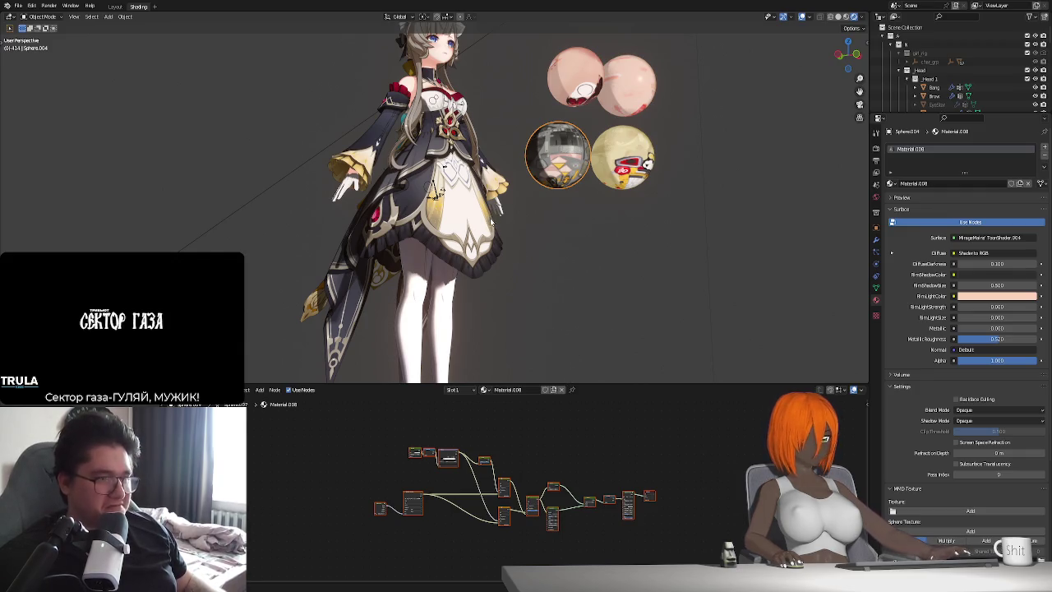
left_click(484, 223)
key("Home")
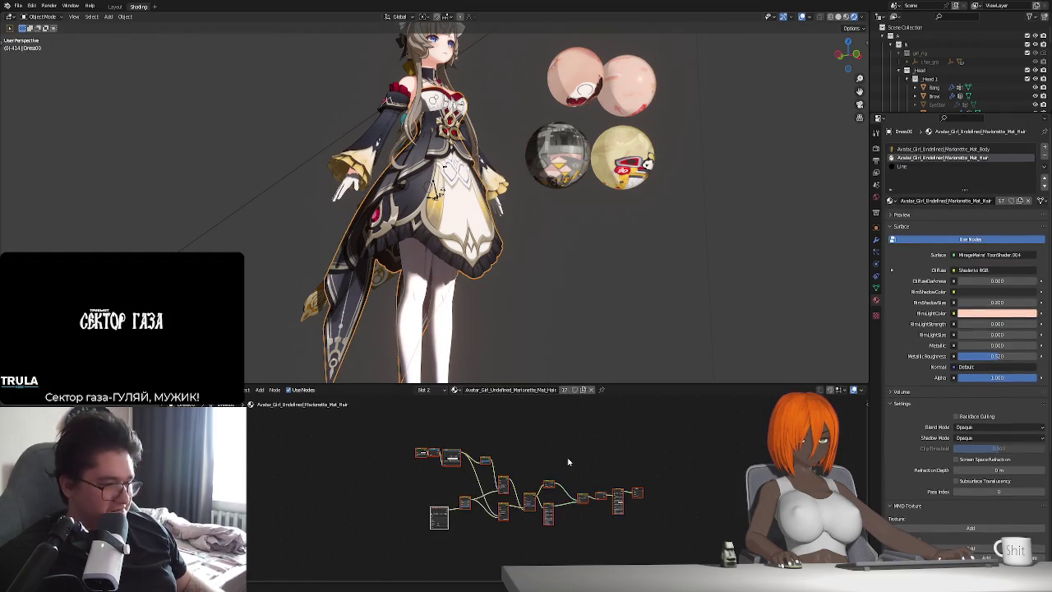
On the stockings, set one original node aside, delete the rest and paste the toon shader nodes.
left_click(423, 320)
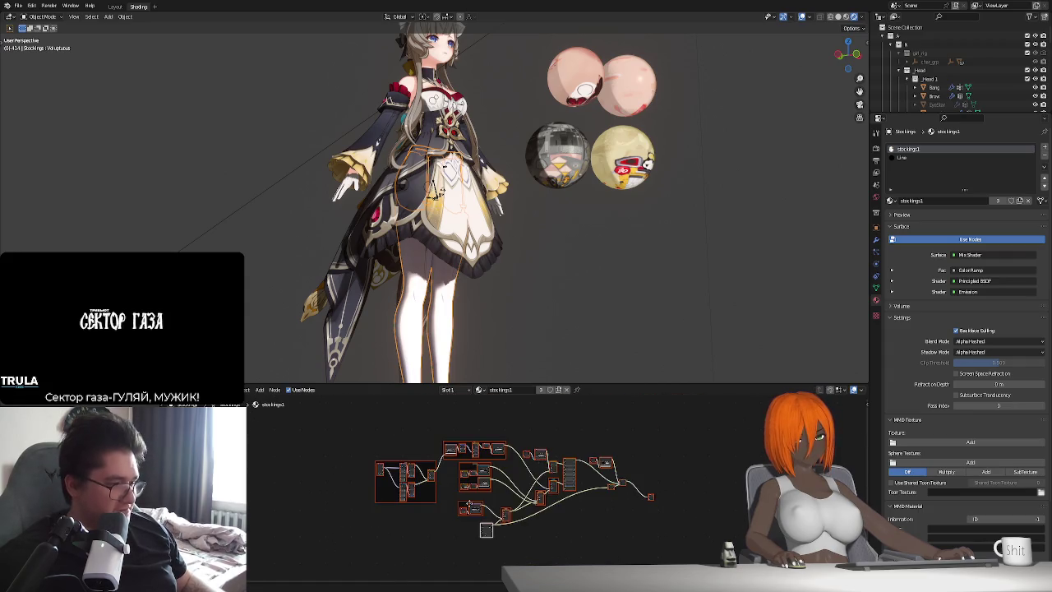
scroll(505, 534, "down", 2)
middle_click_drag(502, 527, 498, 469)
mouse_move(487, 465)
left_mouse_down()
mouse_move(362, 489)
mouse_move(606, 409)
left_mouse_up()
scroll(409, 495, "down", 1)
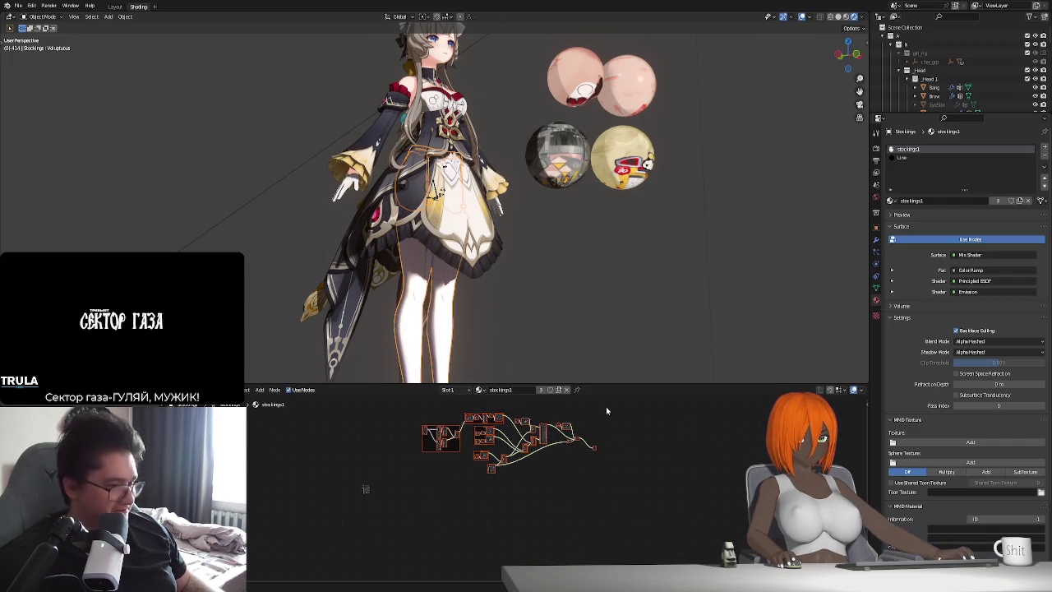
key("x")
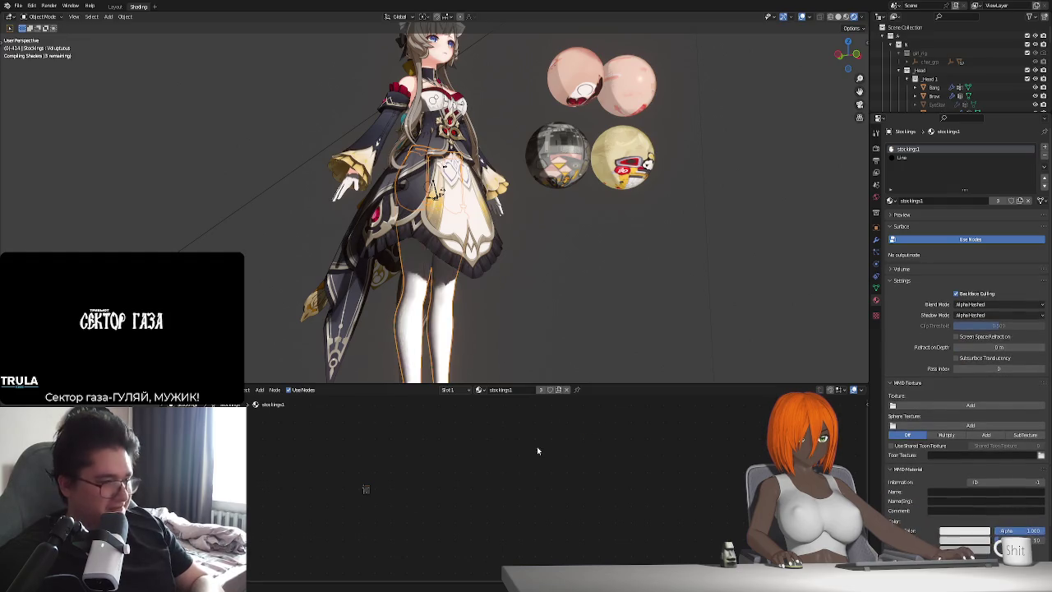
key("ctrl+v")
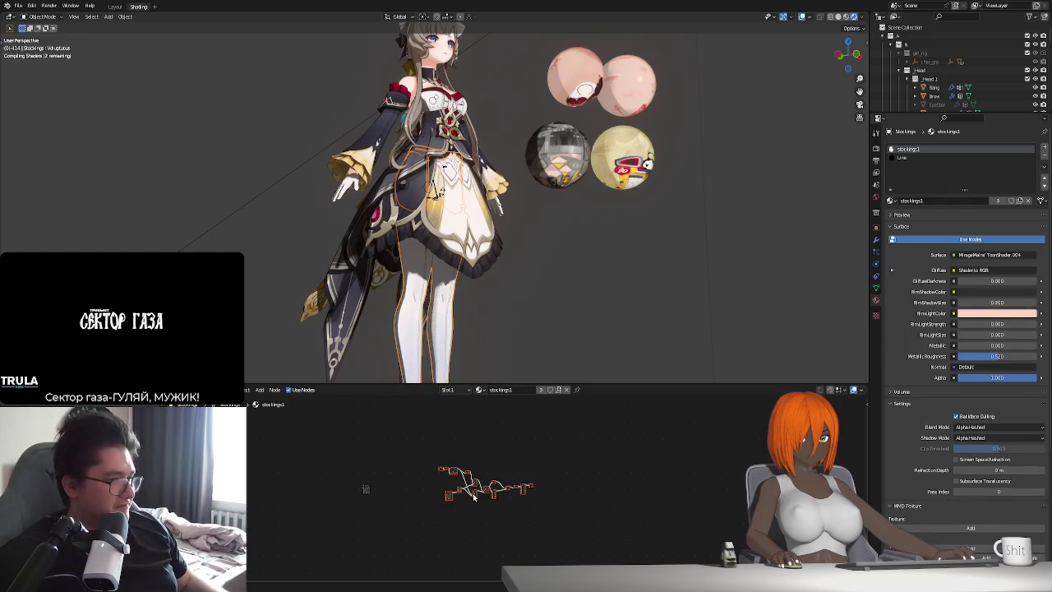
Replace the extra pasted node with the stockings' original node and link it into the toon tree.
mouse_move(494, 340)
middle_mouse_down()
mouse_move(492, 279)
mouse_move(528, 281)
mouse_move(518, 284)
mouse_move(508, 378)
middle_mouse_up()
scroll(490, 314, "up", 3)
scroll(541, 483, "up", 2)
scroll(453, 446, "up", 1)
middle_click_drag(453, 446, 475, 513)
scroll(476, 514, "up", 1)
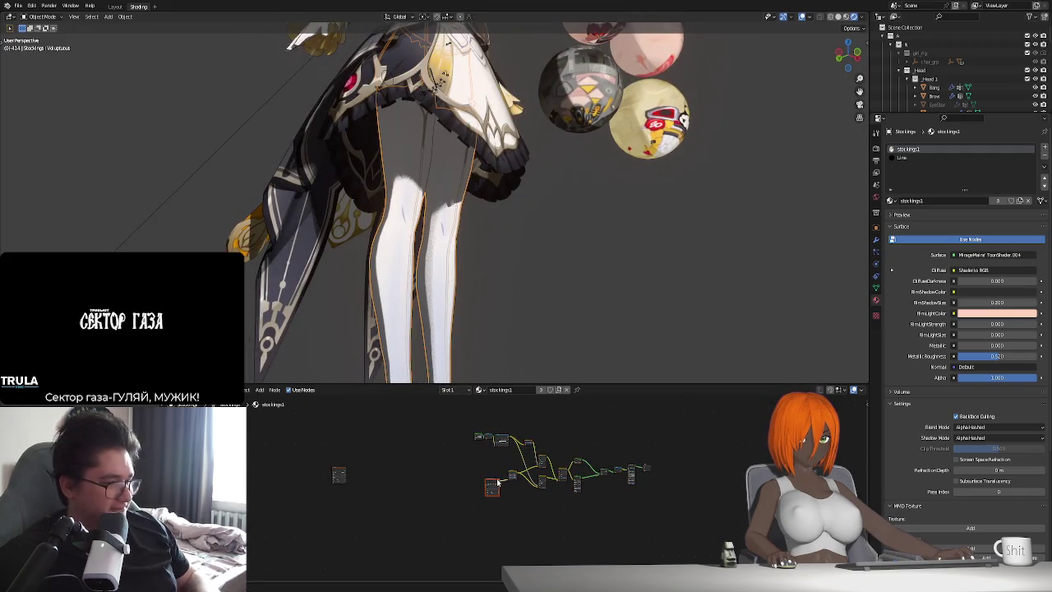
key("x")
left_click(338, 475)
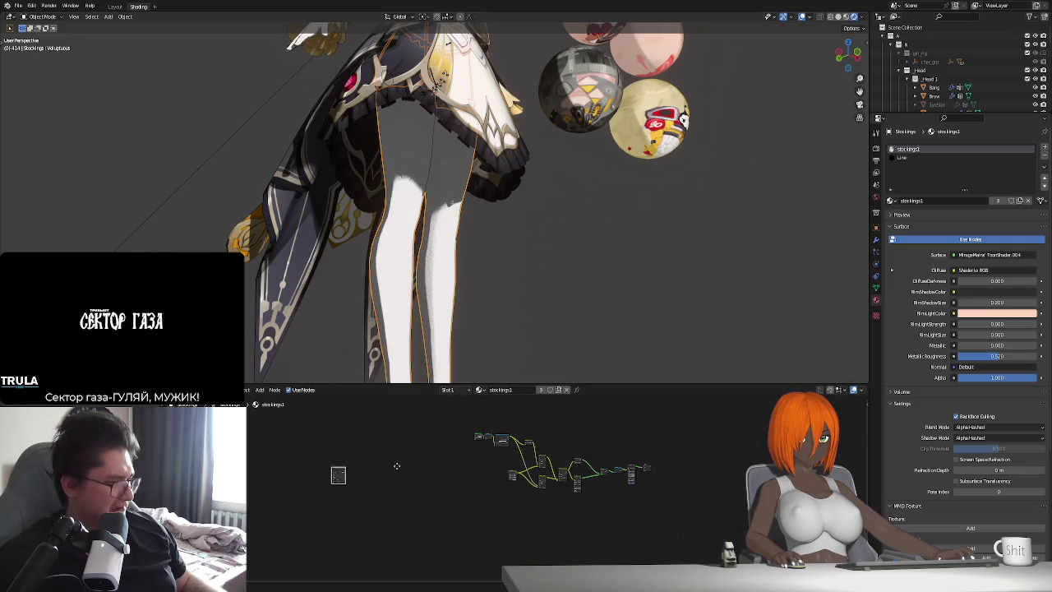
key("g")
left_click(549, 488)
left_click_drag(512, 475, 497, 499)
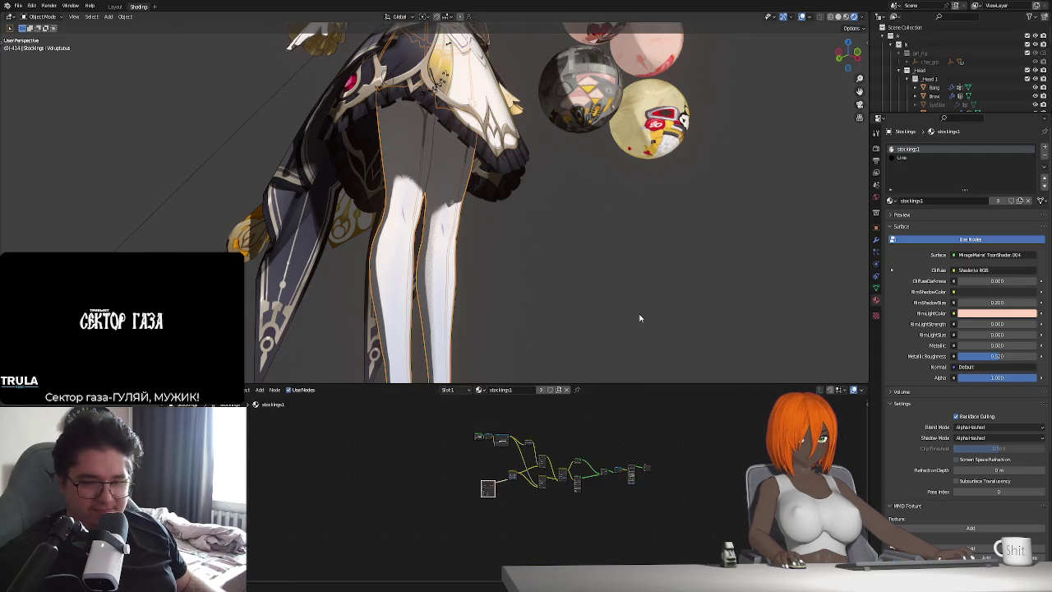
Orbit below the skirt and select the pants object.
middle_click_drag(475, 175, 510, 266)
mouse_move(507, 218)
middle_mouse_down()
mouse_move(509, 284)
mouse_move(481, 220)
mouse_move(471, 244)
mouse_move(493, 212)
mouse_move(478, 210)
middle_mouse_up()
left_click(482, 161)
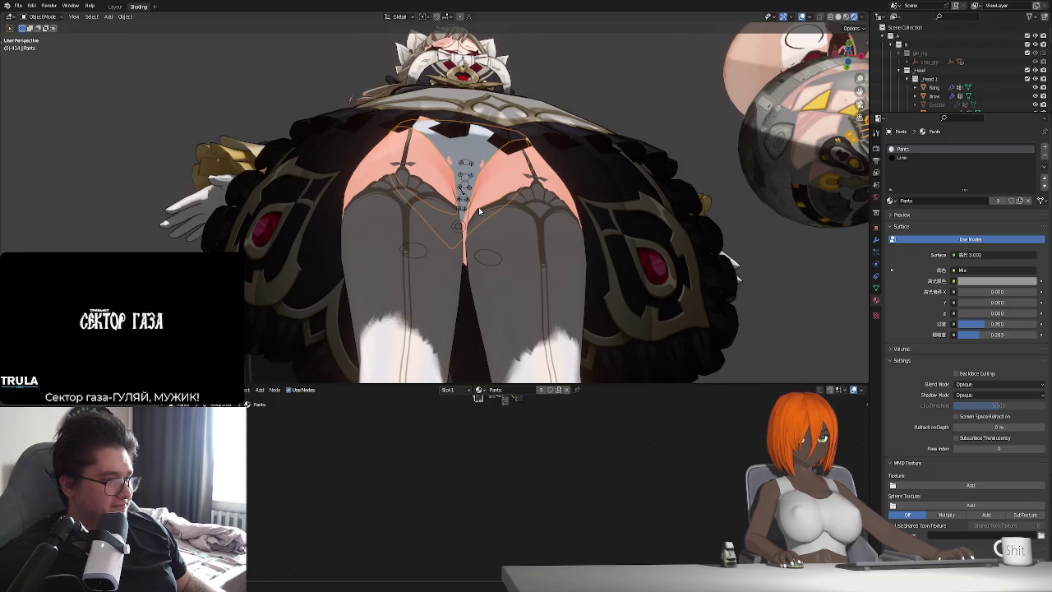
In Edit Mode, select two front faces of the pants and enable Smooth proportional editing.
key("Tab")
scroll(476, 174, "up", 1)
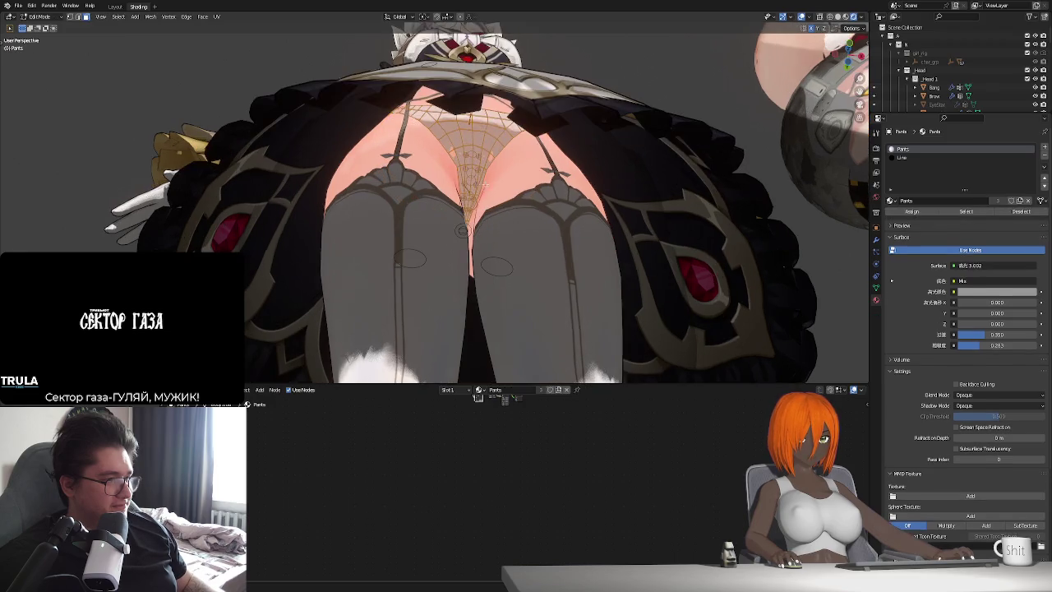
scroll(470, 205, "up", 2)
left_click(450, 163)
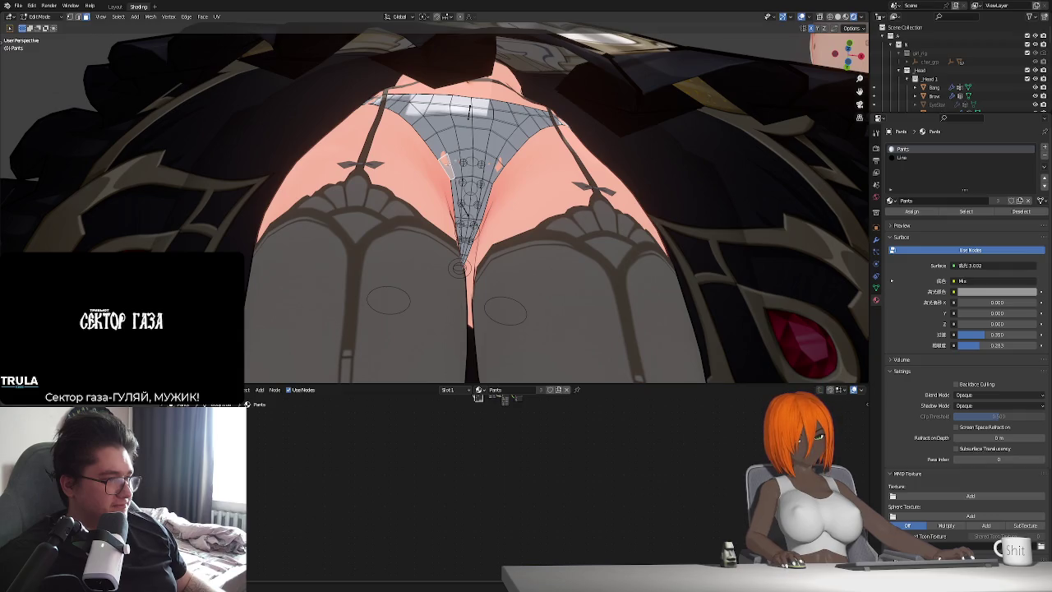
left_click(466, 162, "shift")
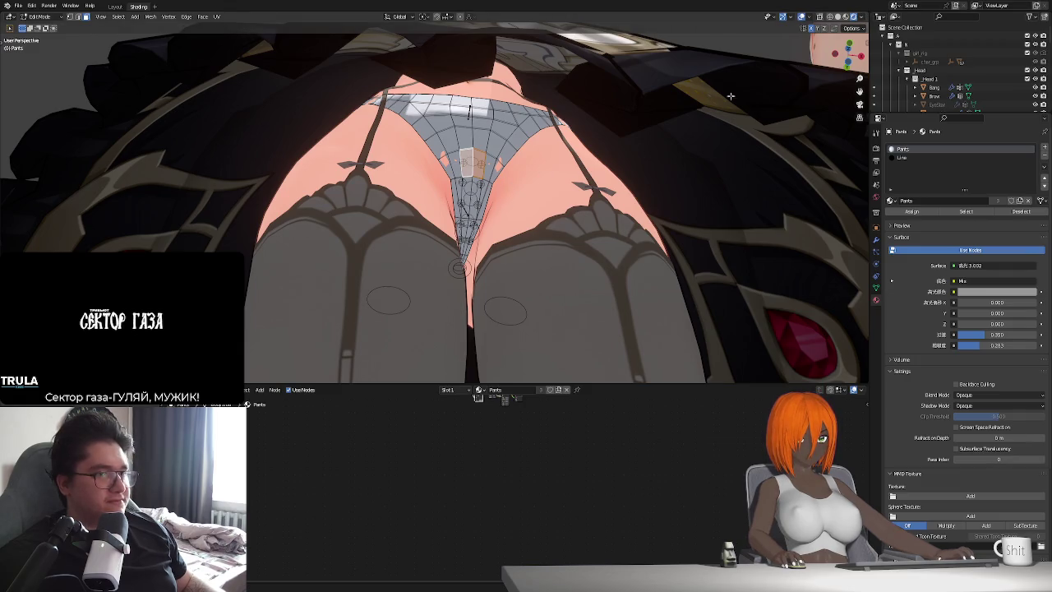
left_click(463, 16)
left_click(470, 17)
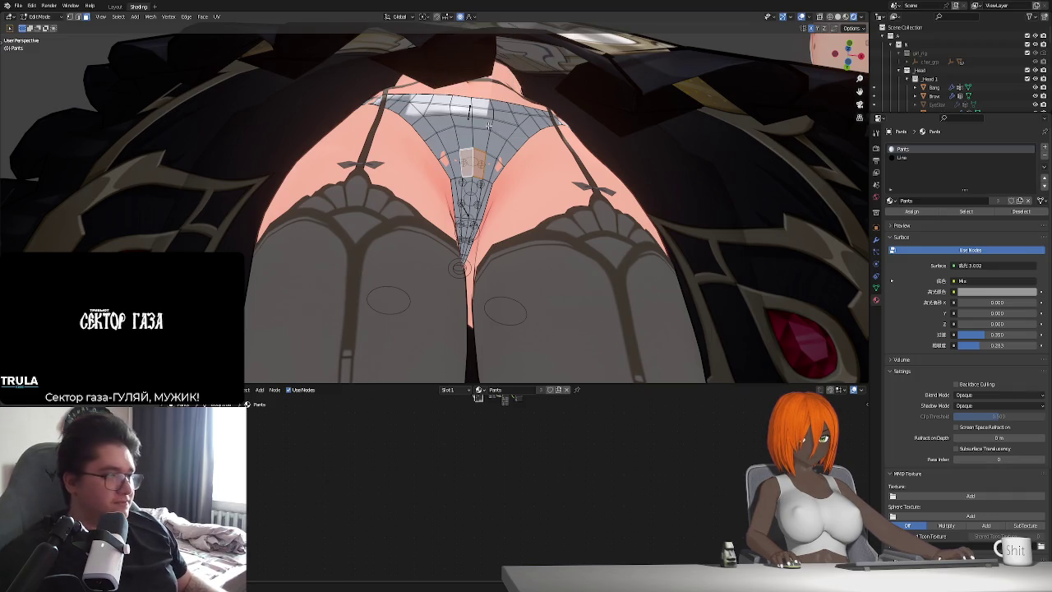
Nudge the two faces slightly along Y twice, then return to Object Mode.
key("g")
key("y")
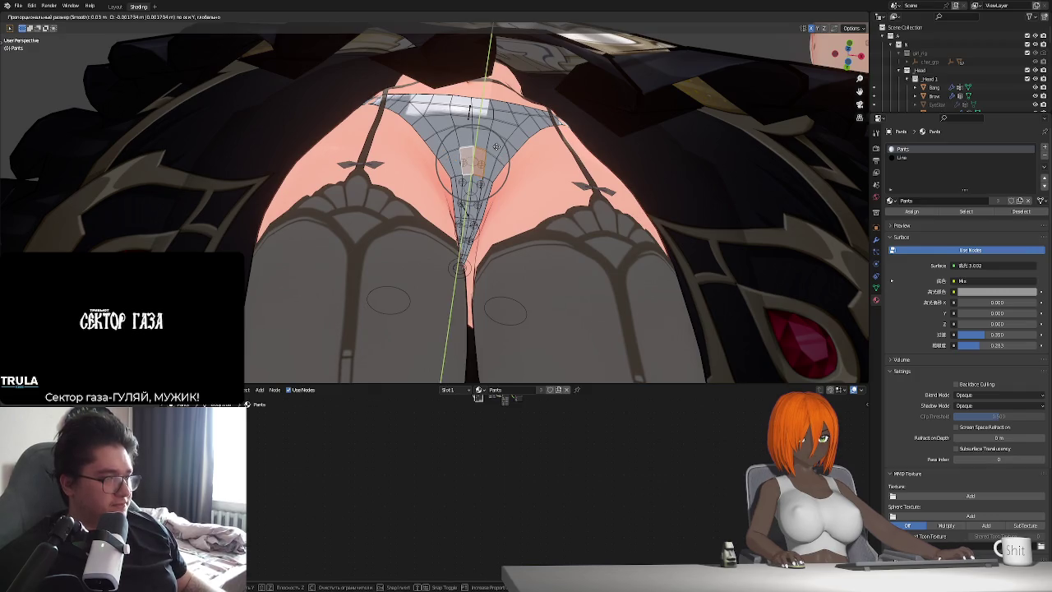
left_click(497, 146)
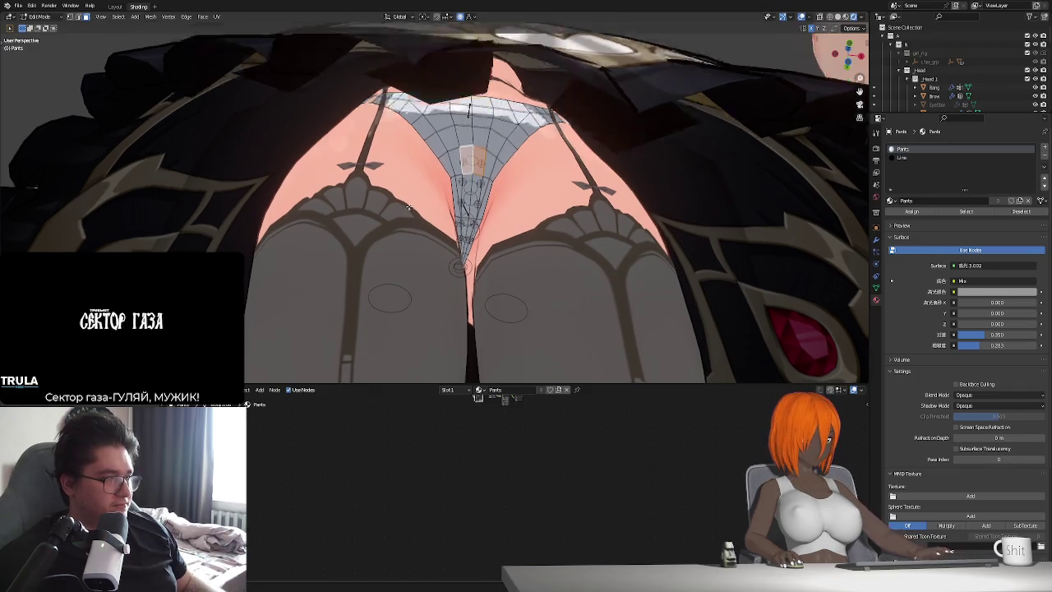
middle_click_drag(498, 147, 413, 204)
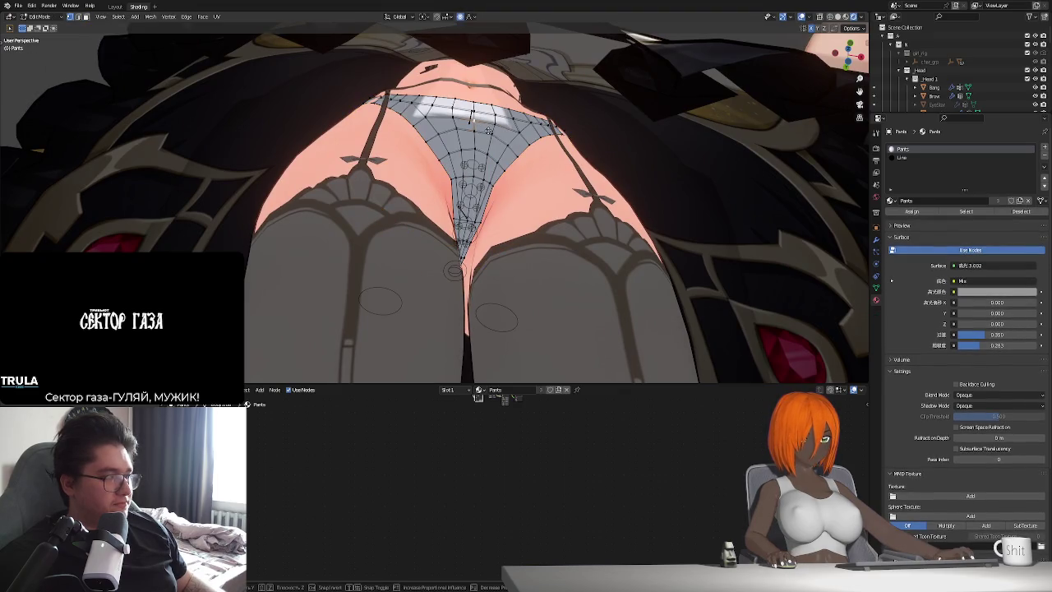
key("g")
key("y")
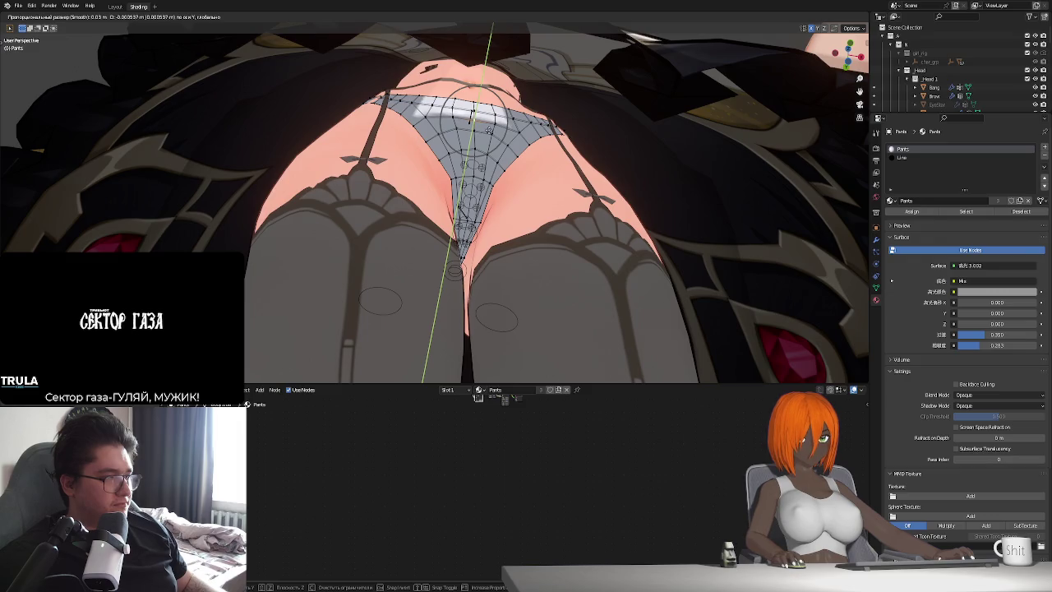
left_click(496, 140)
key("Tab")
mouse_move(394, 177)
middle_mouse_down()
mouse_move(534, 150)
mouse_move(474, 168)
mouse_move(468, 191)
middle_mouse_up()
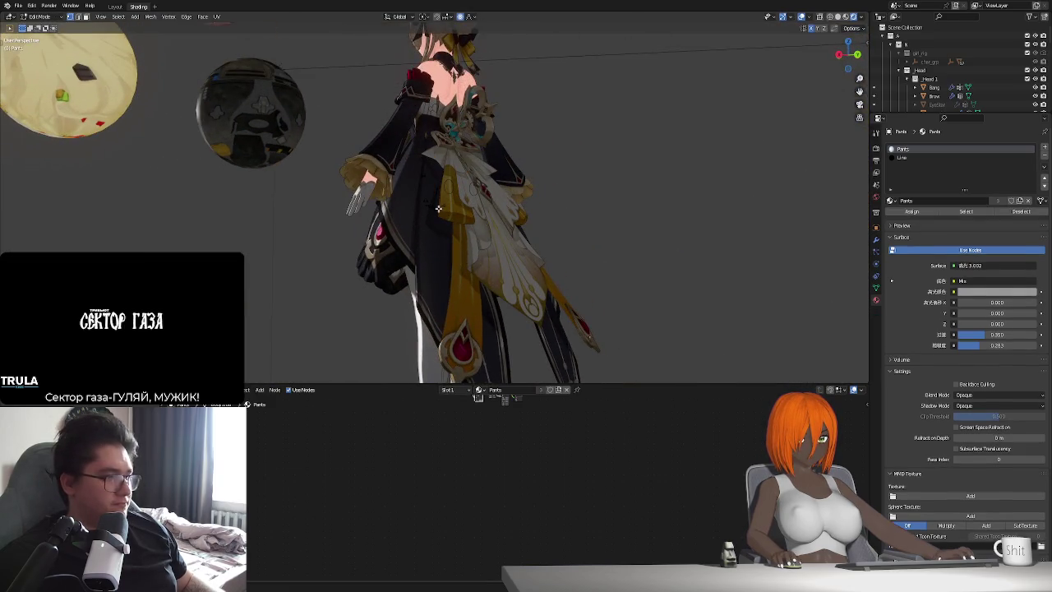
key("KP_1")
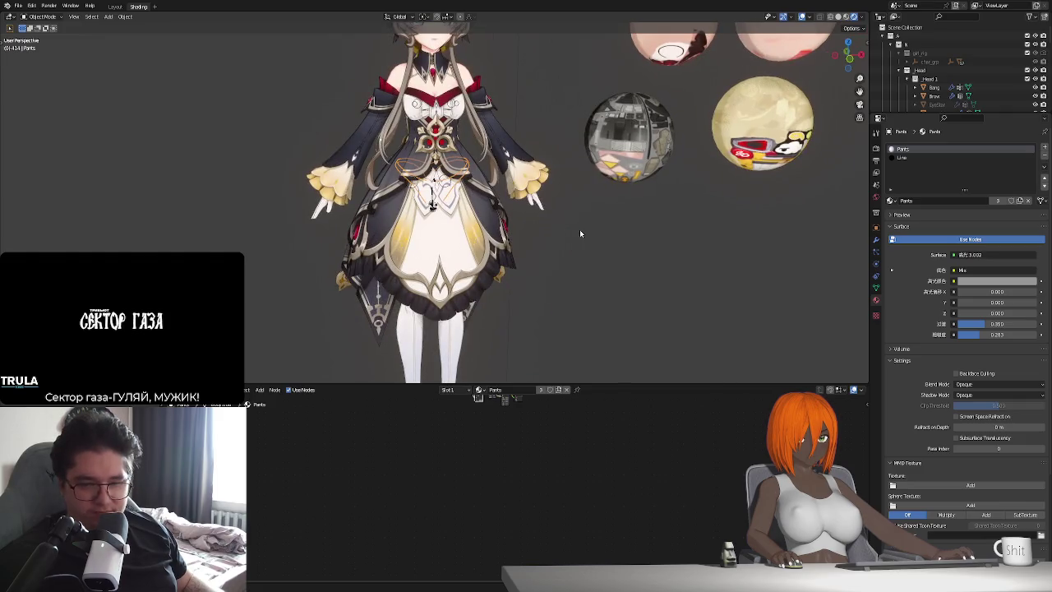
Select the pants and disable Geometry Nodes and Solidify modifiers in the viewport Simplify settings.
mouse_move(579, 234)
middle_mouse_down()
mouse_move(540, 269)
mouse_move(541, 290)
mouse_move(465, 242)
middle_mouse_up()
scroll(473, 243, "up", 5)
left_click(464, 208)
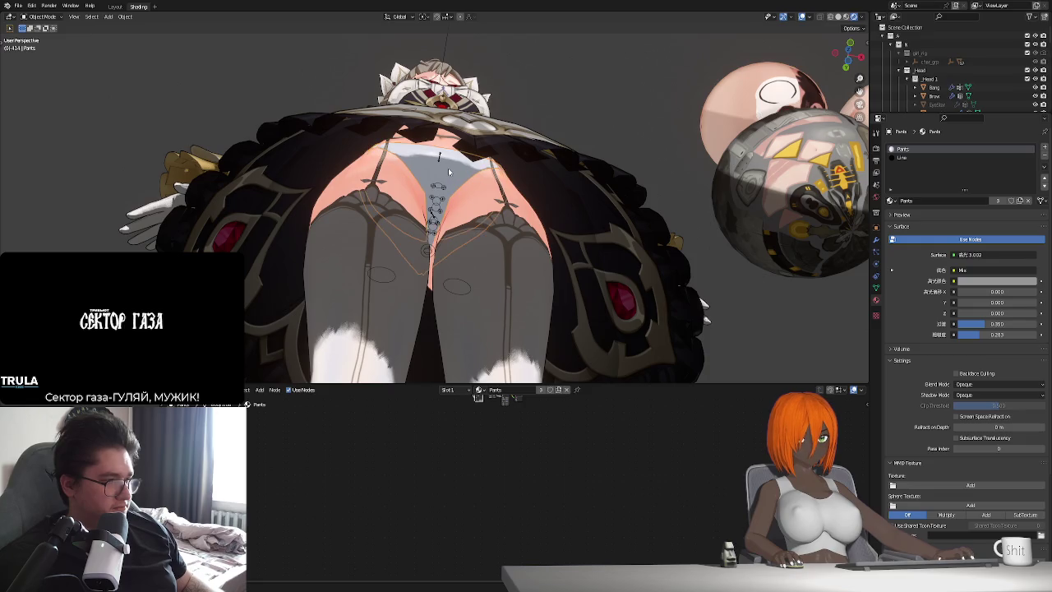
left_click(875, 240)
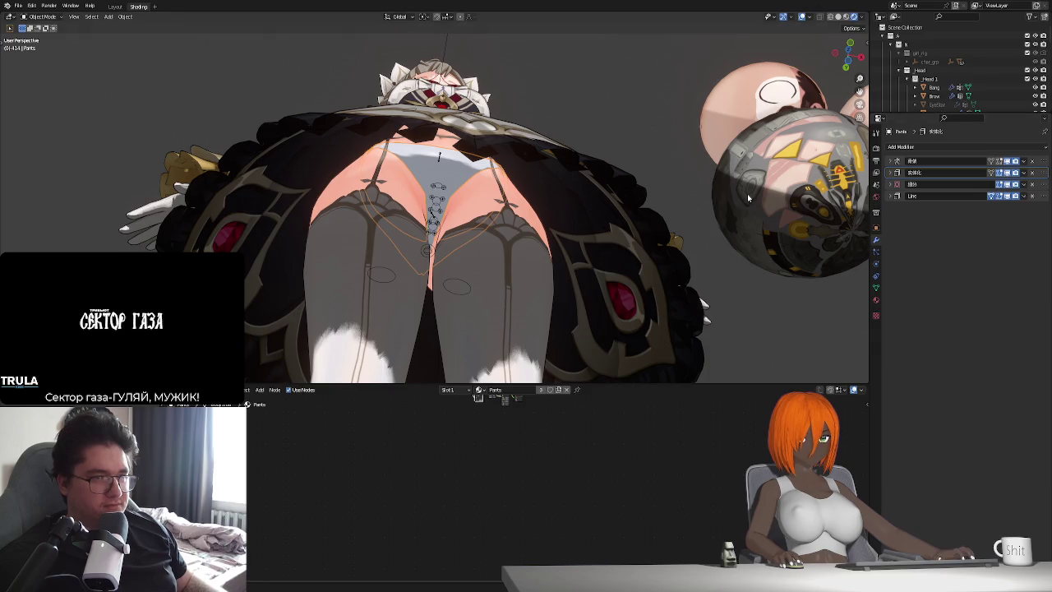
key("n")
left_click(863, 156)
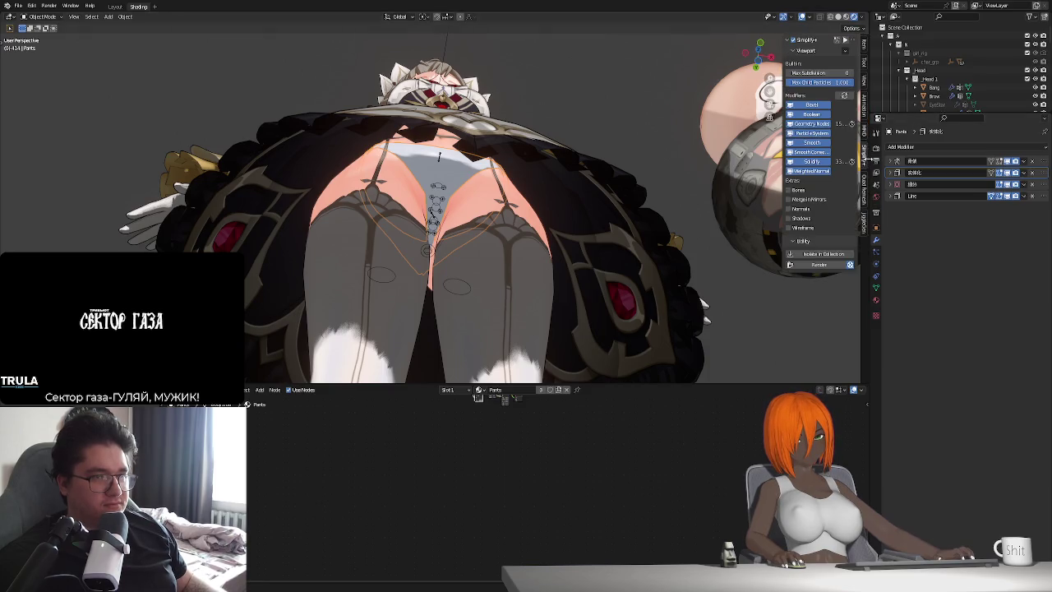
left_click(791, 124)
left_click(791, 162)
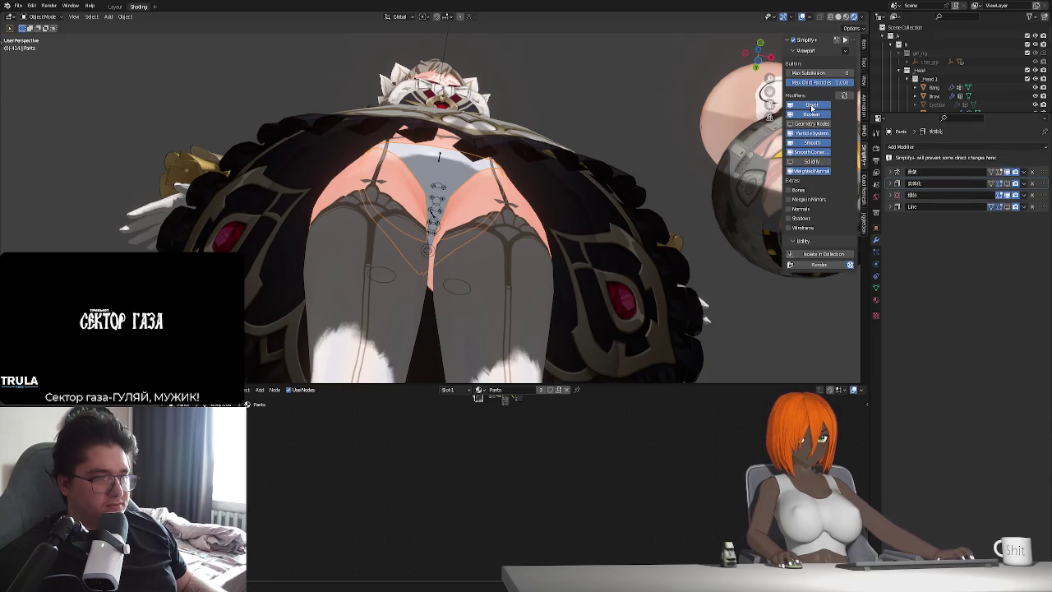
Hide the Line outline modifier in the viewport, review the Solidify settings, and enable Simplify+.
key("n")
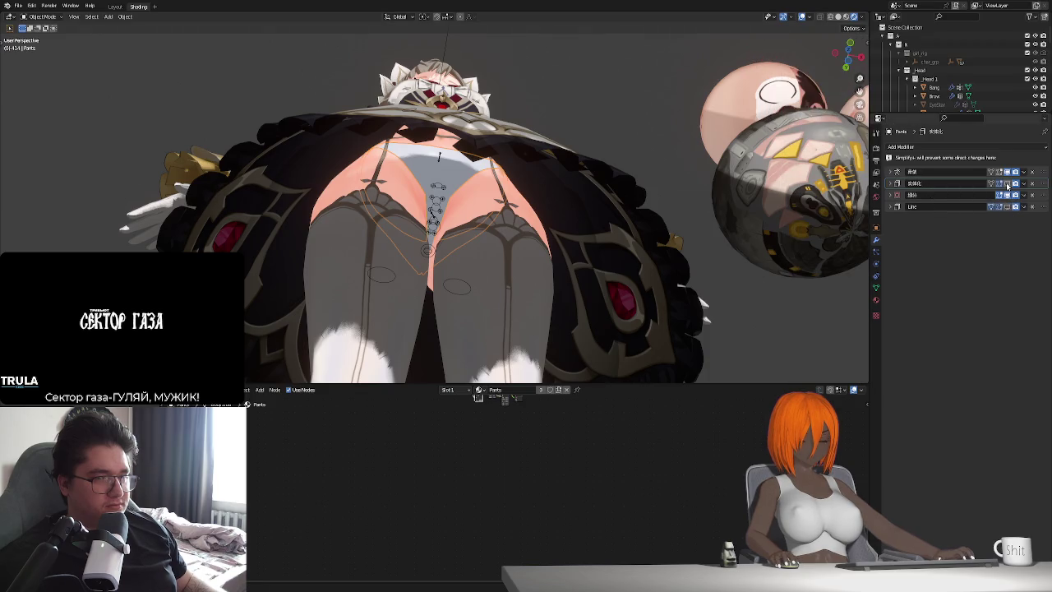
key("n")
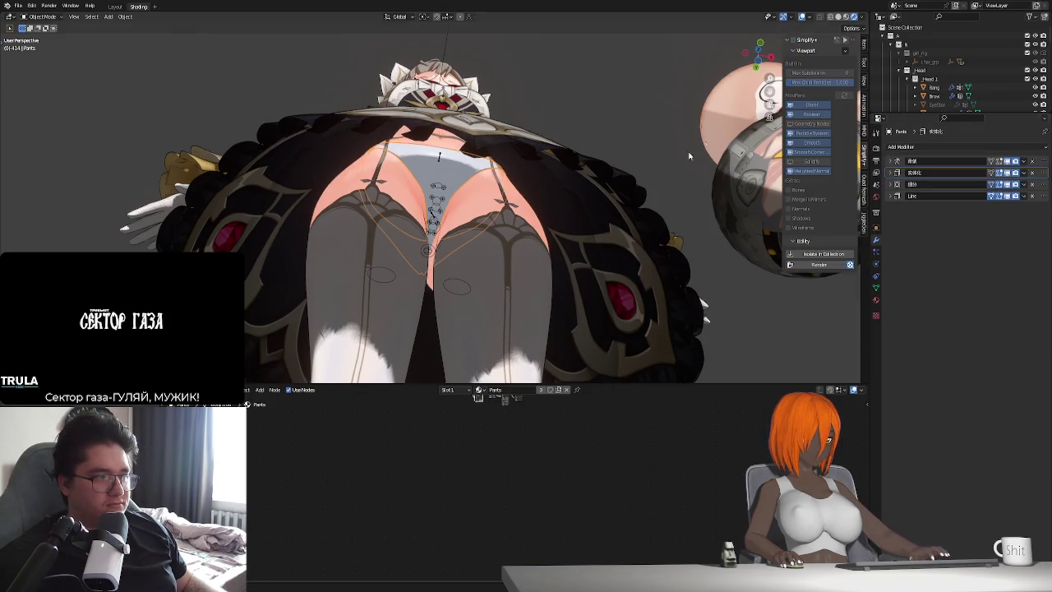
key("n")
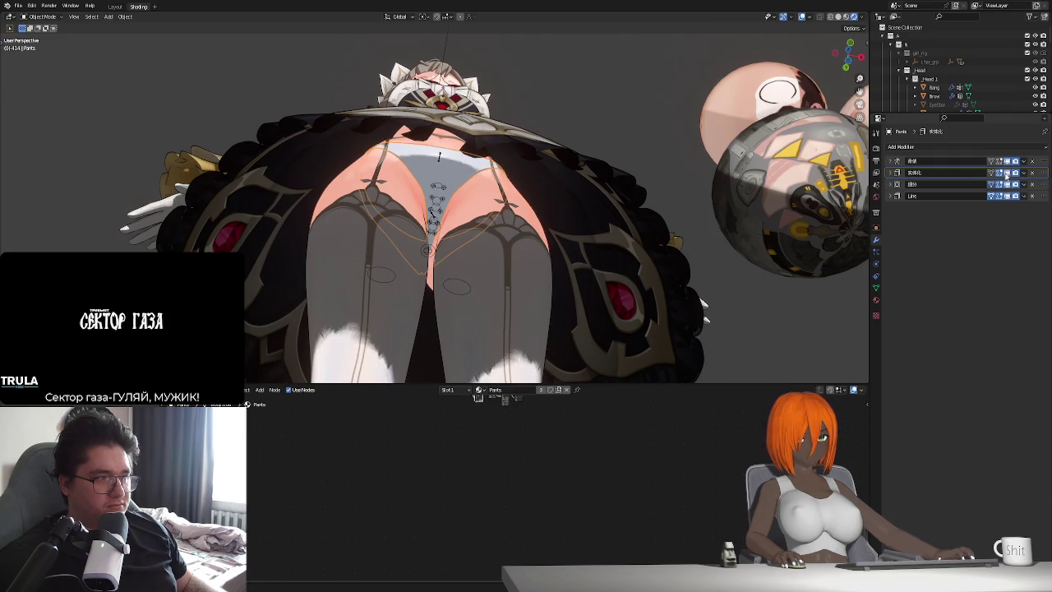
left_click(1007, 196)
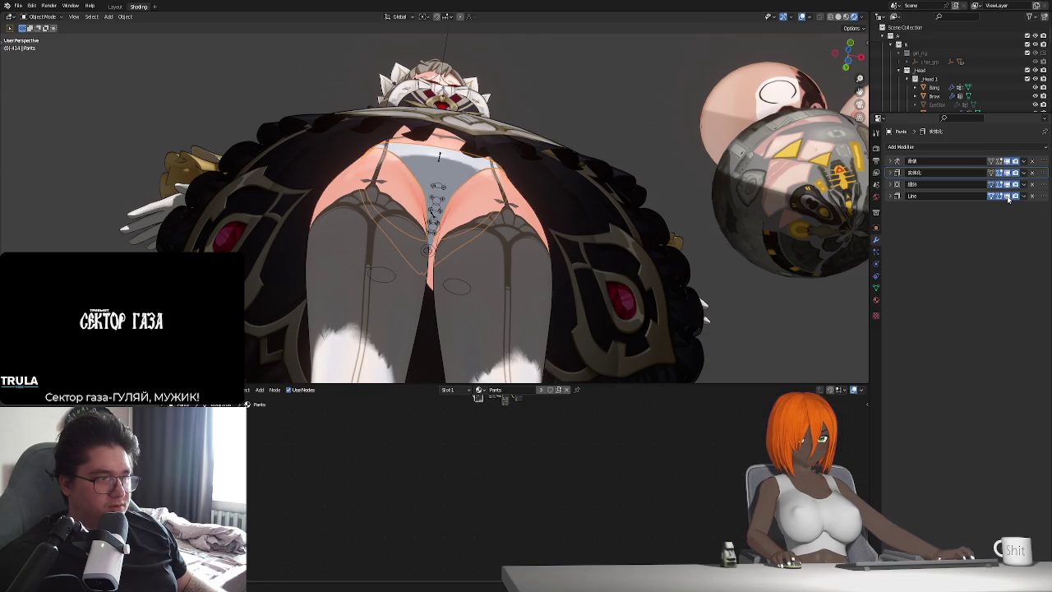
left_click(889, 198)
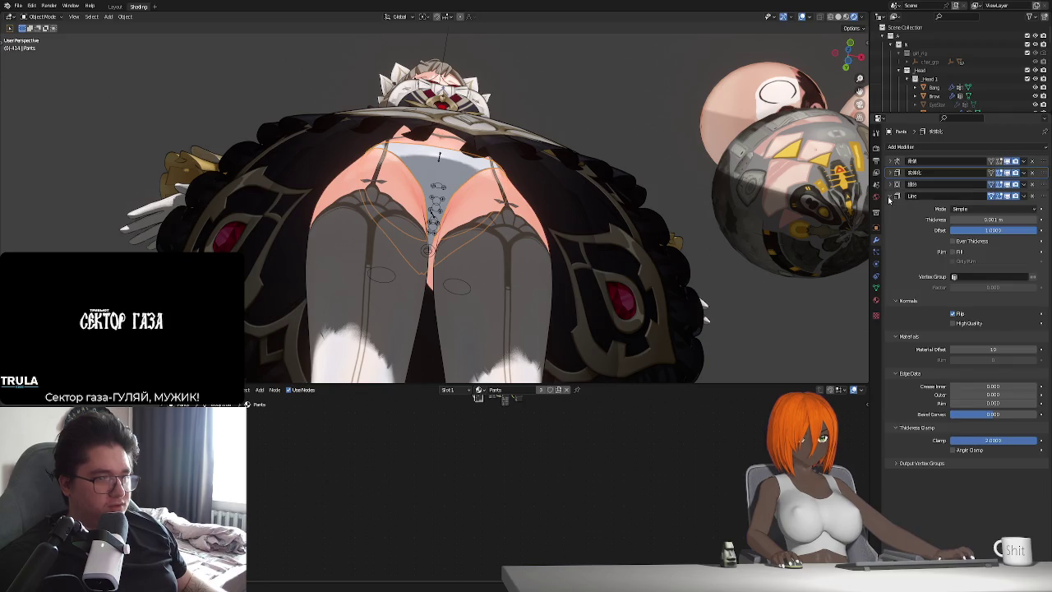
left_click(891, 197)
left_click(890, 173)
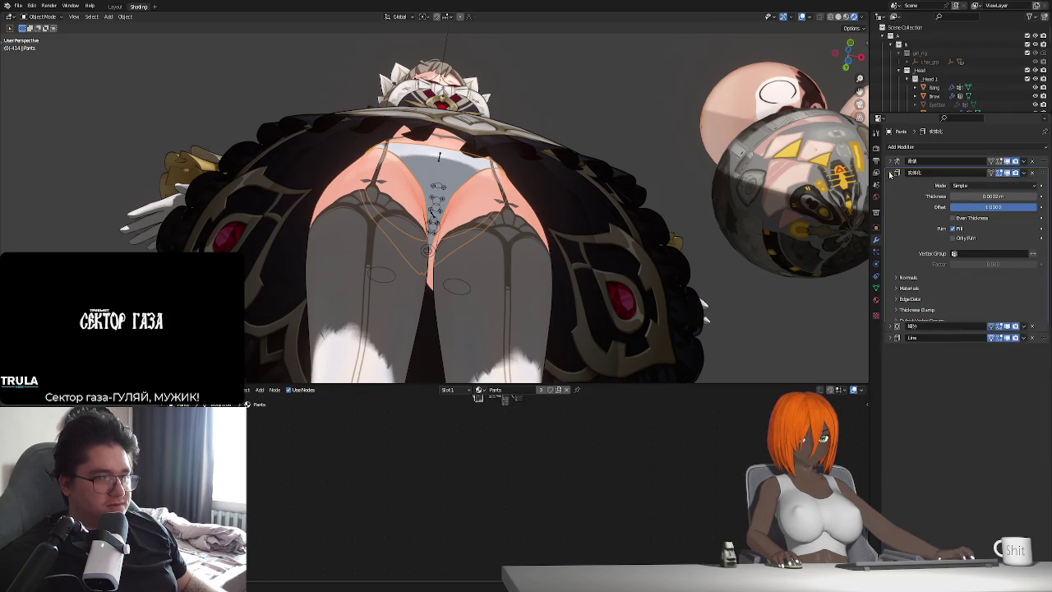
left_click(890, 173)
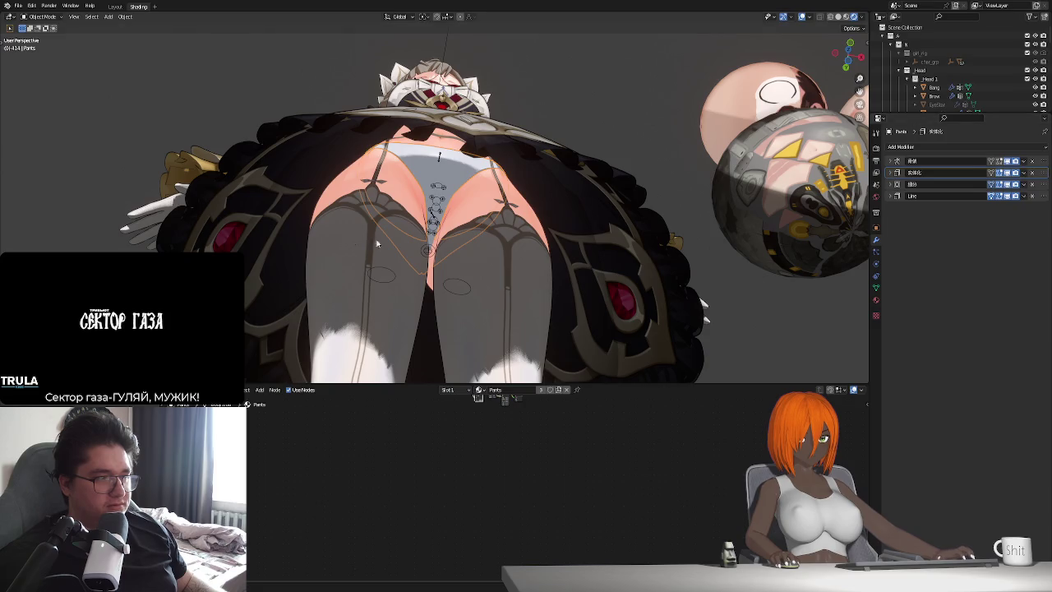
key("n")
left_click(795, 43)
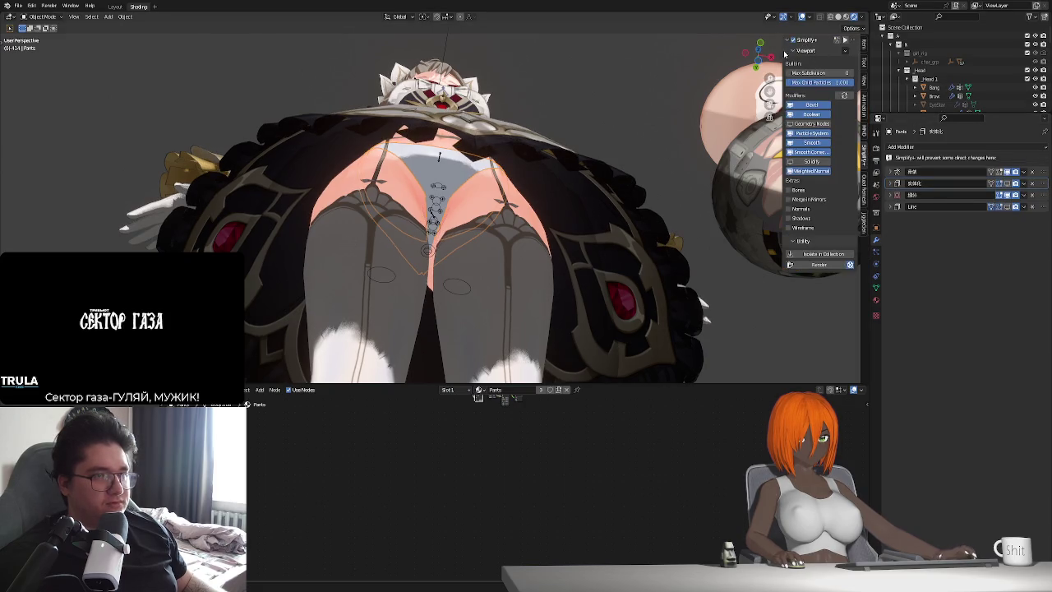
scroll(440, 205, "down", 5)
mouse_move(427, 205)
middle_mouse_down()
mouse_move(439, 223)
mouse_move(436, 213)
mouse_move(620, 252)
middle_mouse_up()
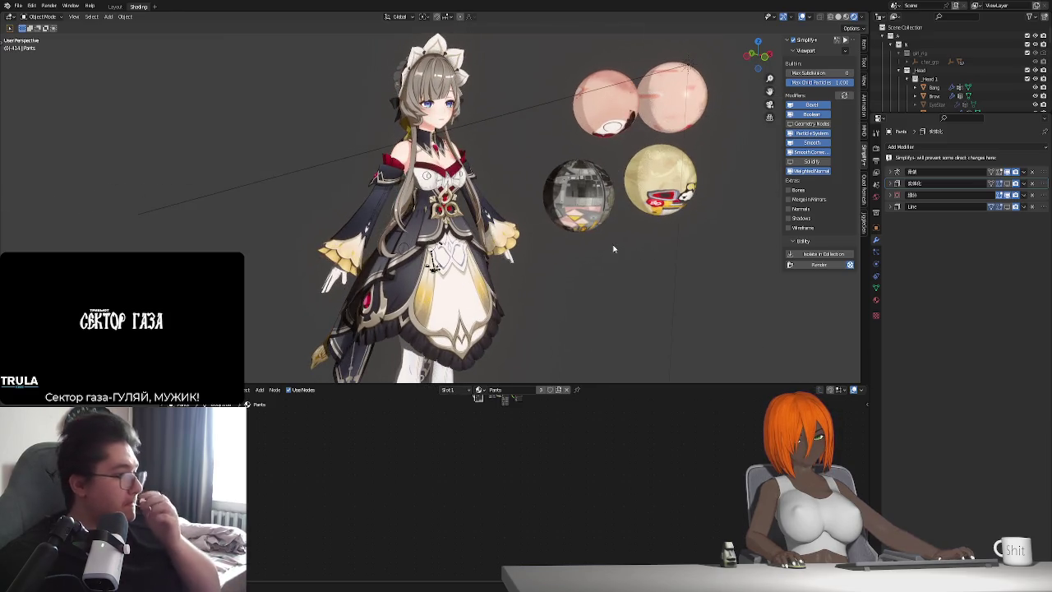
scroll(530, 236, "down", 1)
middle_click_drag(530, 236, 469, 223)
scroll(470, 224, "up", 1)
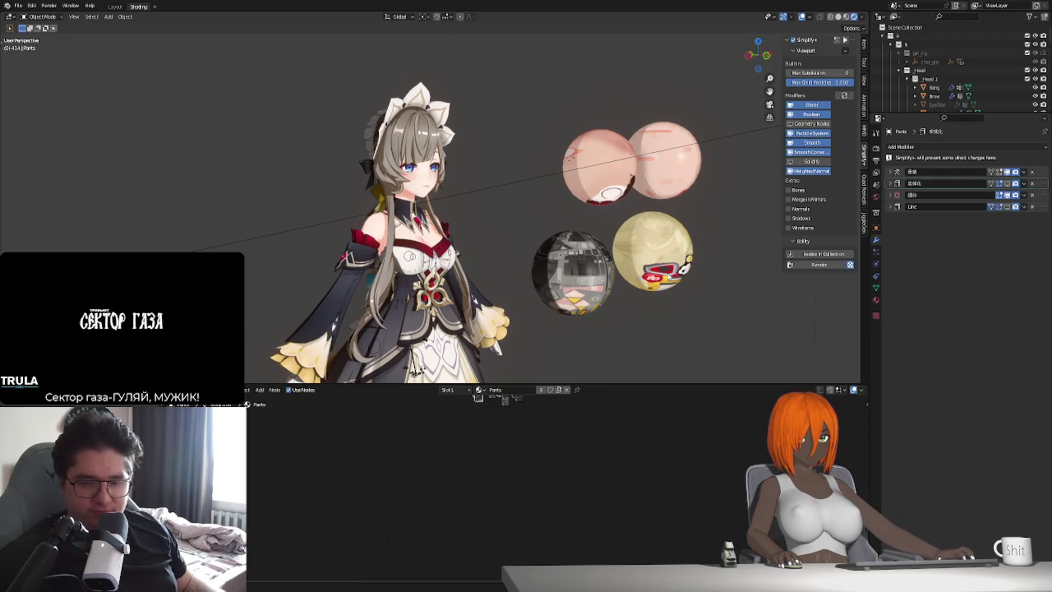
middle_click_drag(412, 367, 444, 201)
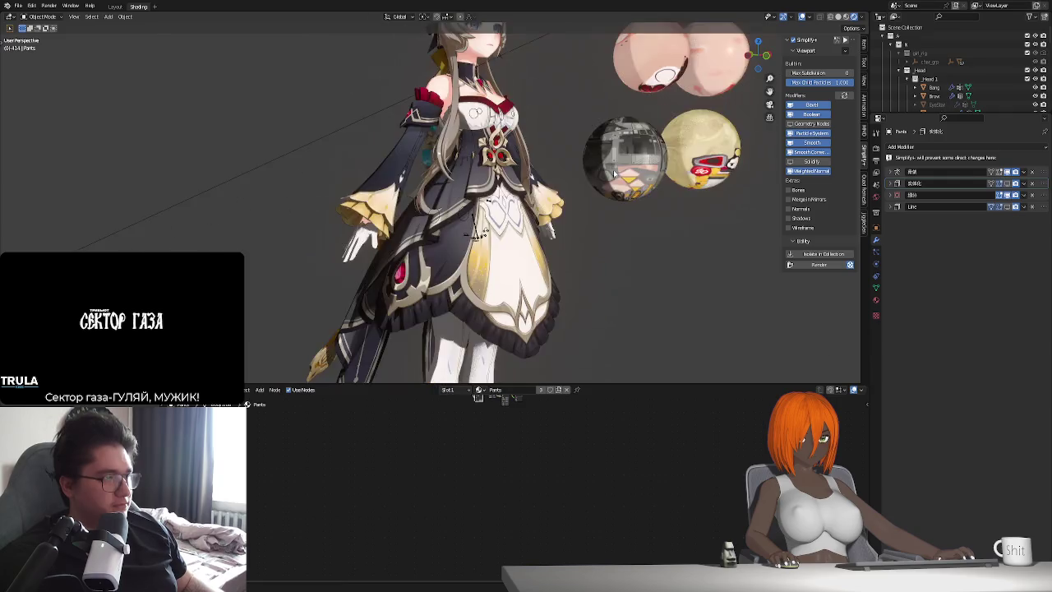
scroll(444, 203, "up", 3)
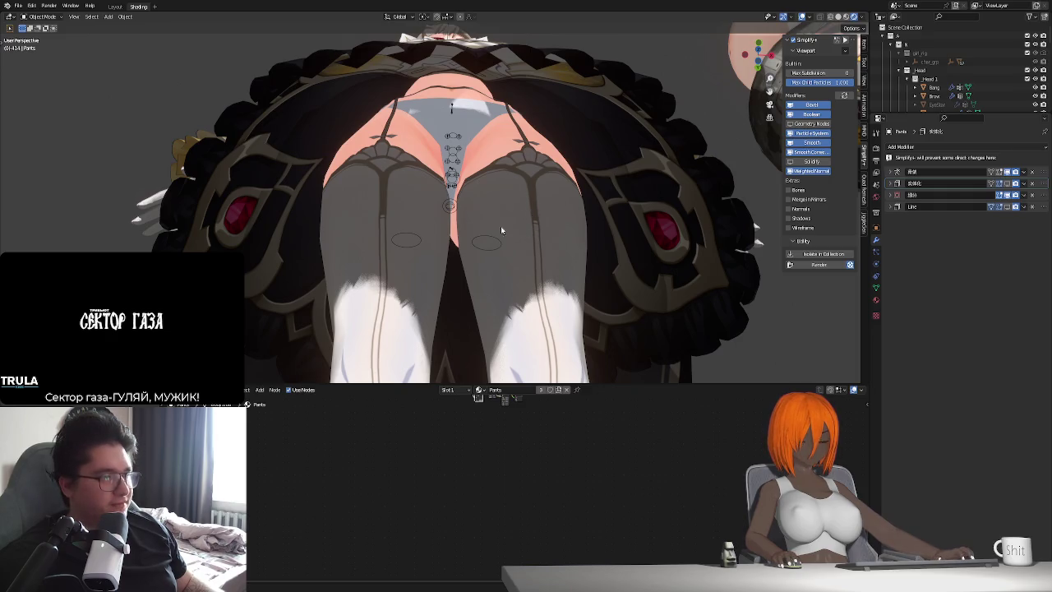
mouse_move(364, 265)
middle_mouse_down()
mouse_move(510, 271)
mouse_move(494, 265)
mouse_move(479, 292)
mouse_move(439, 309)
mouse_move(450, 303)
mouse_move(456, 251)
middle_mouse_up()
In Edit Mode, shift the pants strip between the legs along X with proportional falloff.
key("Tab")
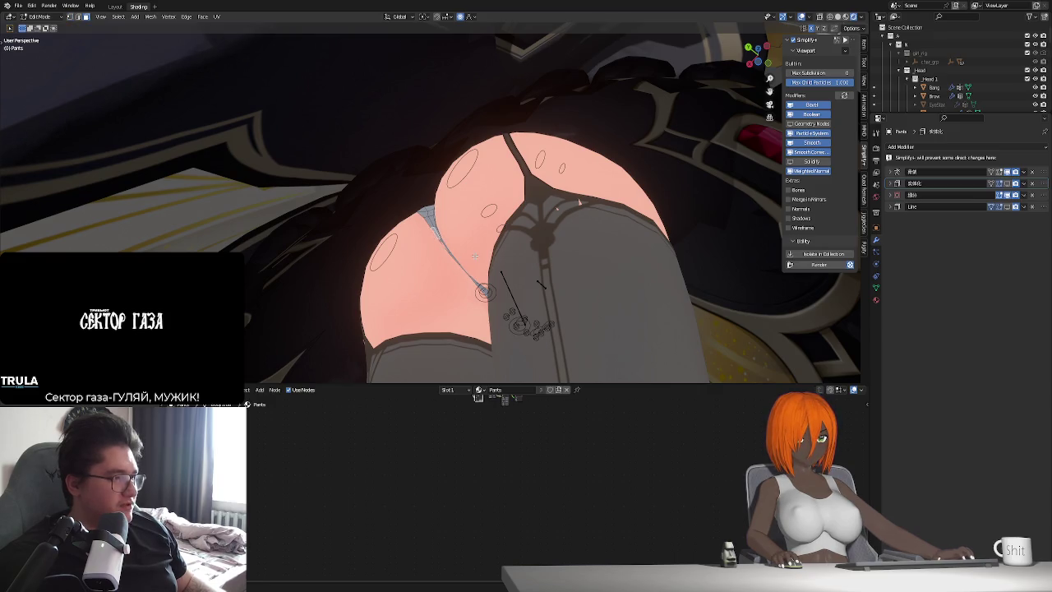
key("g")
key("x")
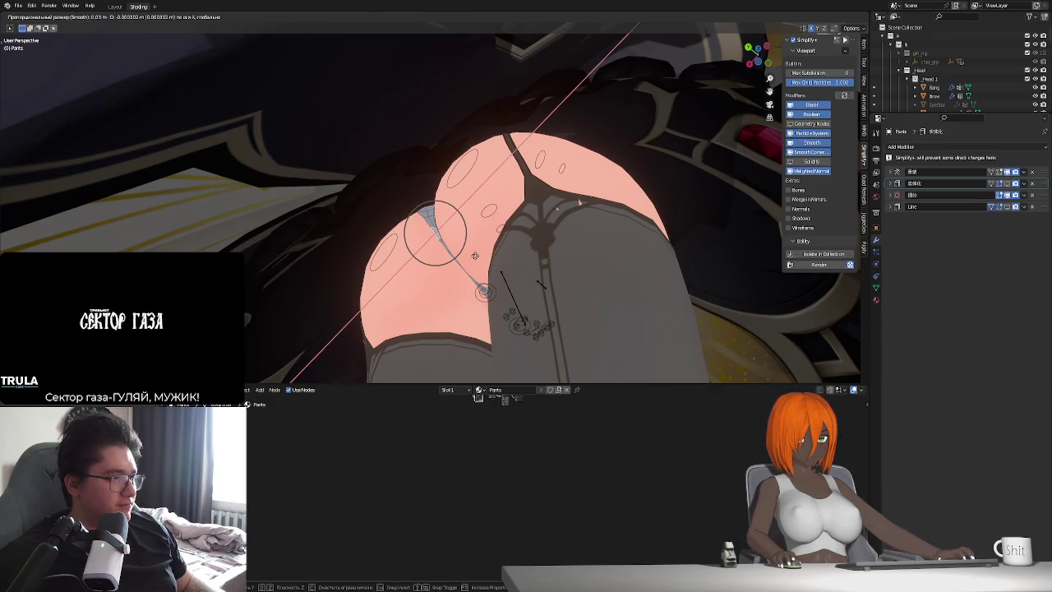
left_click(474, 256)
scroll(474, 256, "up", 3)
middle_click_drag(474, 255, 475, 270)
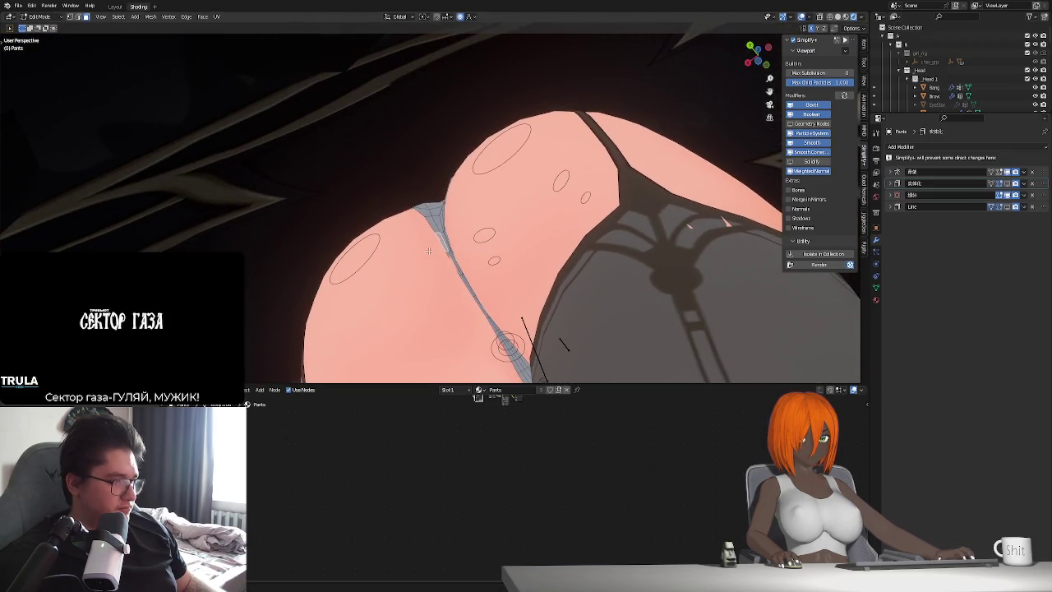
Shift the strip along Y as well, then return to Object Mode.
key("g")
key("y")
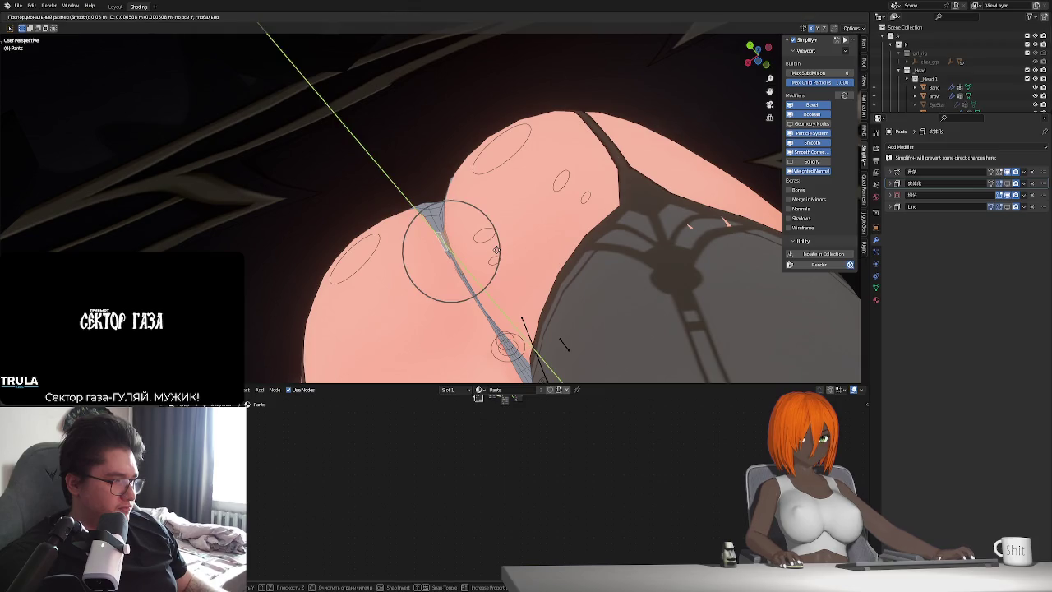
key("y")
key("y")
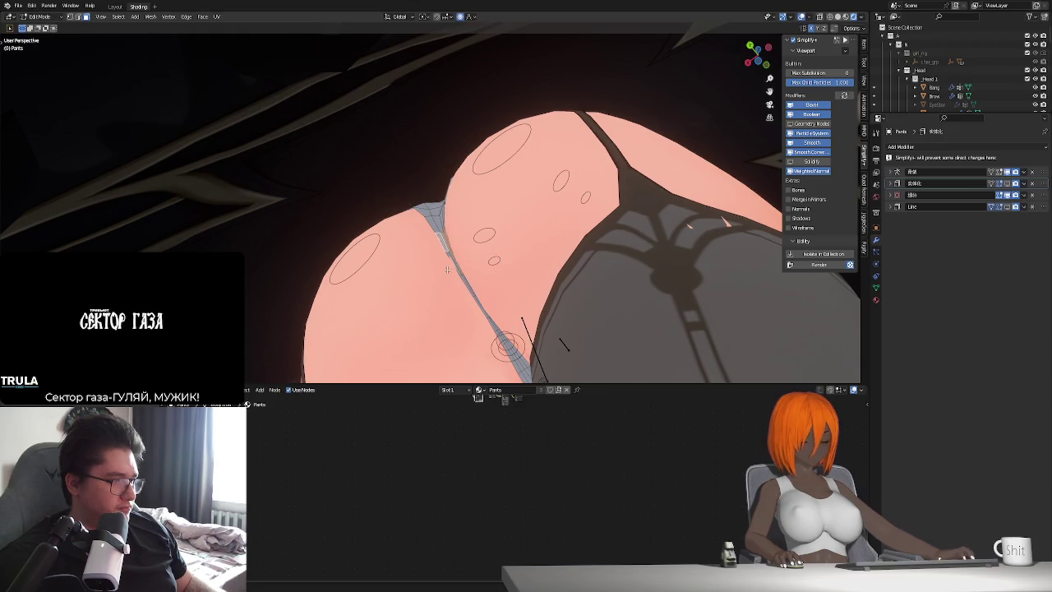
key("y")
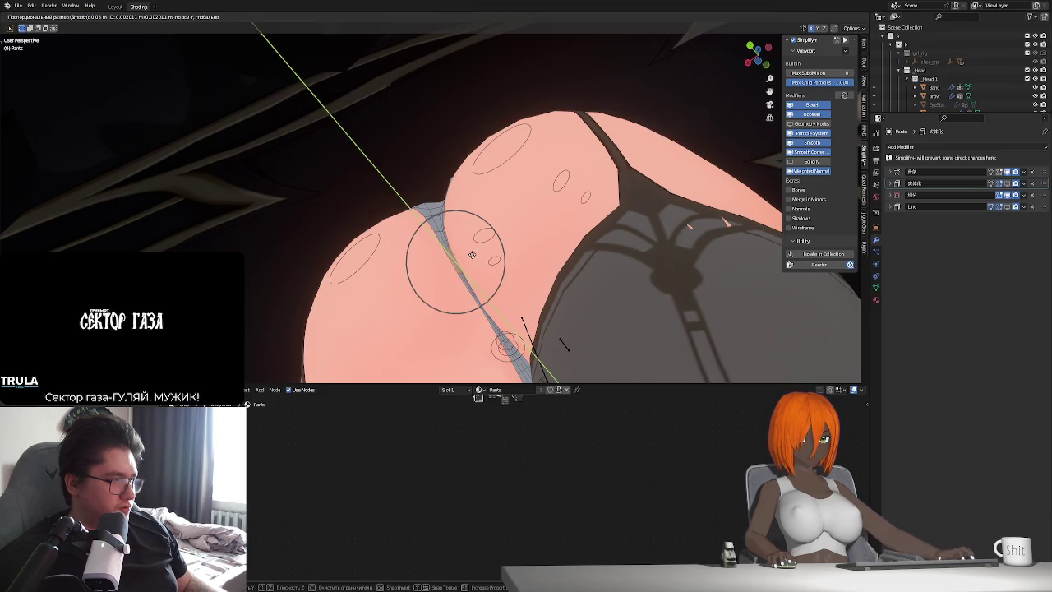
left_click(475, 257)
key("Tab")
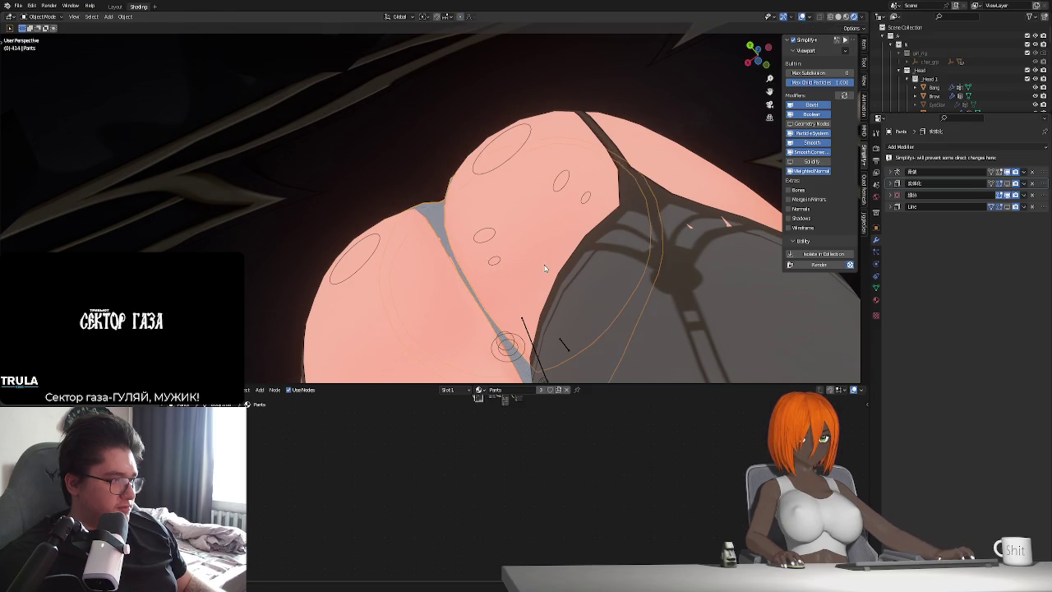
scroll(544, 267, "down", 6)
middle_click_drag(433, 308, 493, 280)
Frame the character from a level view and select Sphere.002 to show its material nodes.
scroll(530, 251, "down", 3)
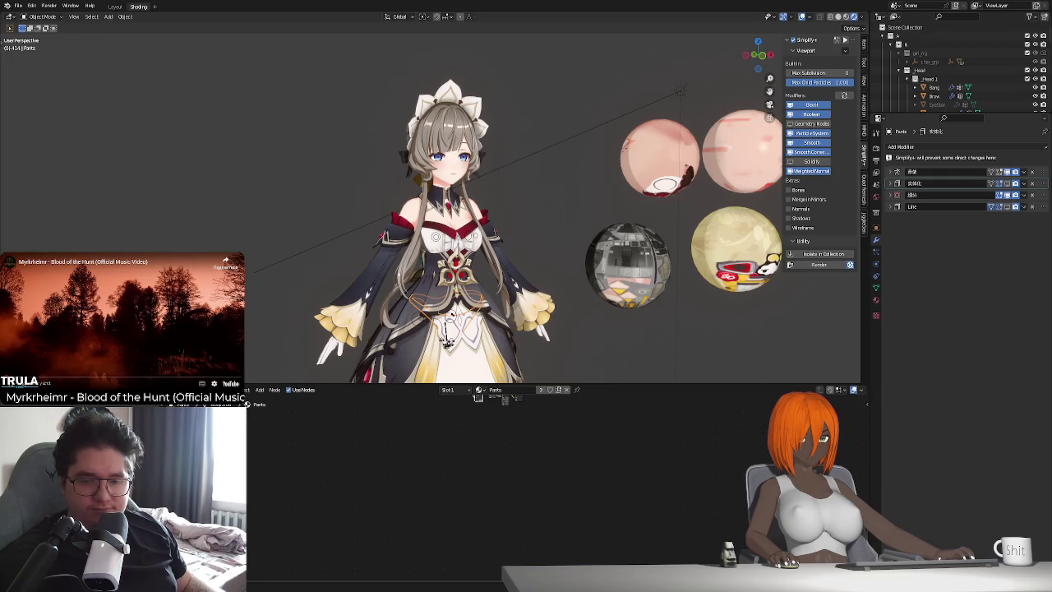
mouse_move(542, 328)
middle_mouse_down()
mouse_move(539, 280)
mouse_move(556, 305)
mouse_move(495, 291)
mouse_move(514, 292)
middle_mouse_up()
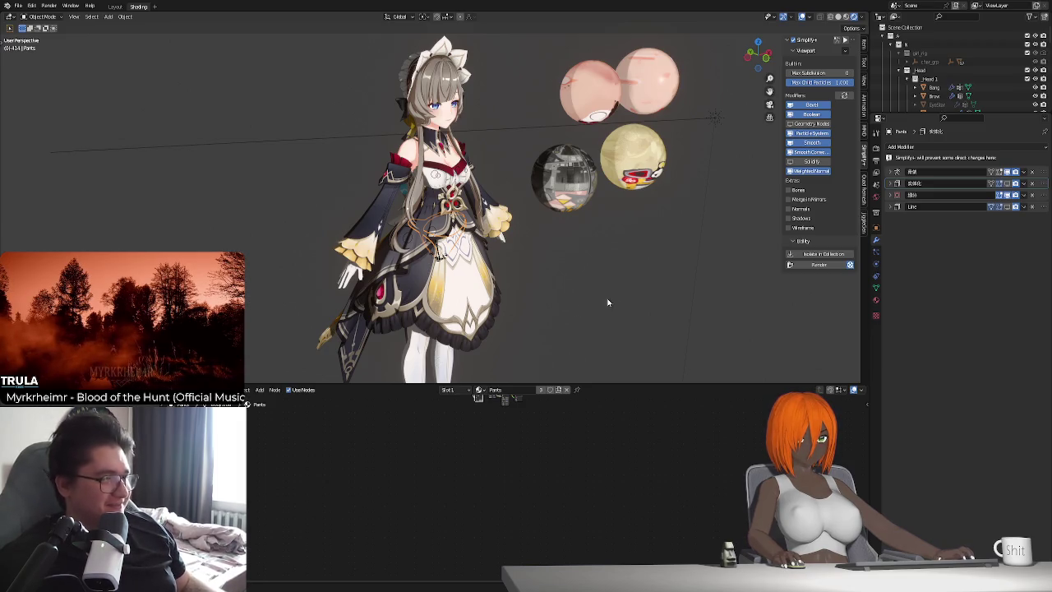
mouse_move(599, 297)
middle_mouse_down()
mouse_move(567, 246)
mouse_move(537, 289)
middle_mouse_up()
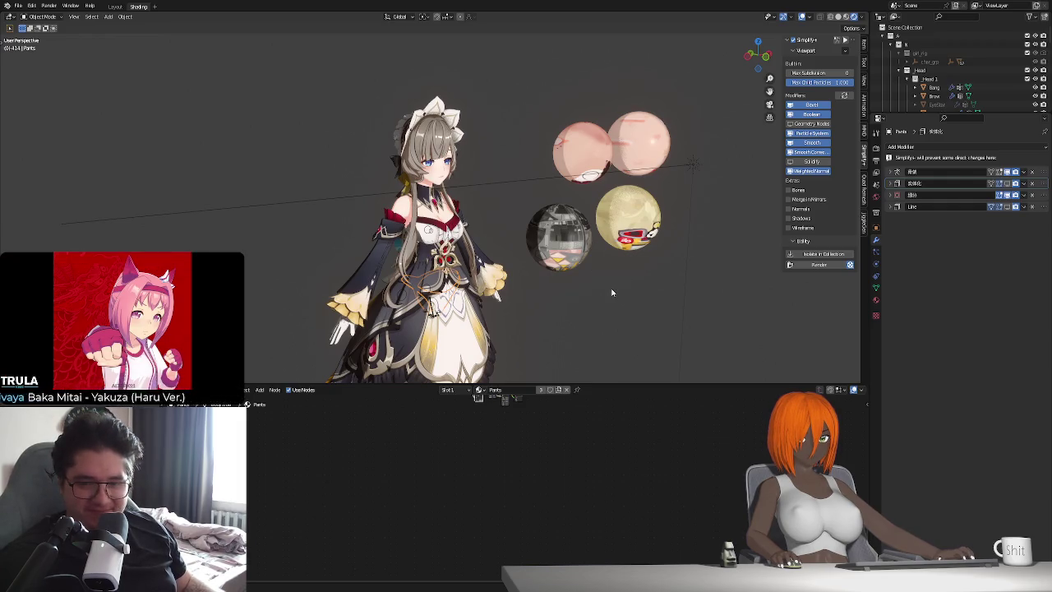
scroll(588, 293, "up", 2)
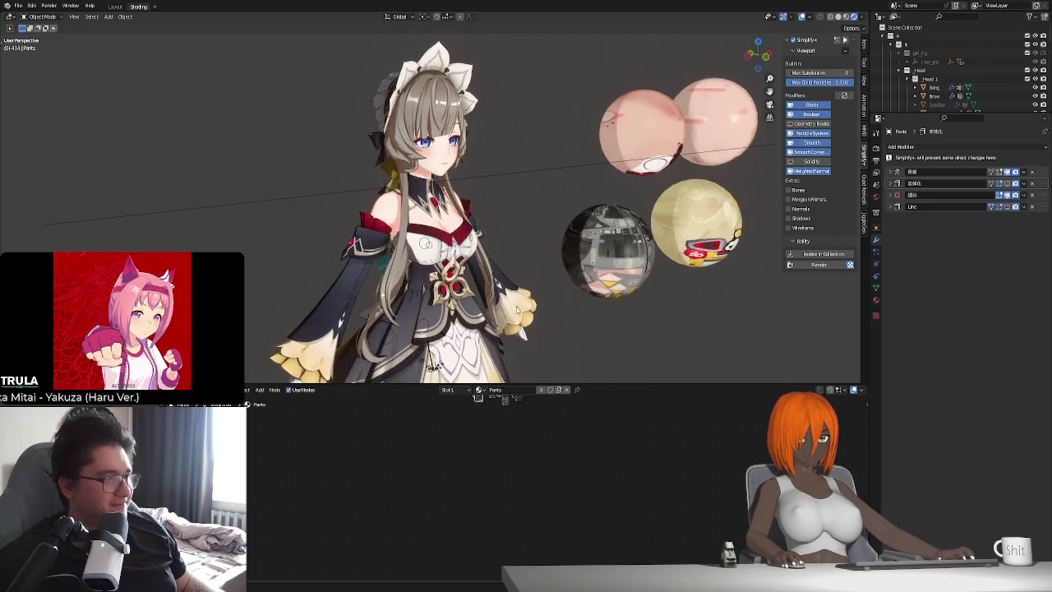
scroll(588, 293, "up", 2)
scroll(588, 293, "up", 1)
scroll(589, 293, "up", 2)
scroll(548, 308, "down", 2)
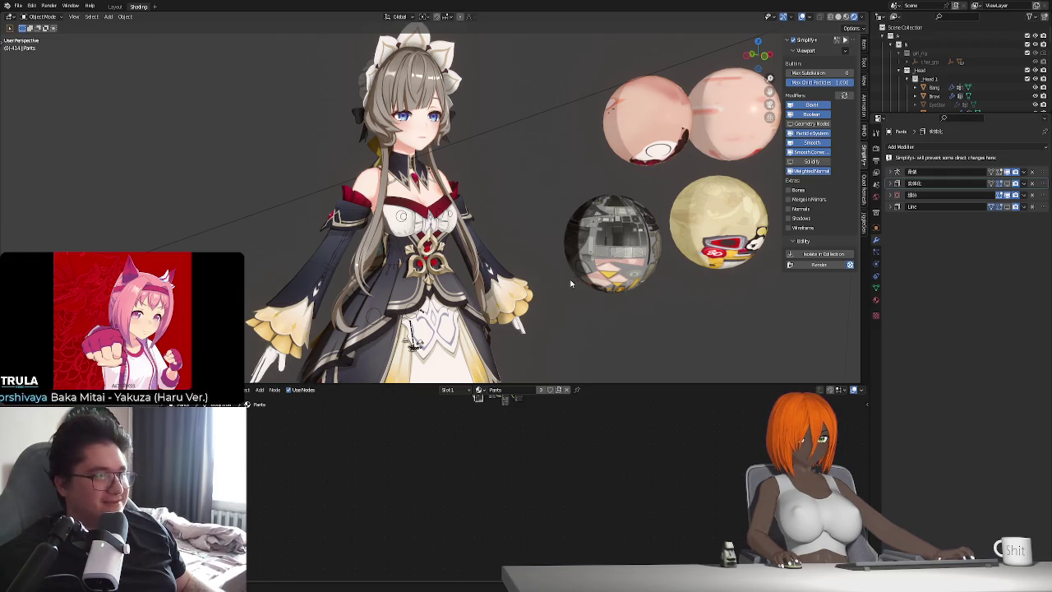
middle_click_drag(571, 283, 600, 271)
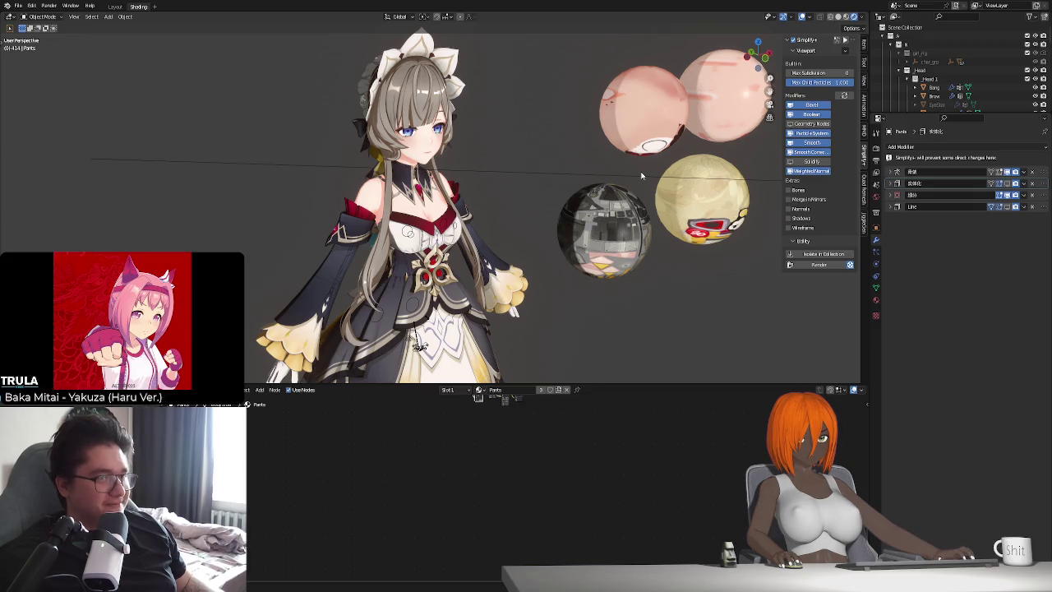
left_click(707, 204)
scroll(527, 466, "up", 2)
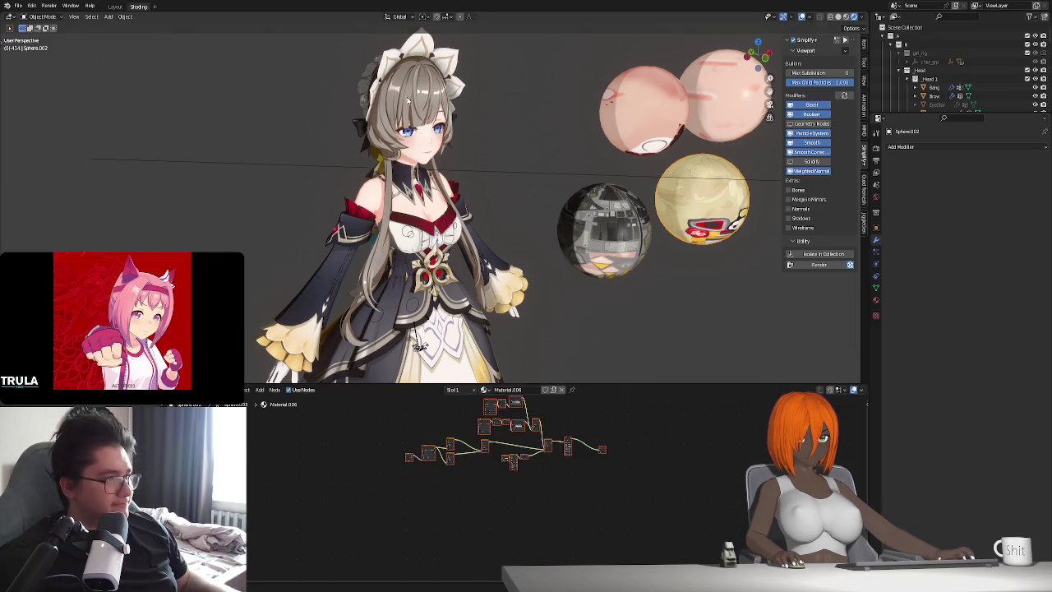
Select the Bang hair and duplicate three left-hand nodes in its Hair material.
left_click(454, 162)
middle_click_drag(419, 127, 530, 332)
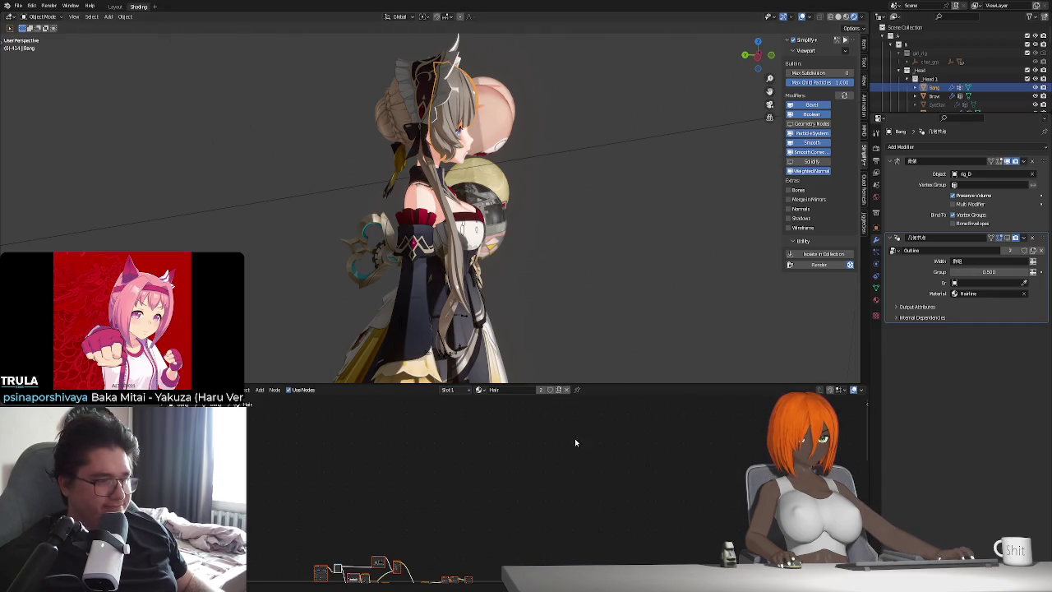
middle_click_drag(328, 575, 405, 458)
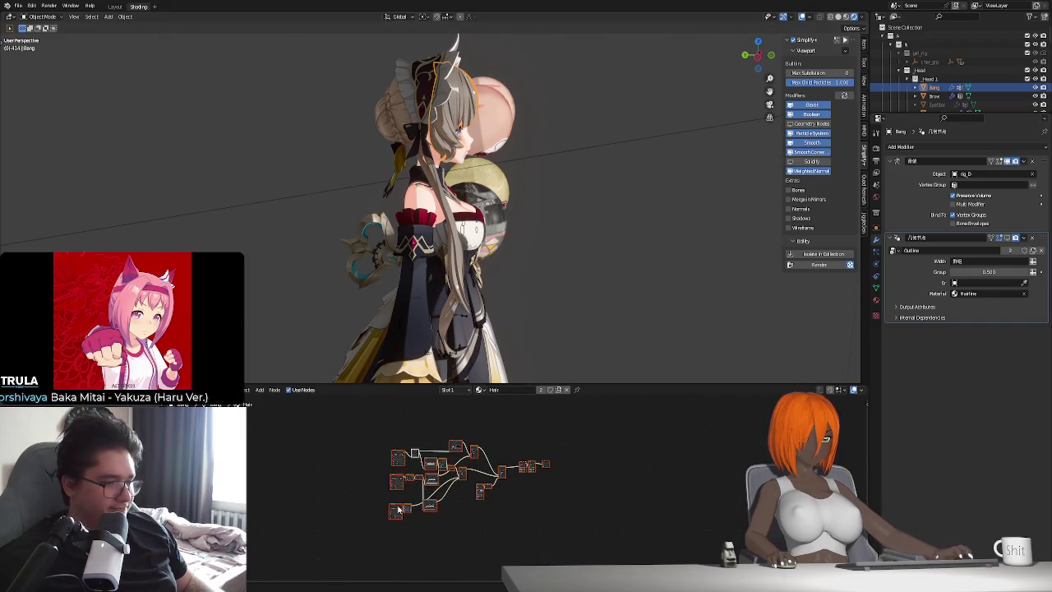
scroll(397, 509, "up", 2)
left_click_drag(414, 541, 465, 423)
key("shift+d")
left_click(382, 477)
Delete the main hair node graph, paste the copied nodes, and remove the extra texture and upper nodes.
left_click_drag(432, 541, 677, 418)
key("Delete")
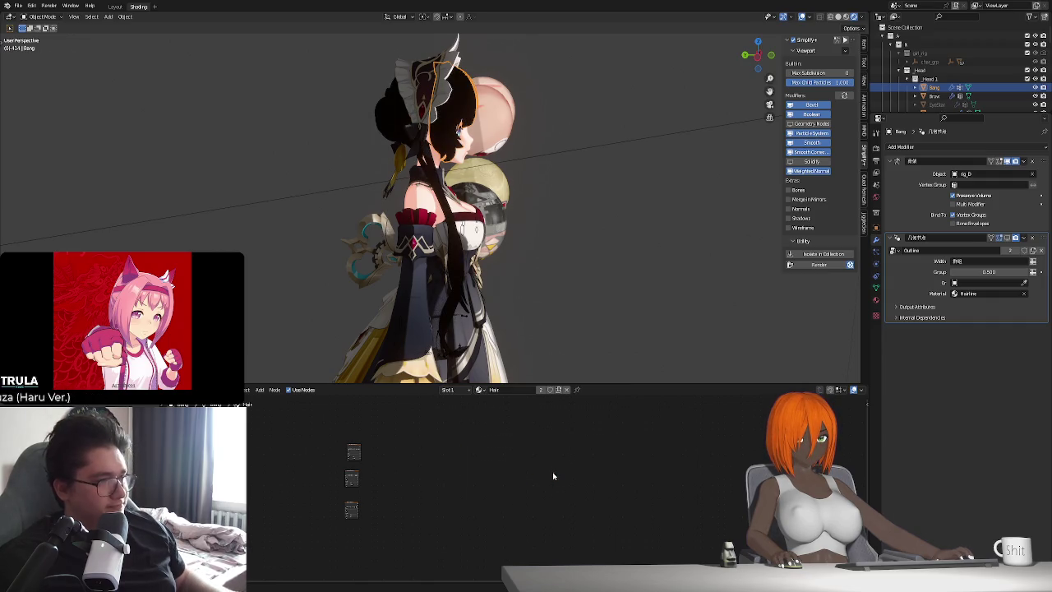
key("ctrl+v")
scroll(522, 477, "up", 2)
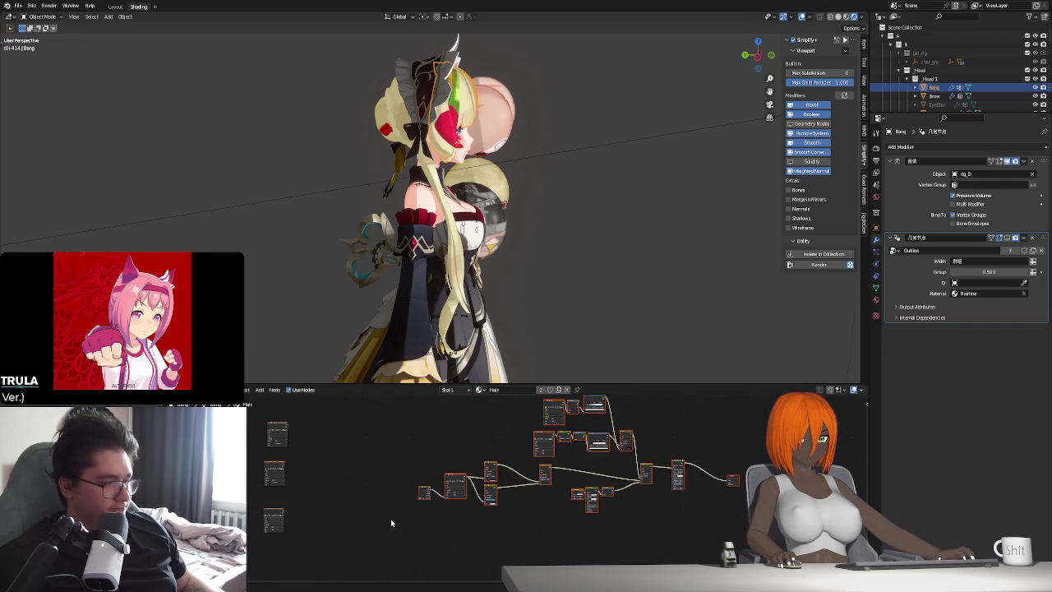
left_click_drag(392, 518, 460, 460)
scroll(486, 508, "up", 1)
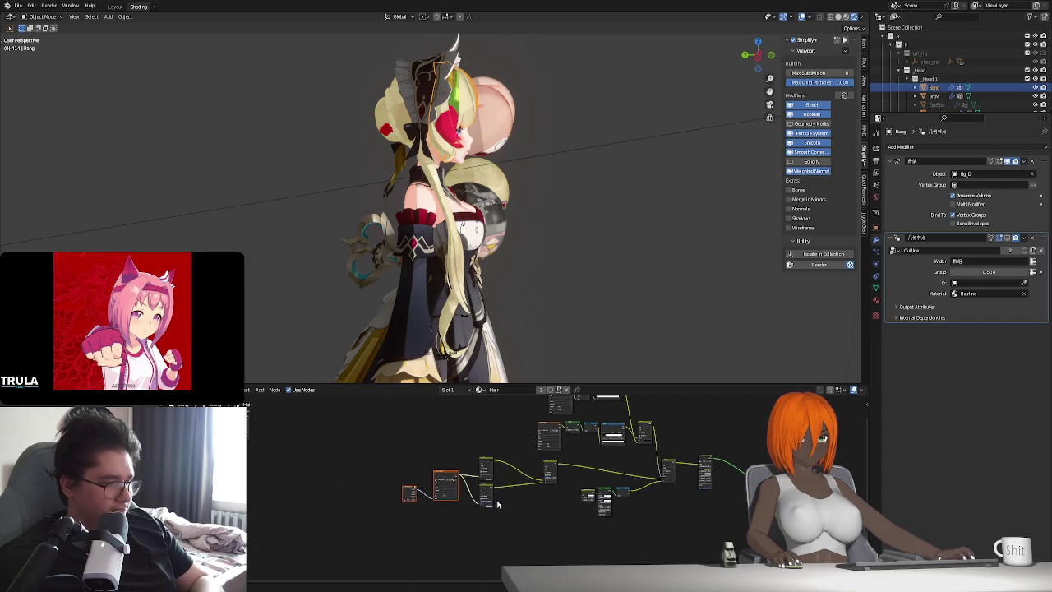
key("Delete")
middle_click_drag(497, 505, 491, 531)
left_click_drag(511, 470, 547, 416)
key("Delete")
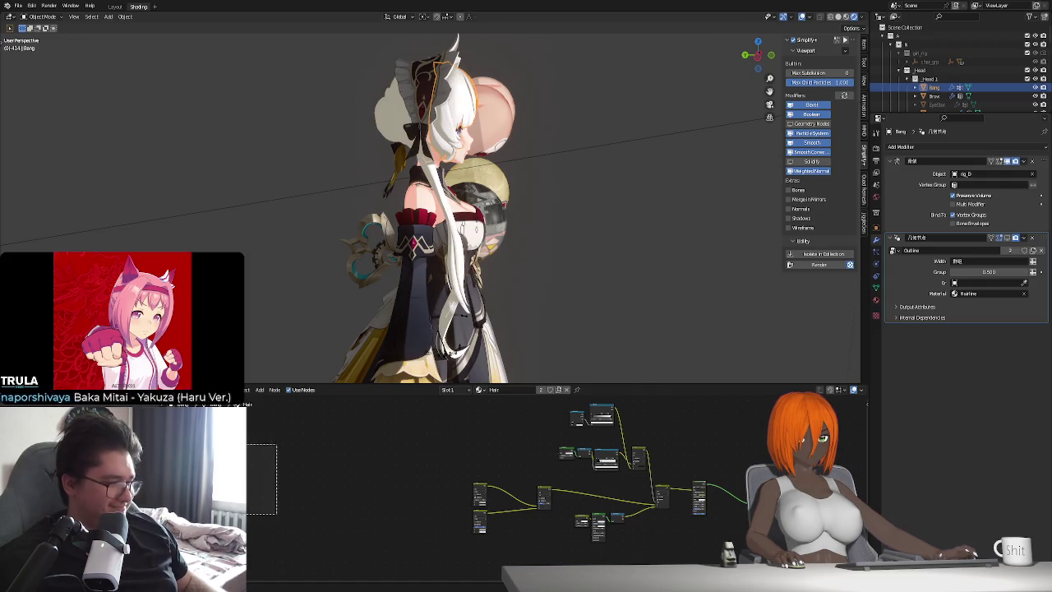
Undo to restore the texture nodes, reposition one, and select the top image-texture node.
middle_click_drag(517, 441, 516, 454)
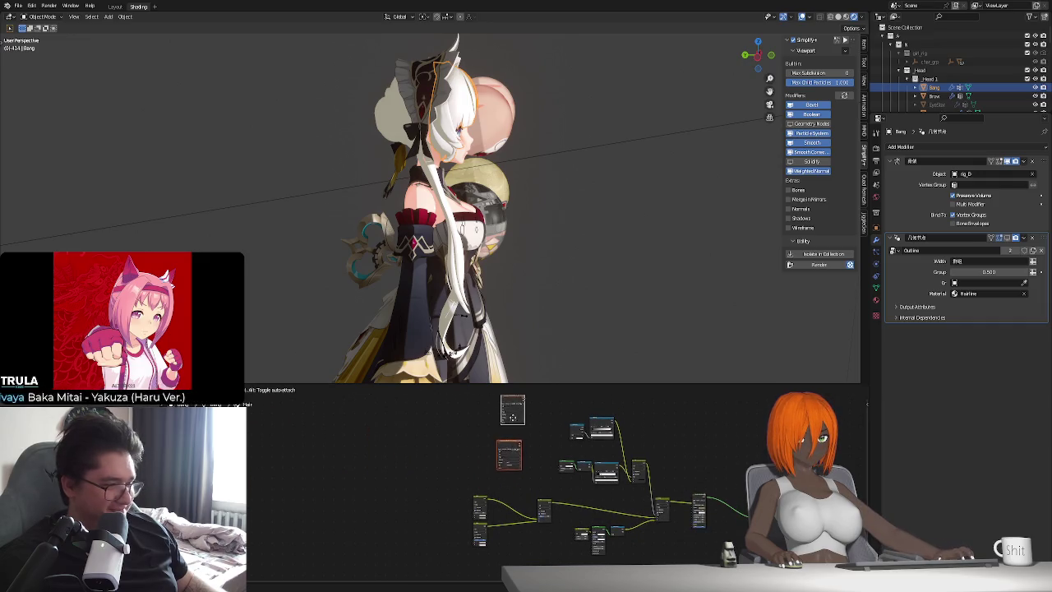
key("ctrl+z")
left_click(516, 453)
scroll(538, 464, "up", 2)
mouse_move(538, 464)
middle_mouse_down()
mouse_move(490, 490)
mouse_move(476, 445)
middle_mouse_up()
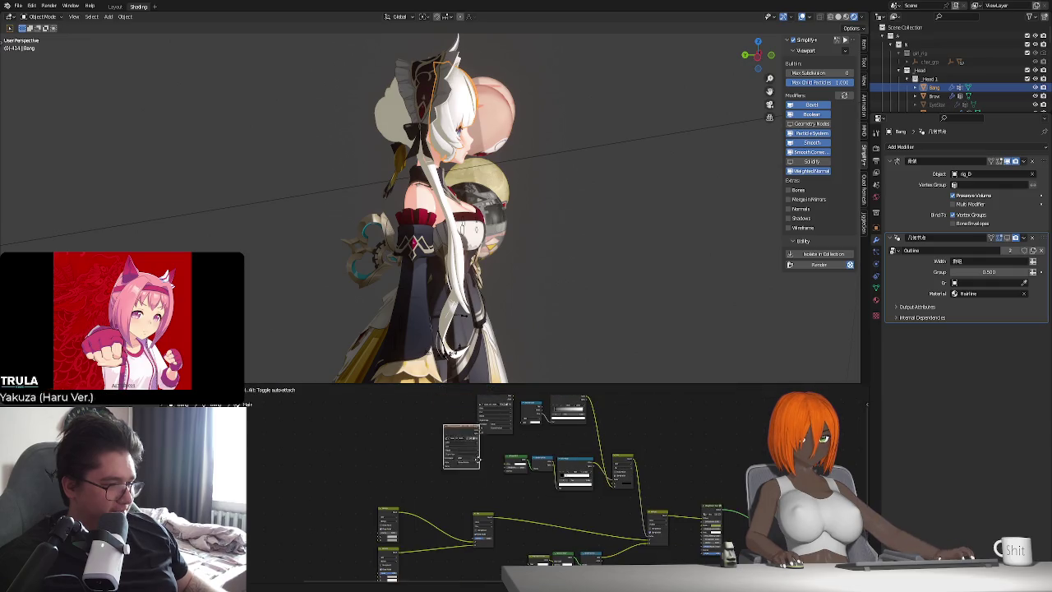
left_click_drag(448, 390, 474, 458)
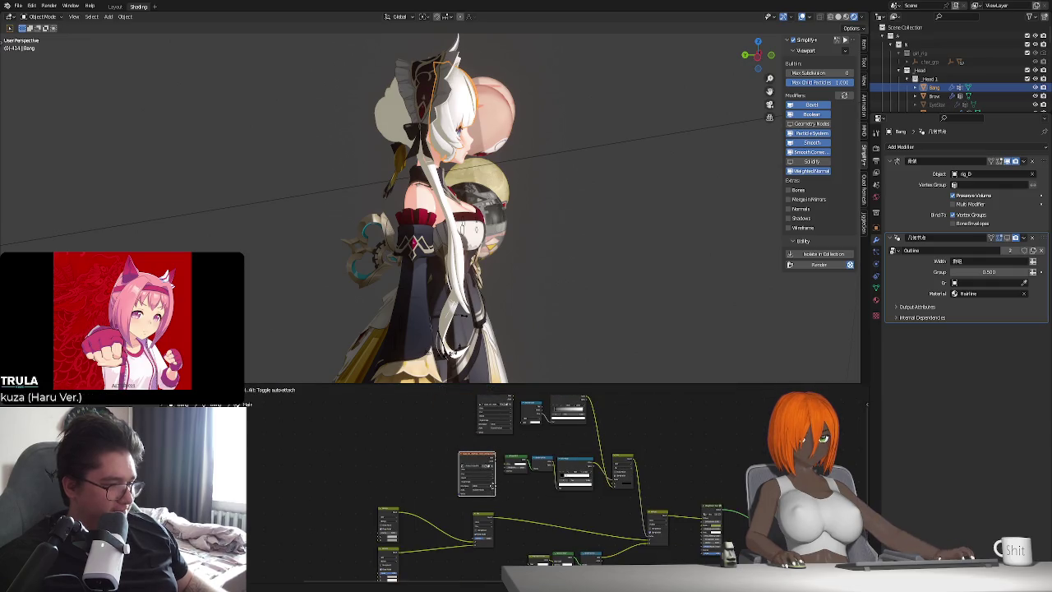
middle_click_drag(493, 458, 493, 490)
left_click(488, 430)
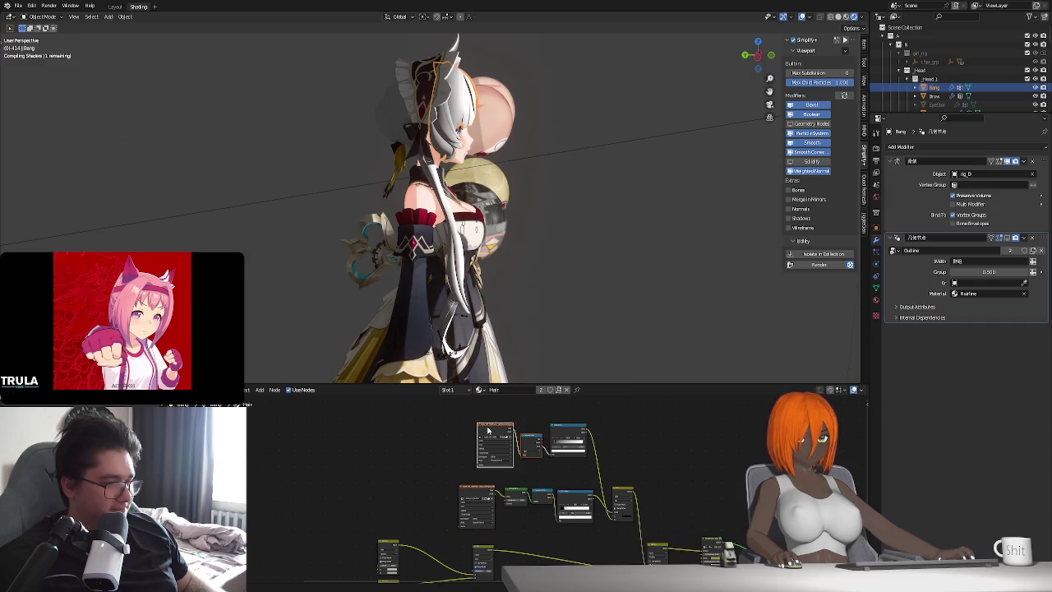
middle_click_drag(531, 519, 476, 513)
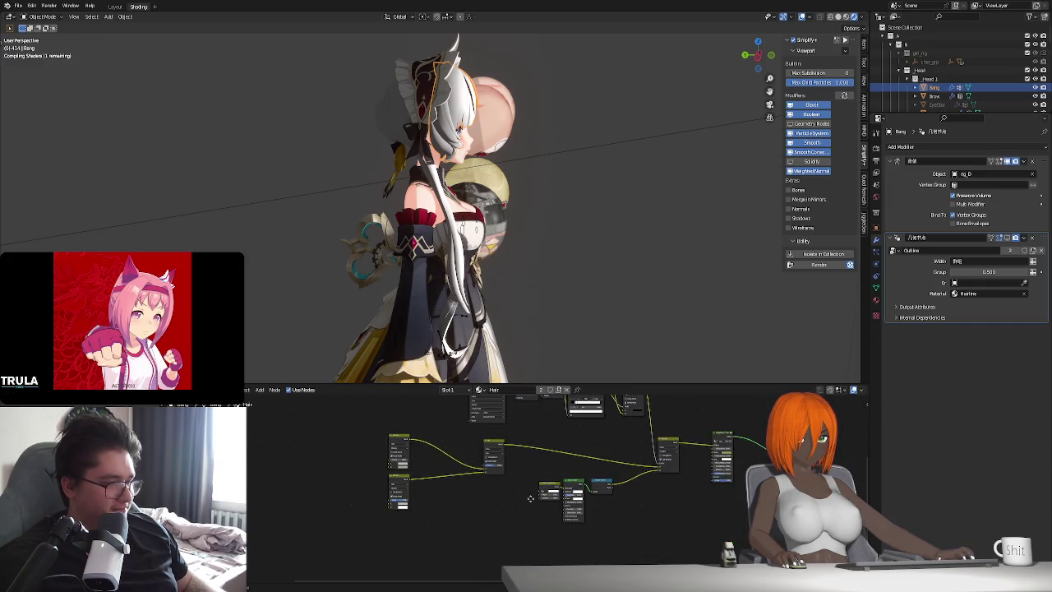
scroll(489, 532, "down", 3)
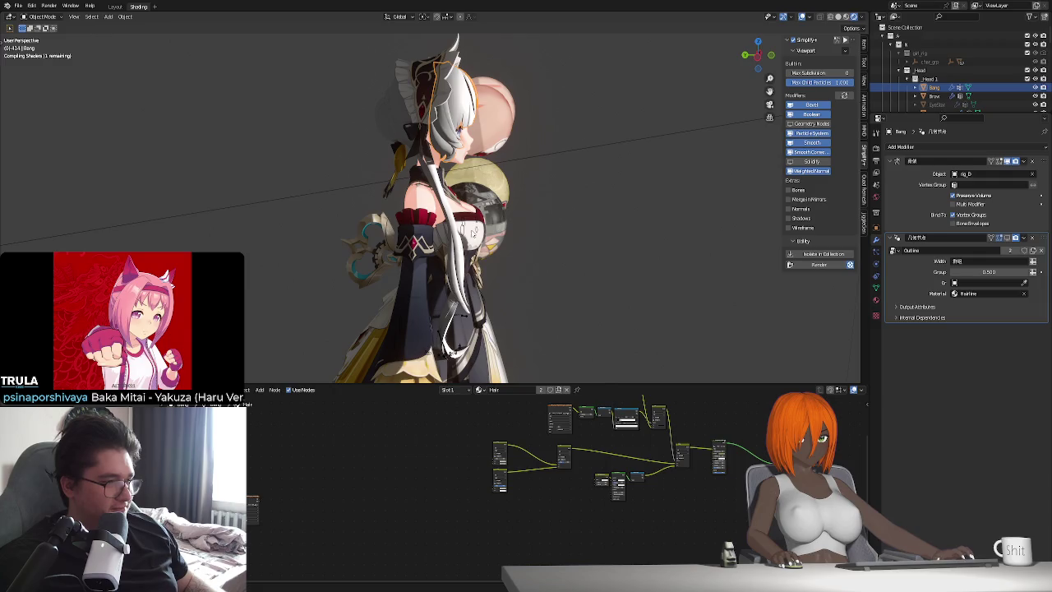
Compare with the dress material's node tree, then reframe the Bang Hair nodes.
left_click(475, 254)
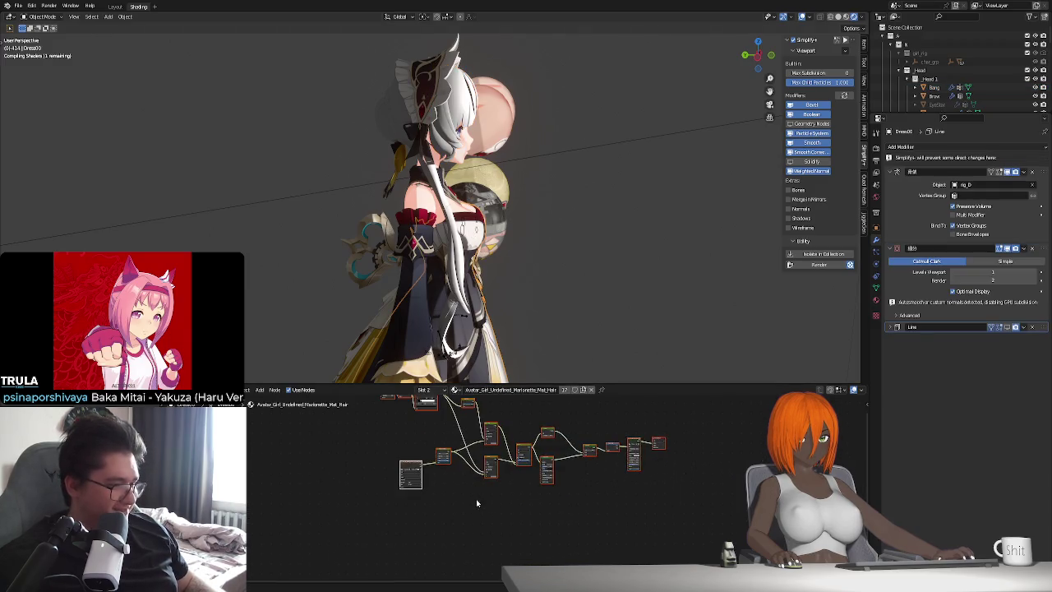
middle_click_drag(476, 503, 449, 513)
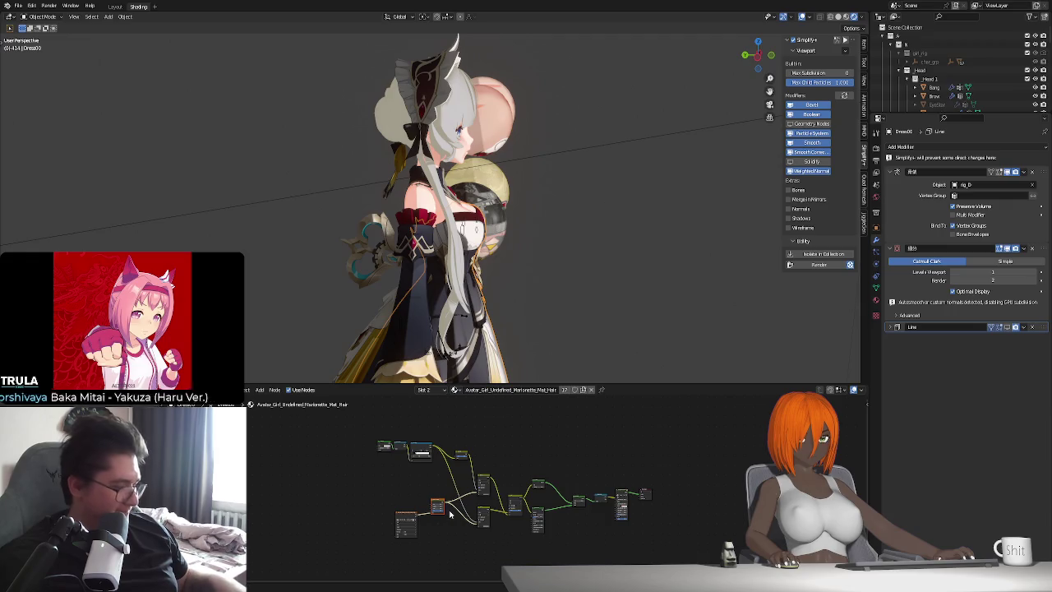
left_click(456, 107)
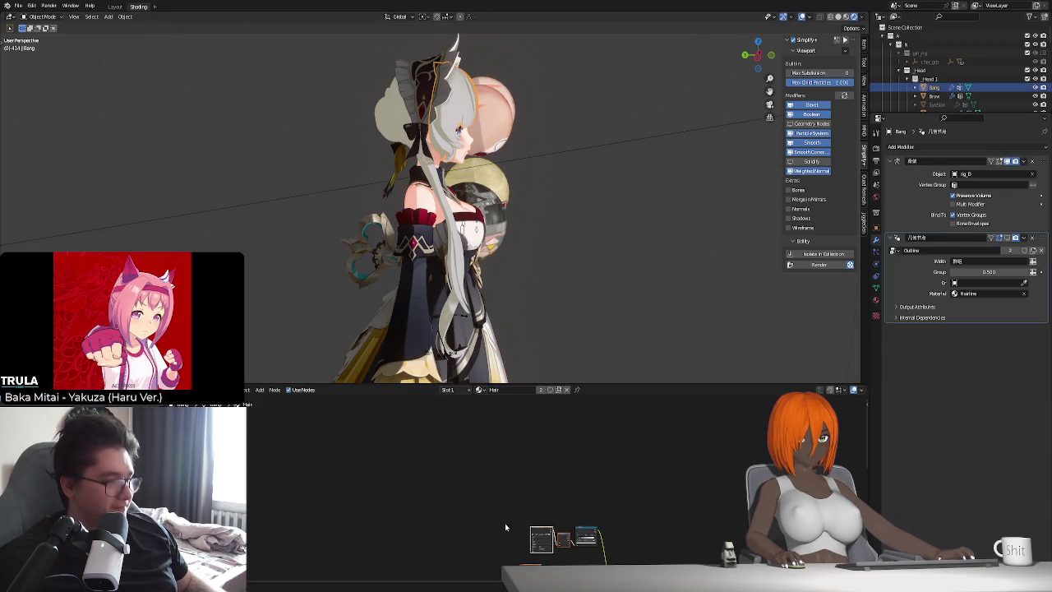
scroll(506, 527, "up", 3)
scroll(443, 516, "up", 2)
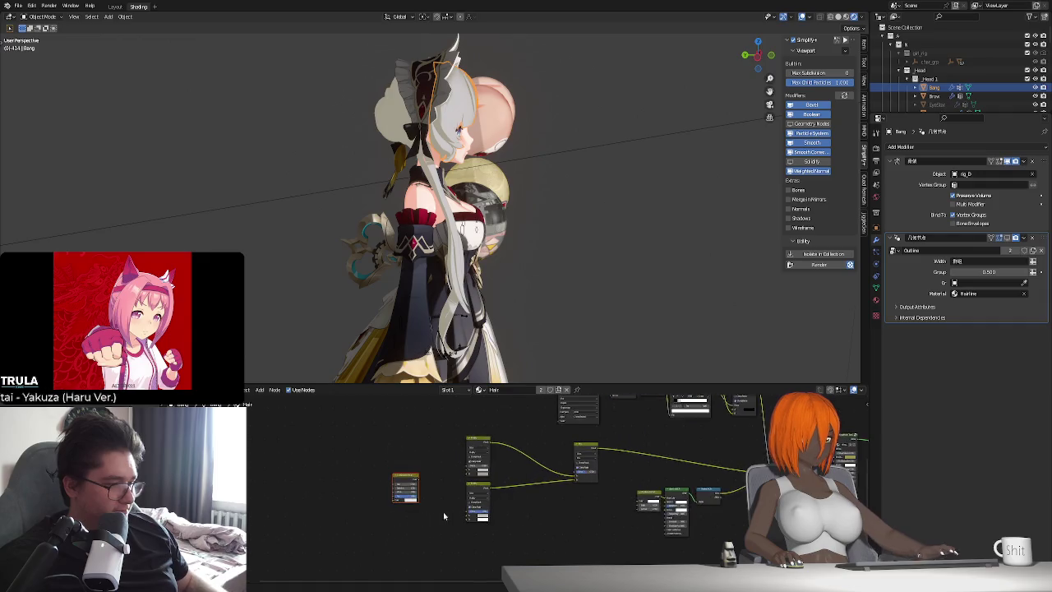
middle_click_drag(444, 516, 480, 483)
mouse_move(480, 483)
left_mouse_down()
mouse_move(489, 494)
mouse_move(530, 453)
mouse_move(518, 456)
left_mouse_up()
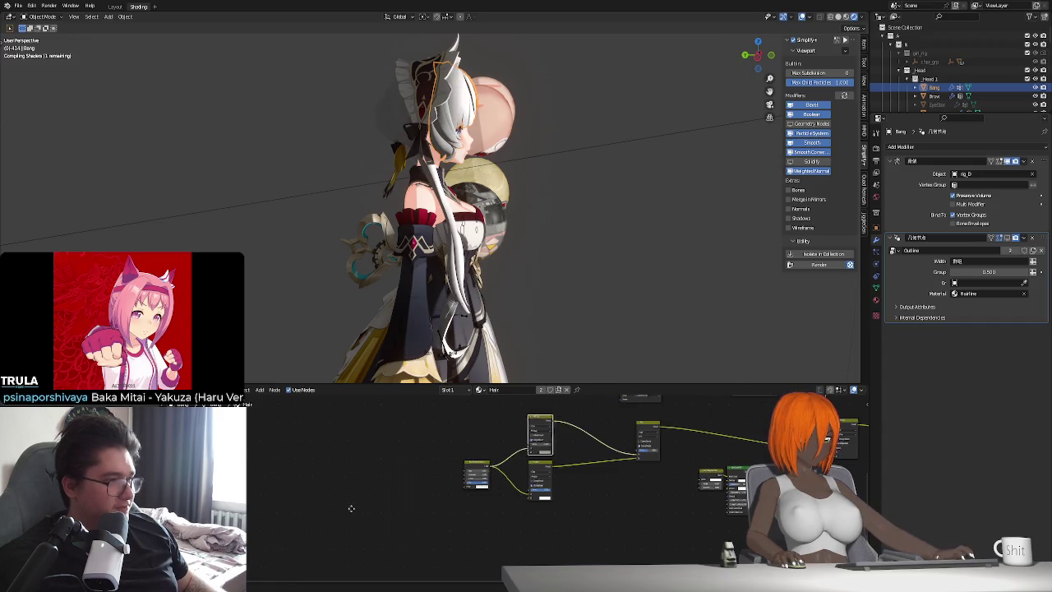
scroll(690, 475, "down", 1)
Grab the hidden node at the graph's left edge and place it beside the others.
key("g")
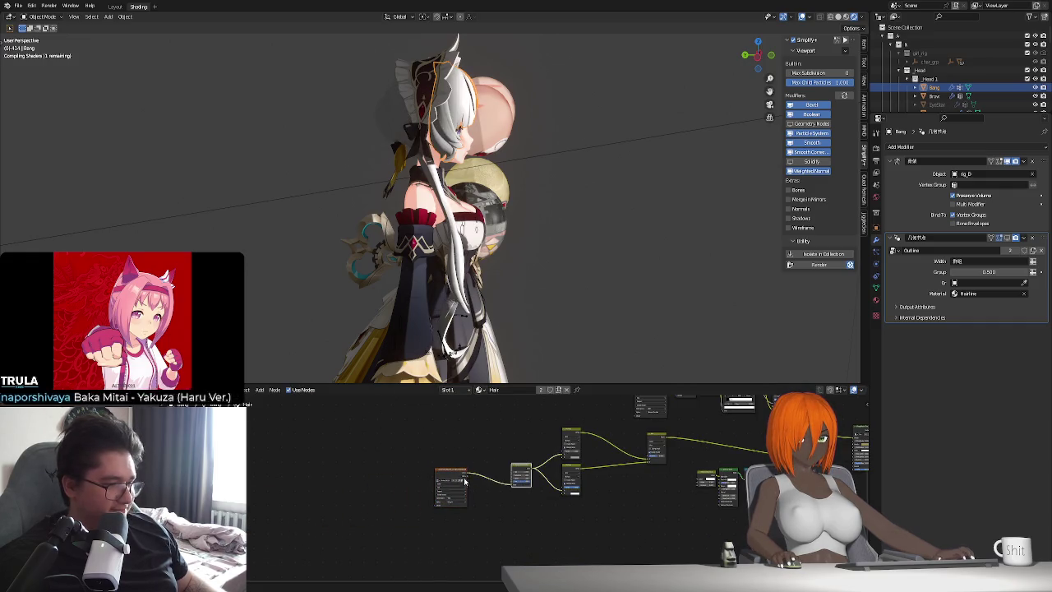
left_click_drag(456, 477, 475, 480)
left_click(484, 485)
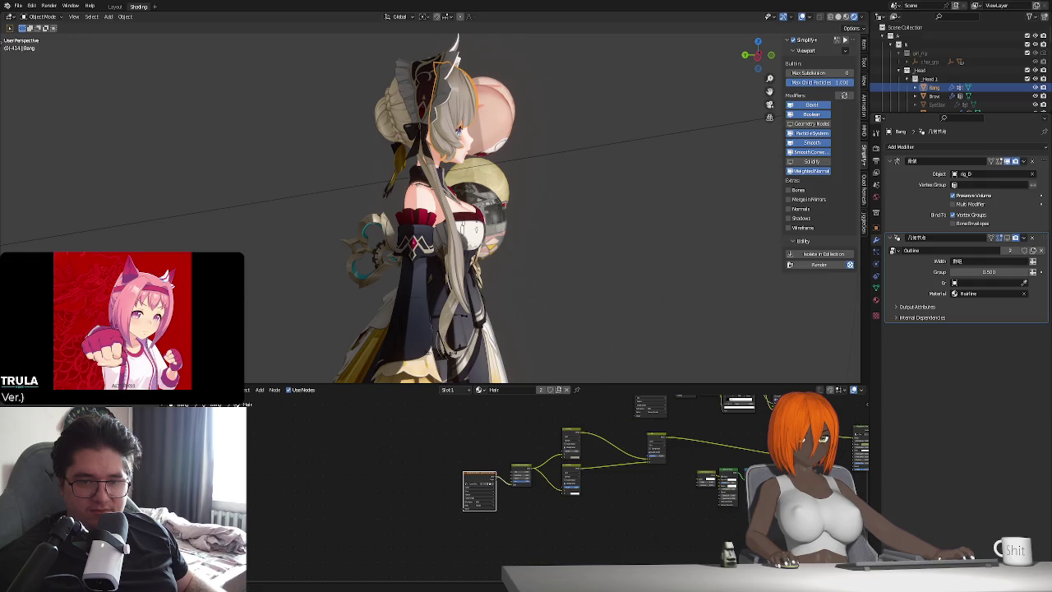
Orbit the viewport to a three-quarter front view to inspect the hair.
mouse_move(484, 257)
middle_mouse_down()
mouse_move(494, 247)
mouse_move(486, 263)
mouse_move(450, 264)
mouse_move(479, 280)
mouse_move(493, 314)
middle_mouse_up()
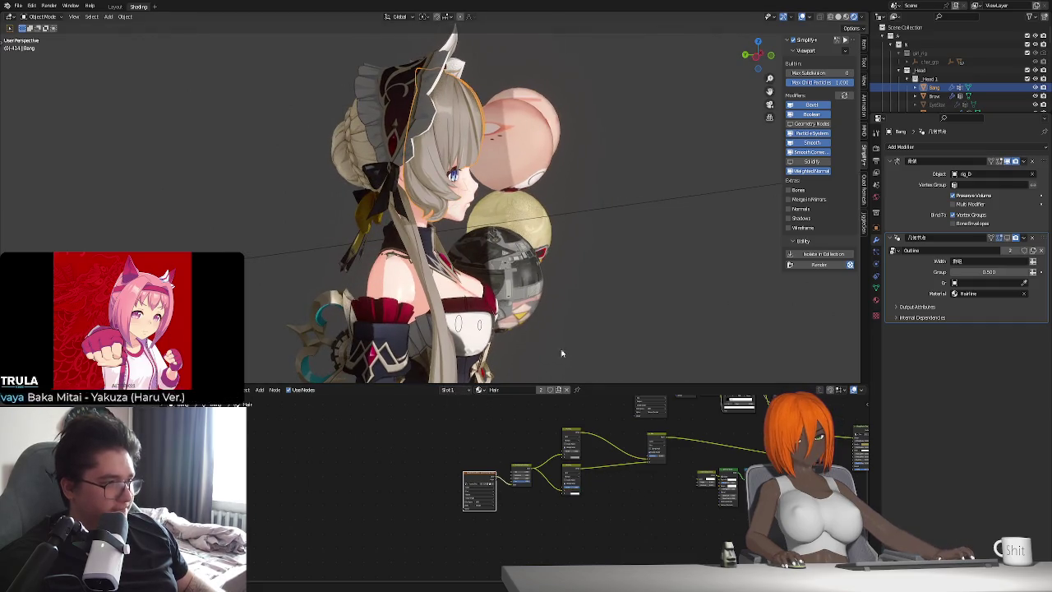
middle_click_drag(562, 353, 496, 332)
Connect the small node's output to the lower node in the hair shader graph.
mouse_move(697, 452)
middle_mouse_down()
mouse_move(550, 517)
mouse_move(567, 534)
middle_mouse_up()
scroll(573, 539, "up", 2)
left_click(497, 492)
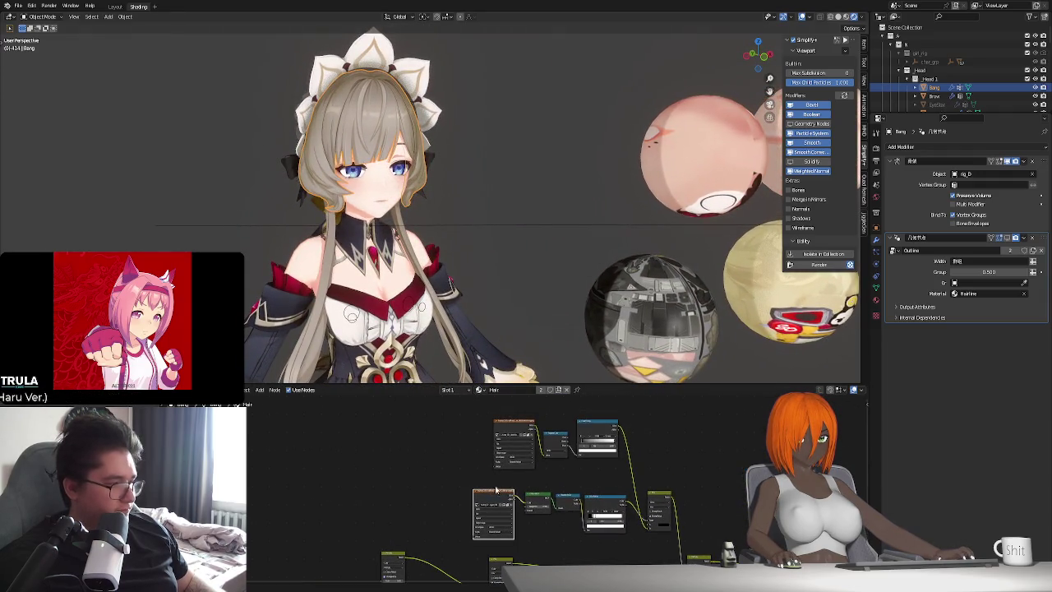
left_click(514, 426)
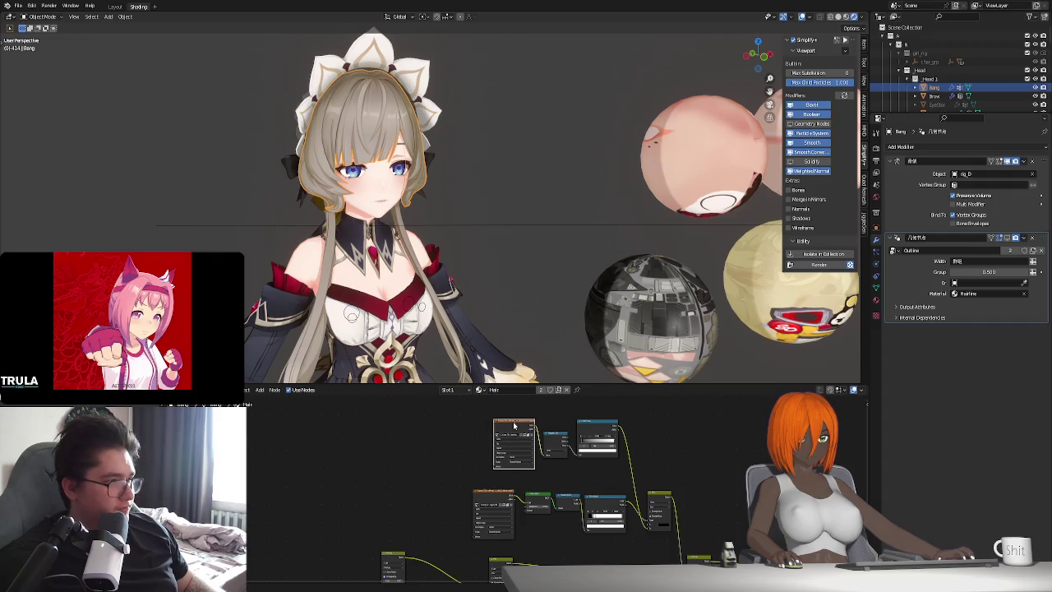
left_click(500, 495)
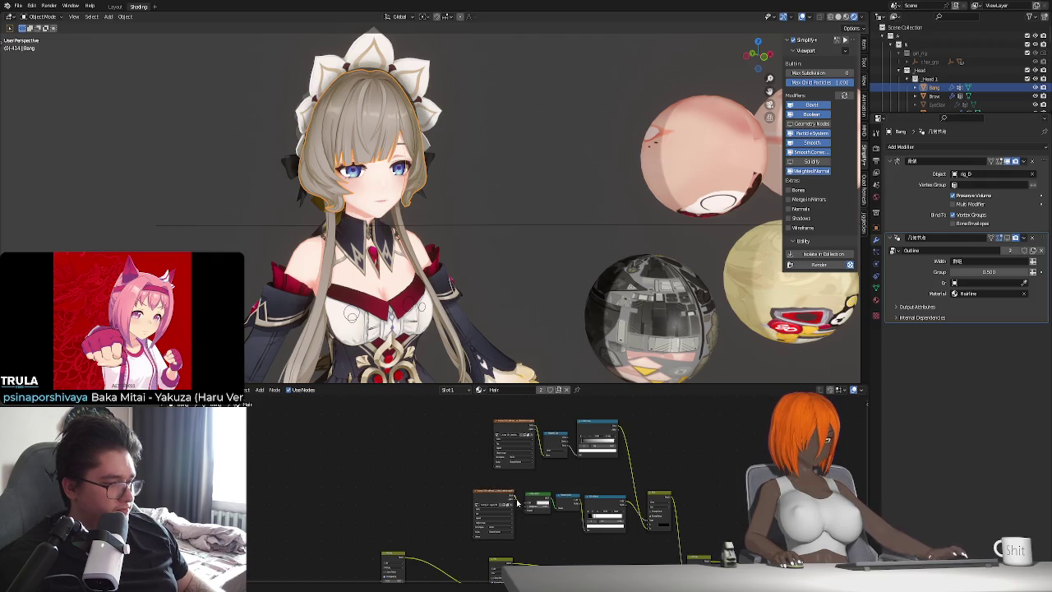
left_click(549, 450, "ctrl+shift")
left_click_drag(544, 458, 514, 499)
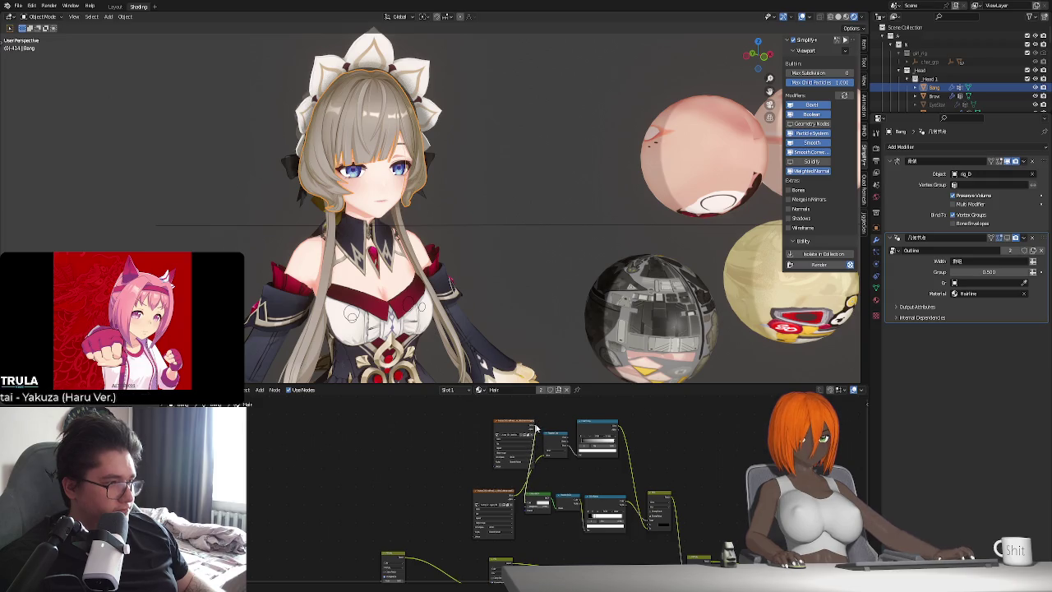
Rearrange the two hair shader nodes and bring the lower row of nodes into view.
left_click_drag(501, 497, 487, 486)
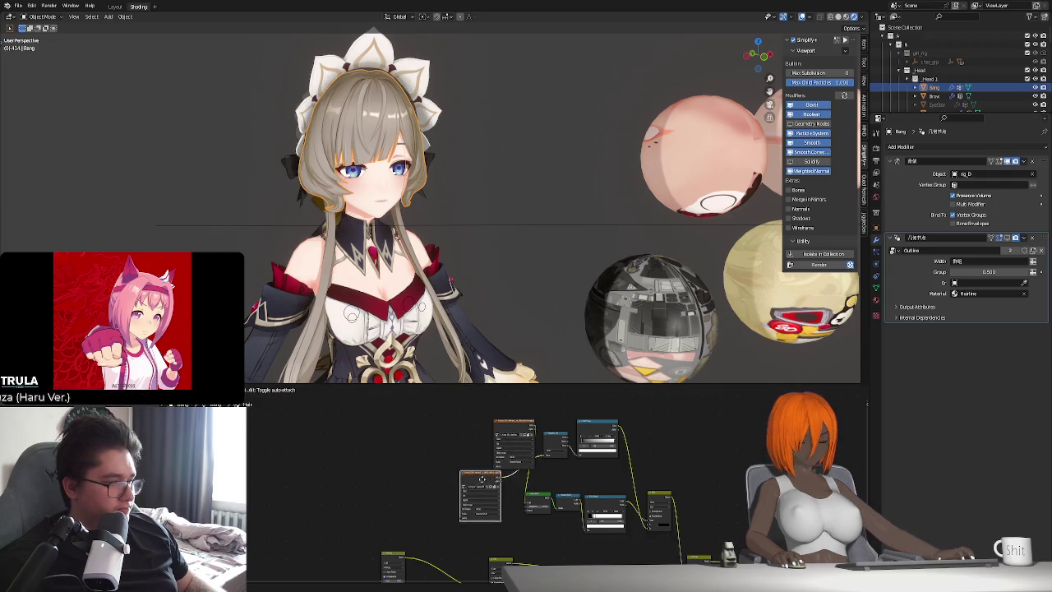
left_click_drag(514, 422, 471, 412)
mouse_move(481, 487)
left_mouse_down()
mouse_move(466, 481)
mouse_move(468, 494)
left_mouse_up()
left_click_drag(473, 421, 487, 436)
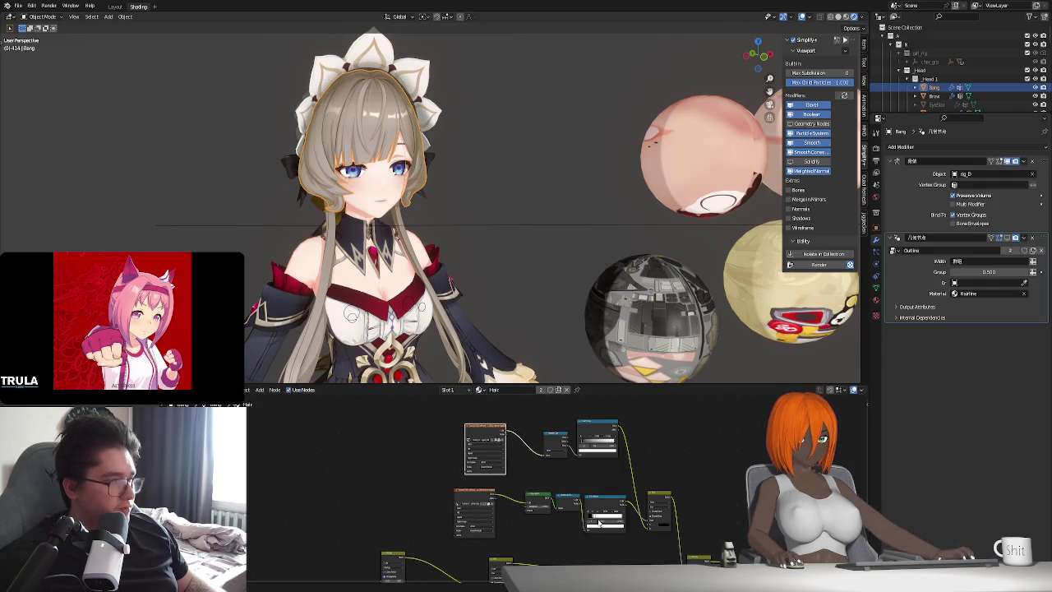
middle_click_drag(599, 523, 543, 510)
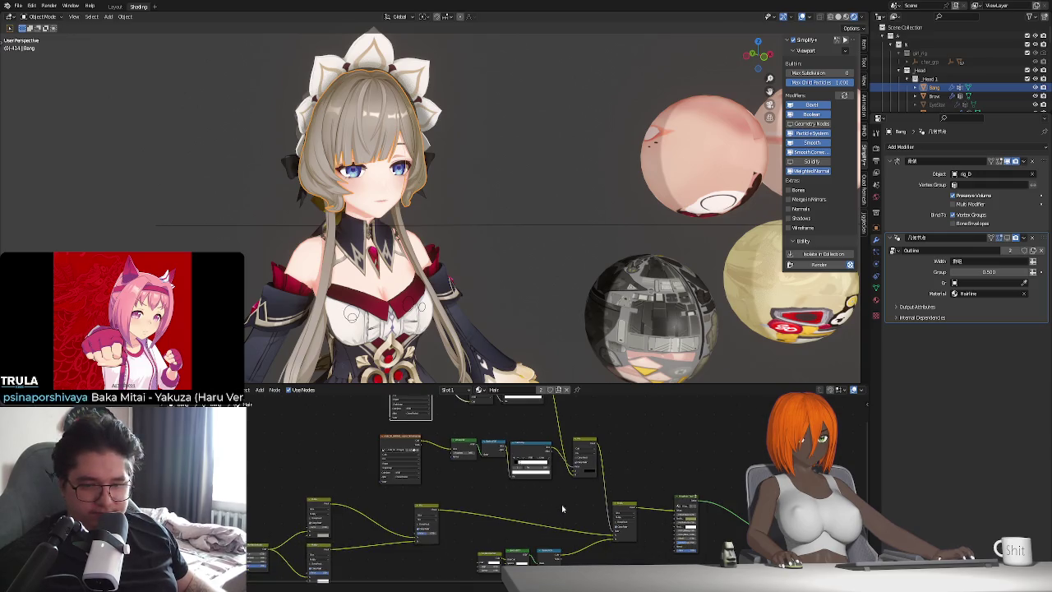
middle_click_drag(556, 511, 528, 495)
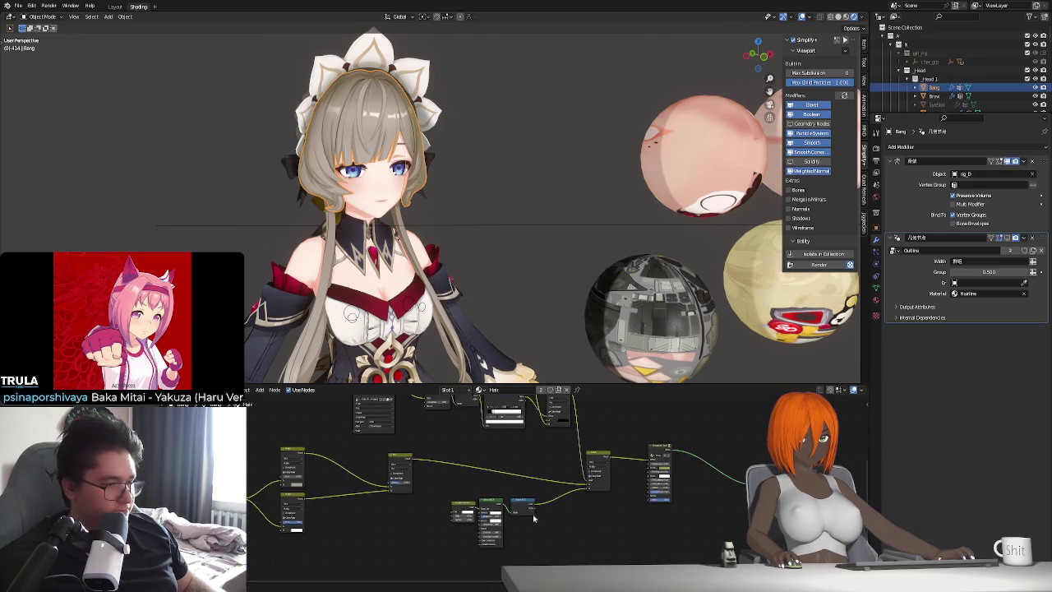
scroll(528, 495, "up", 2)
scroll(527, 496, "up", 2)
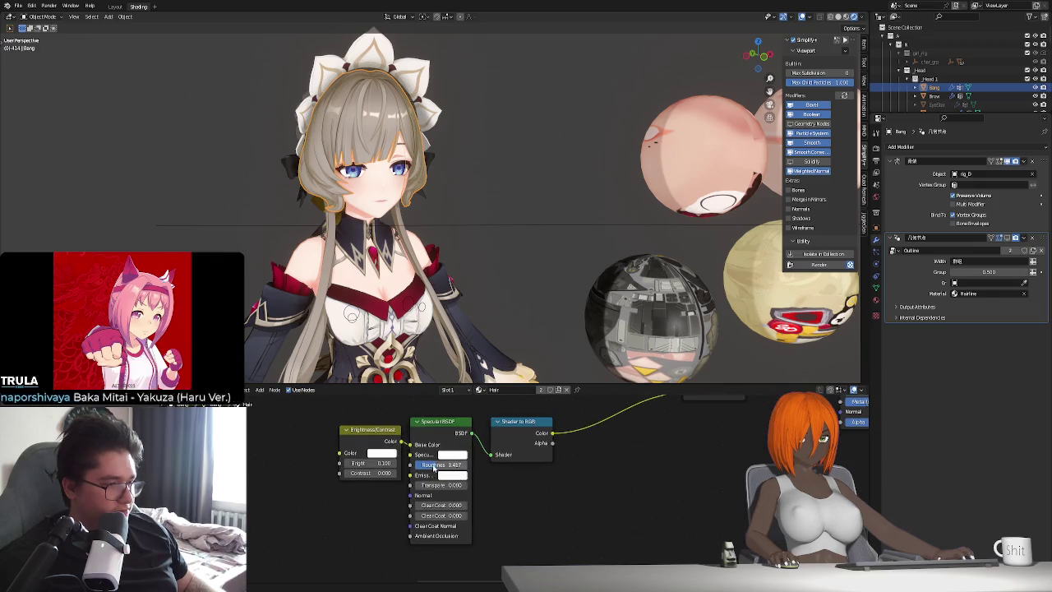
Raise the Specular BSDF Roughness to 0.500 and adjust the Brightness value.
key("BackSpace")
scroll(450, 464, "down", 1, "ctrl")
left_click_drag(382, 463, 362, 463)
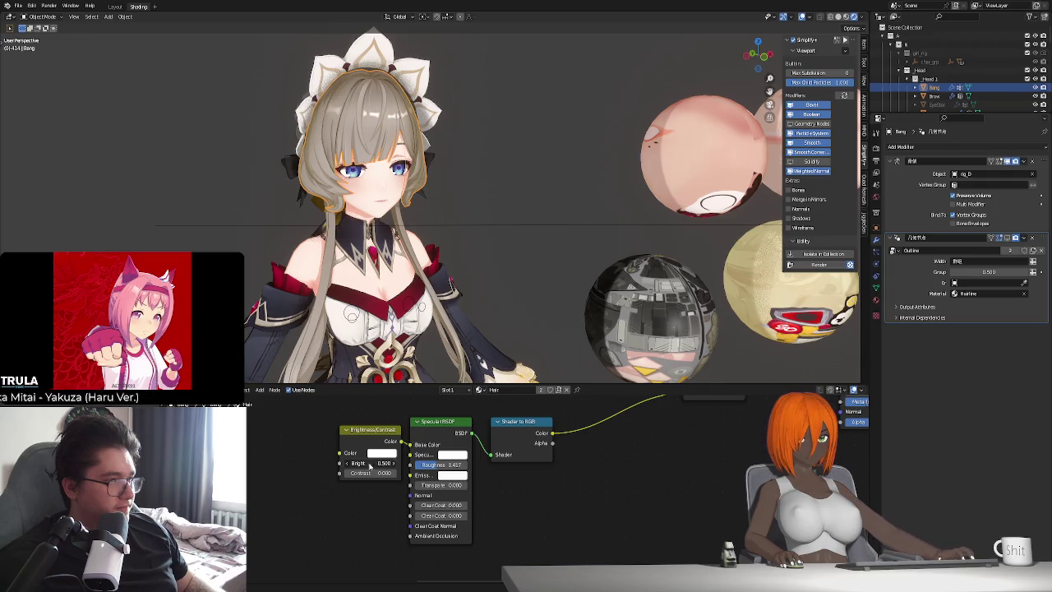
scroll(483, 495, "down", 3)
scroll(481, 482, "up", 2)
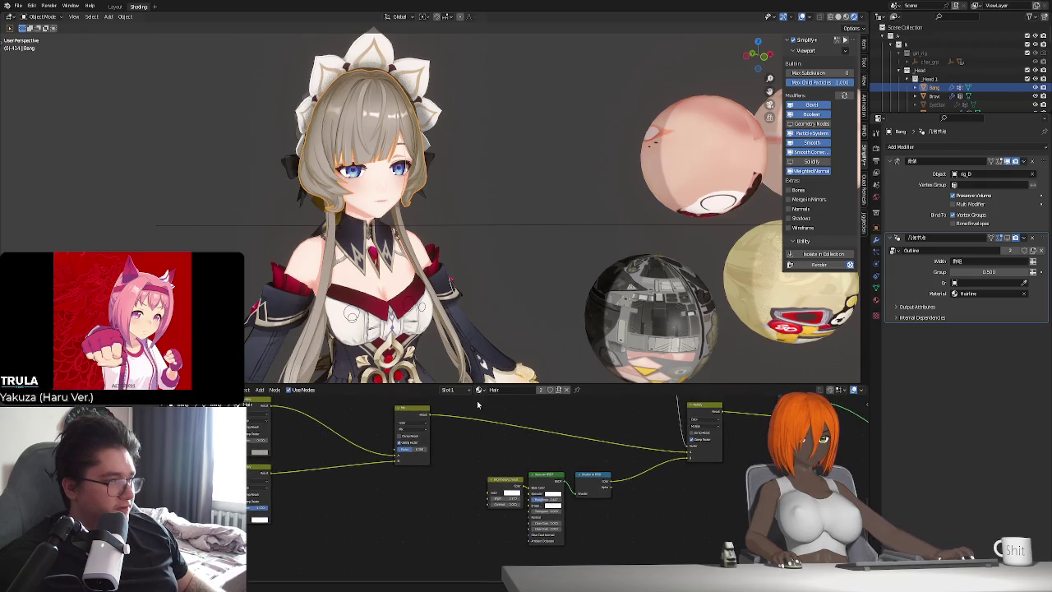
Set the MirageMaid toon node's DiffuseDark to 0.000 and RimShadow to 0.100.
middle_click_drag(501, 370, 476, 371)
scroll(723, 476, "up", 2)
middle_click_drag(723, 476, 575, 484)
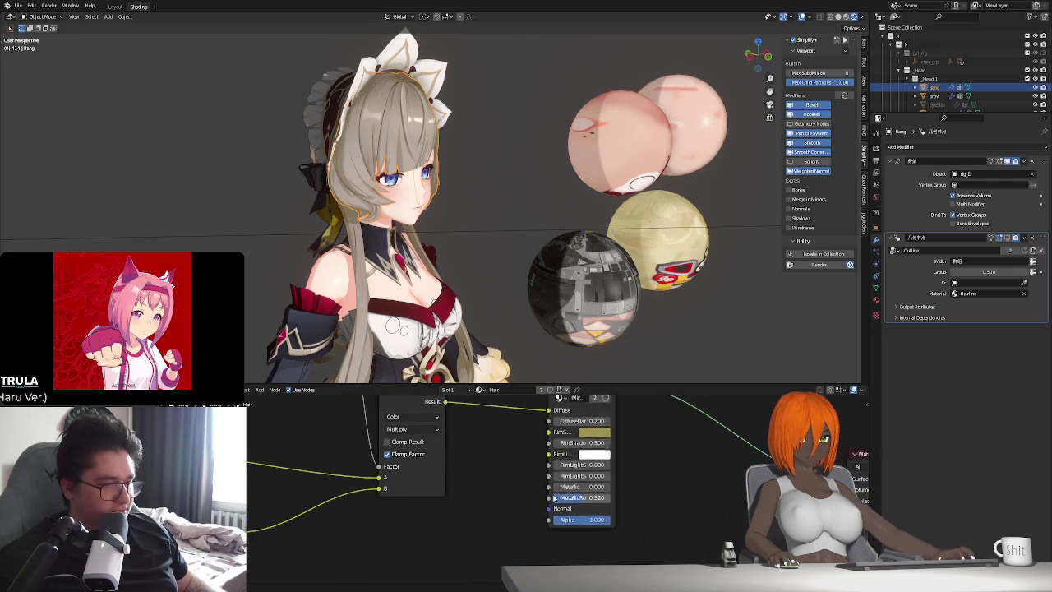
scroll(575, 484, "up", 1)
left_click(573, 482)
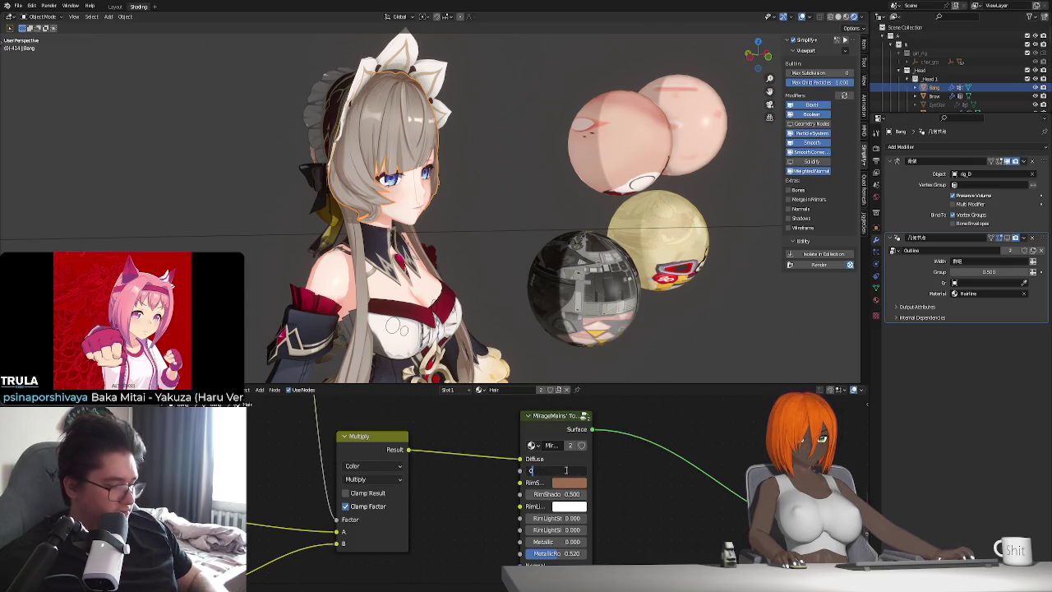
type("0")
key("Return")
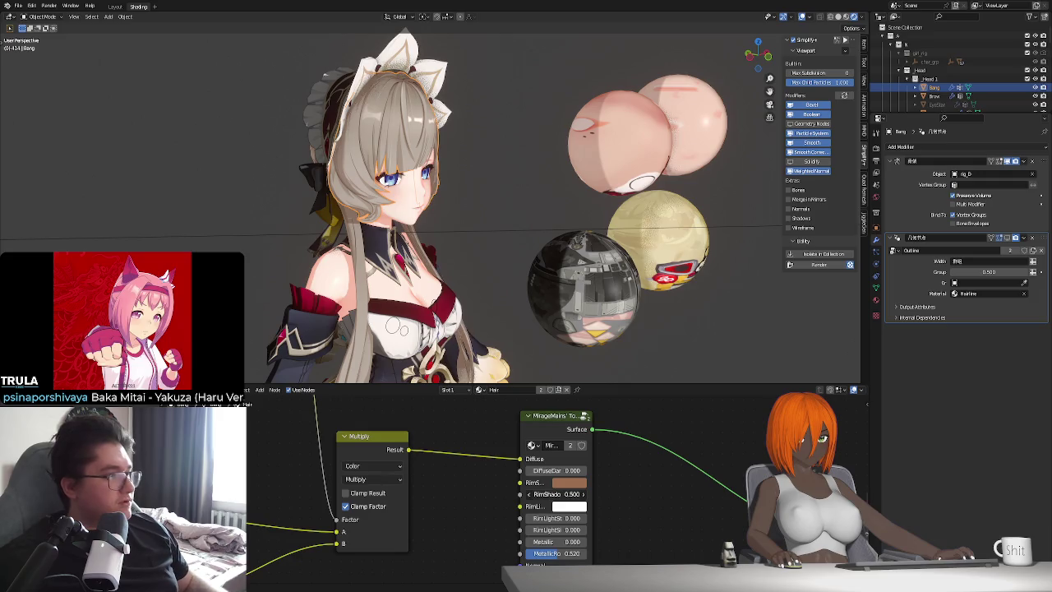
type("0.200")
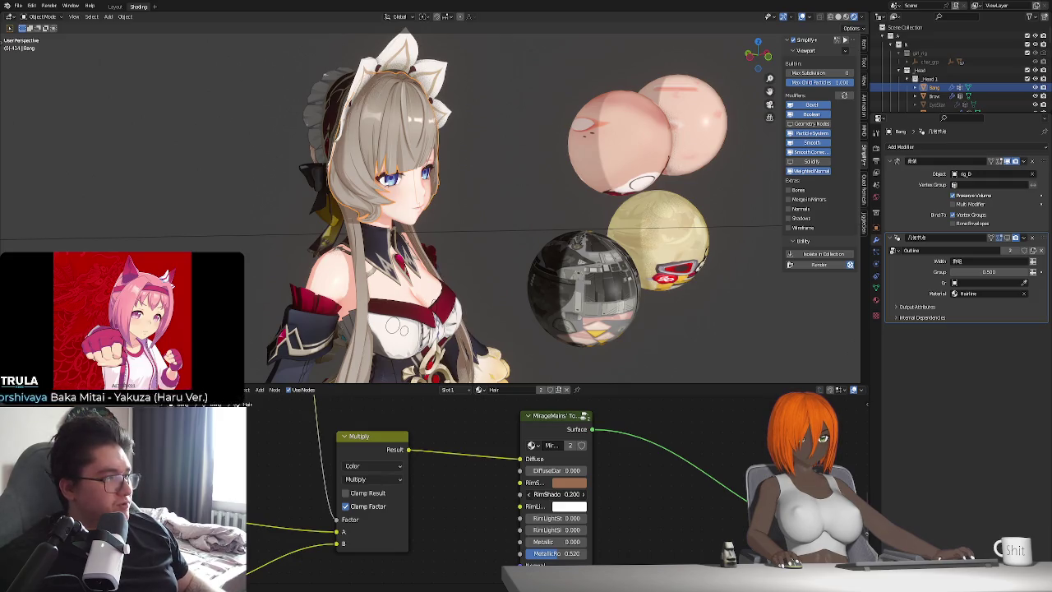
key("ctrl+v")
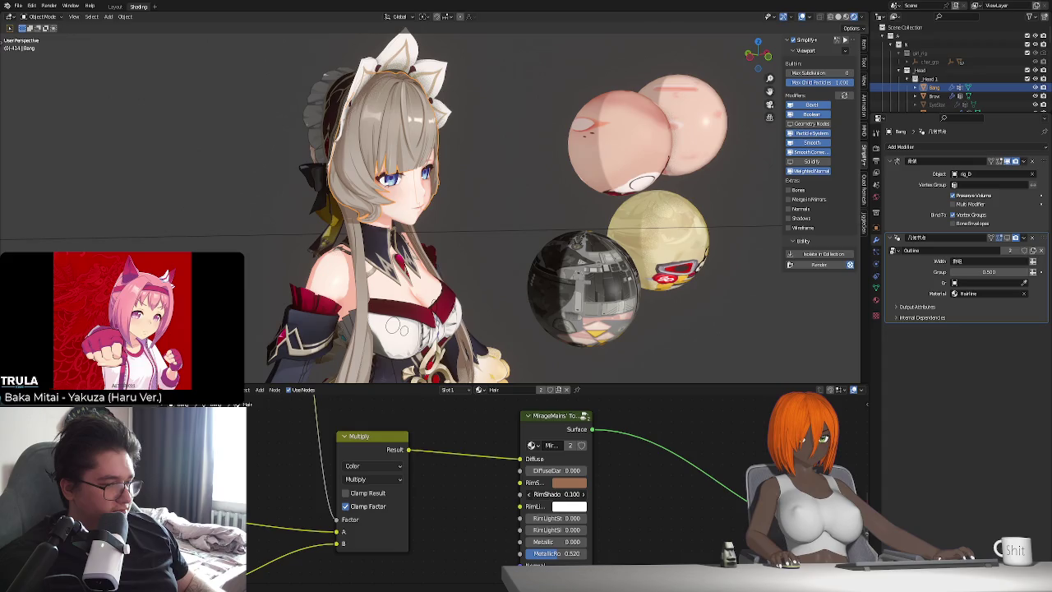
Orbit to check the character from behind and pan the node graph right.
scroll(607, 493, "down", 2)
scroll(608, 493, "down", 2)
mouse_move(524, 353)
middle_mouse_down()
mouse_move(512, 279)
mouse_move(460, 284)
middle_mouse_up()
scroll(393, 460, "down", 2)
scroll(393, 461, "down", 2)
scroll(392, 460, "down", 1)
middle_click_drag(393, 460, 512, 476)
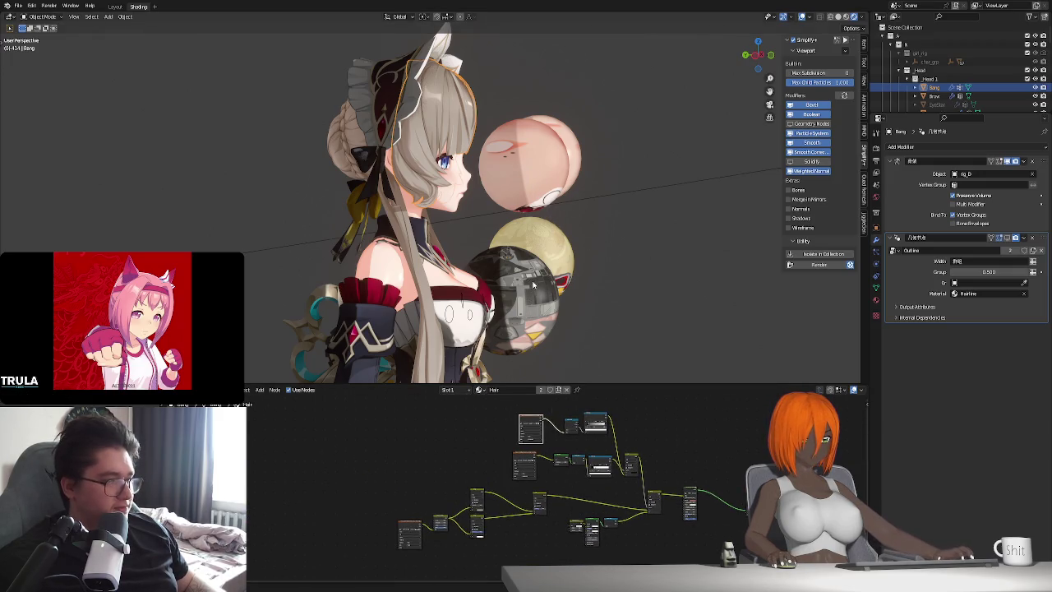
Inspect Sphere.004's material, then select Bang and frame its Hair material nodes.
left_click(533, 286)
key("Home")
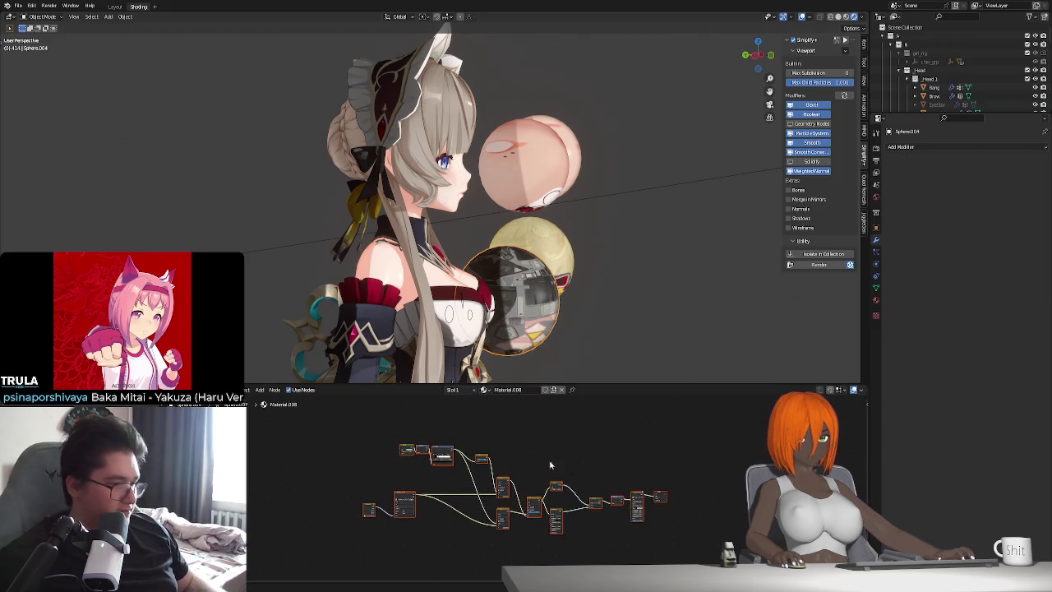
left_click(551, 465)
left_click(934, 87)
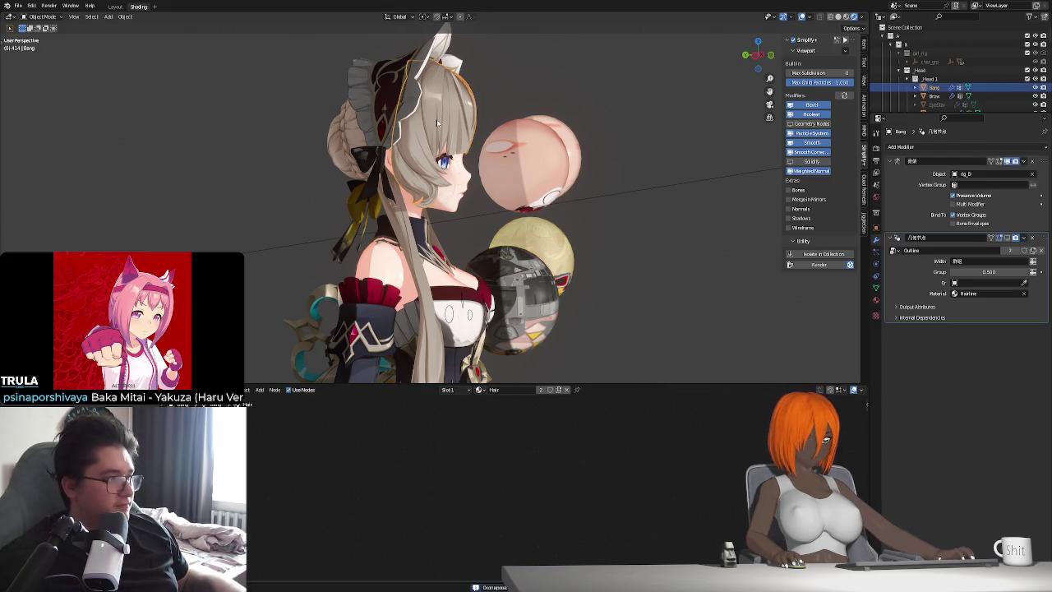
key("Home")
Move the Hair material nodes and inspect their links into the Mix node.
key("g")
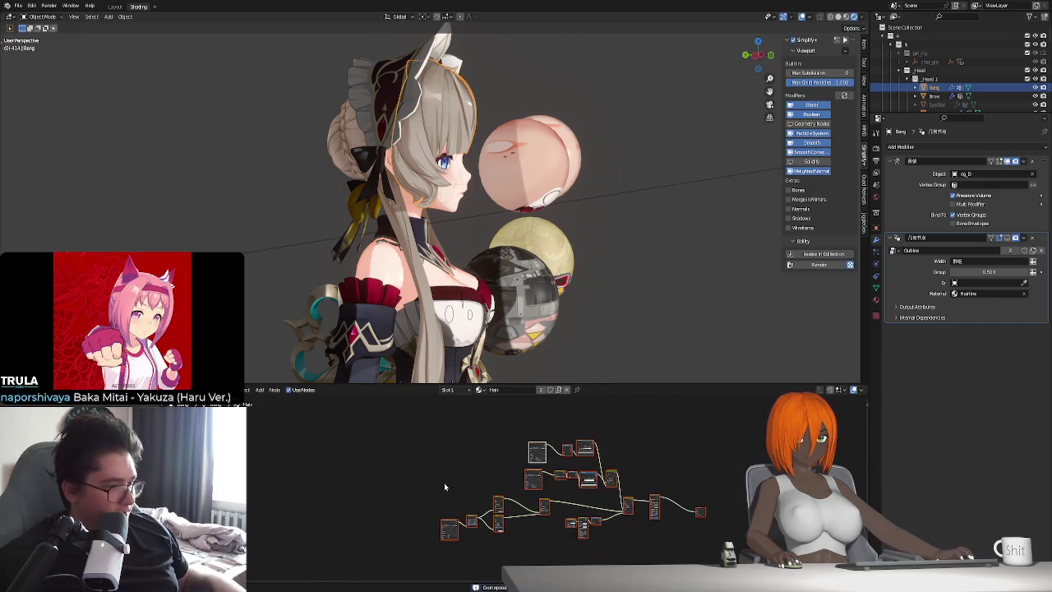
scroll(480, 482, "up", 3)
left_click(480, 482)
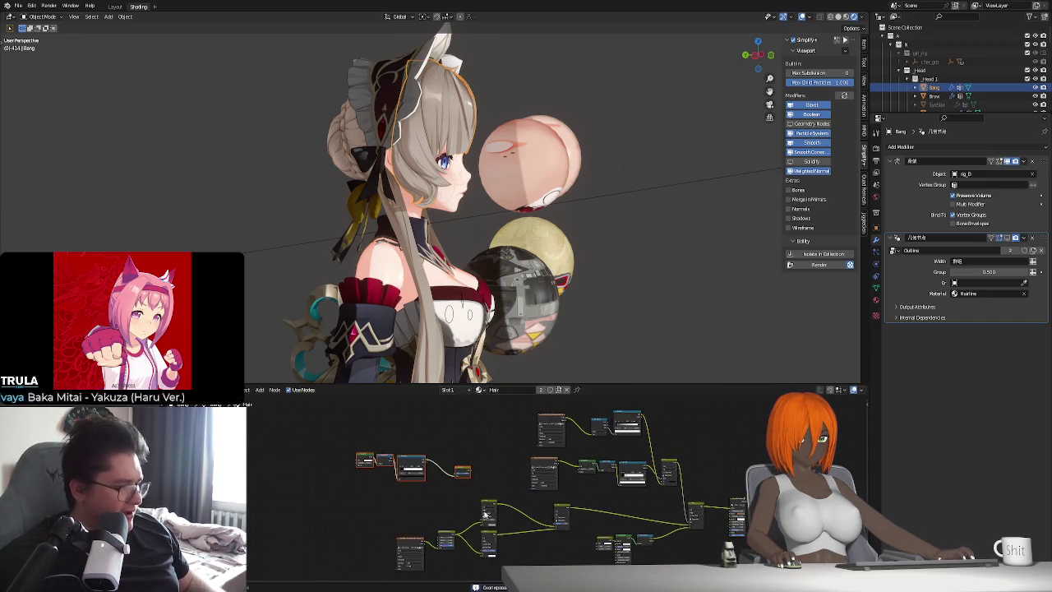
scroll(477, 460, "up", 2)
scroll(475, 420, "up", 1, "shift")
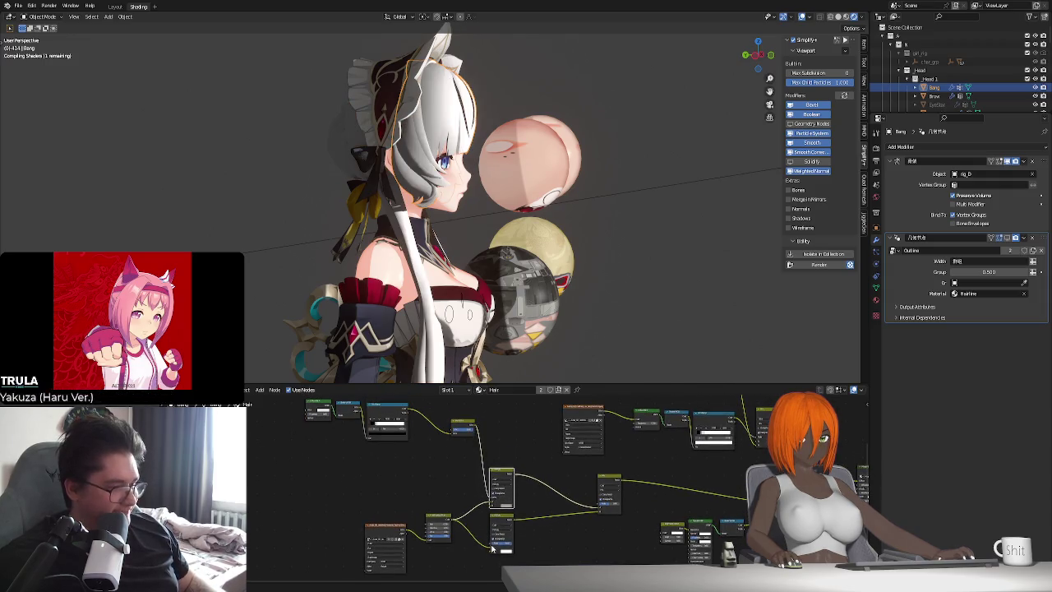
mouse_move(490, 546)
left_mouse_down()
mouse_move(414, 417)
mouse_move(411, 427)
left_mouse_up()
key("Escape")
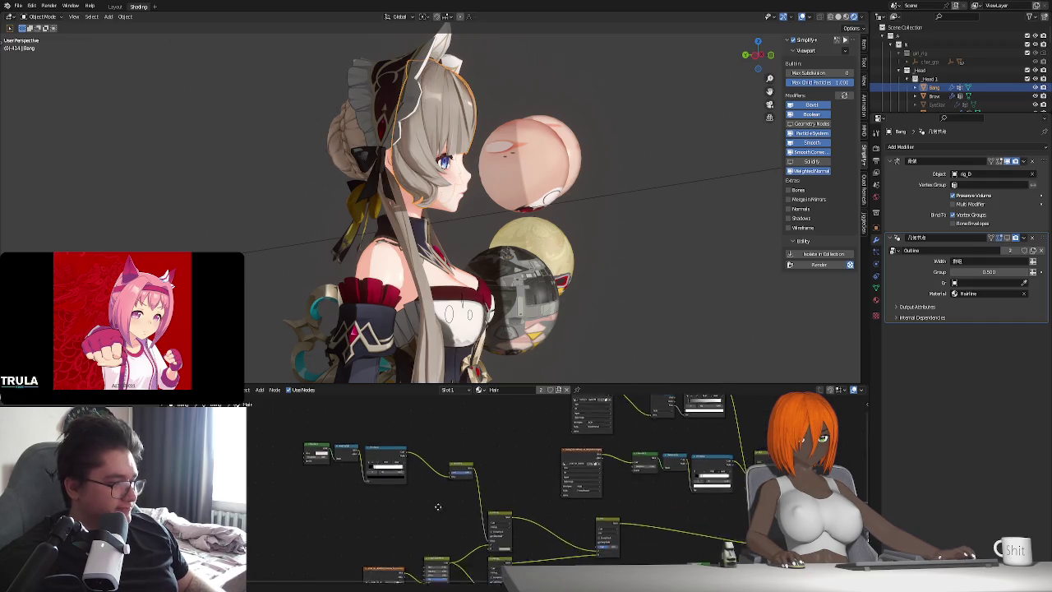
scroll(456, 431, "down", 2, "shift")
left_click(490, 560)
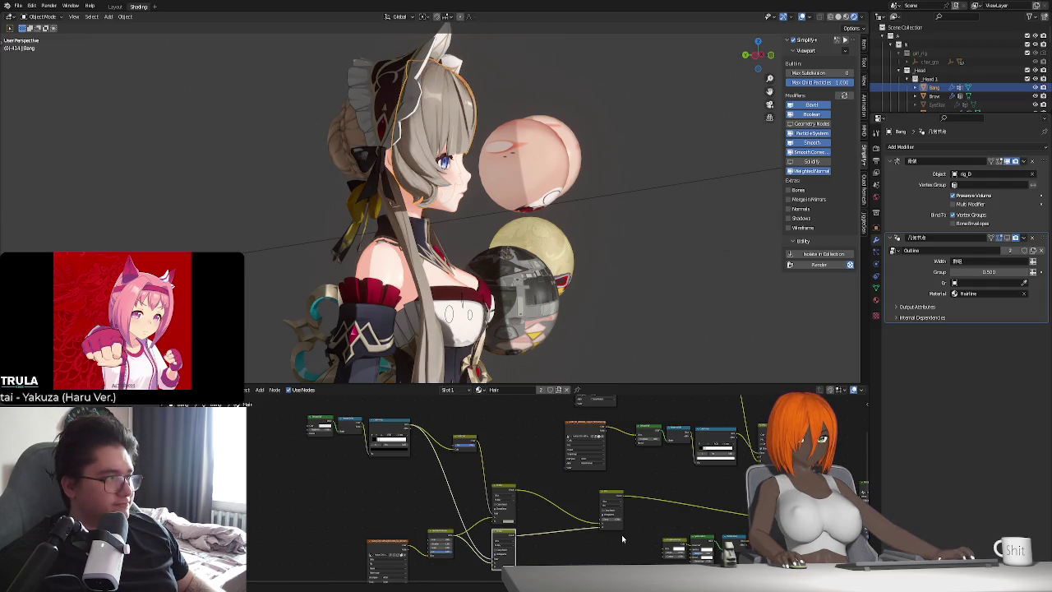
middle_click_drag(591, 361, 530, 371)
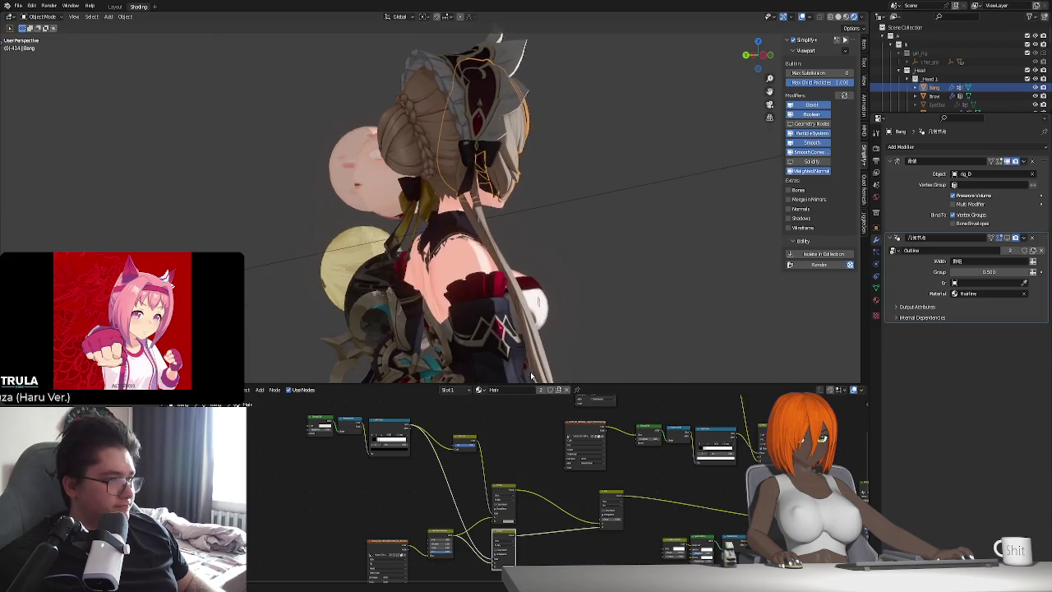
scroll(482, 523, "up", 2)
scroll(489, 509, "up", 2)
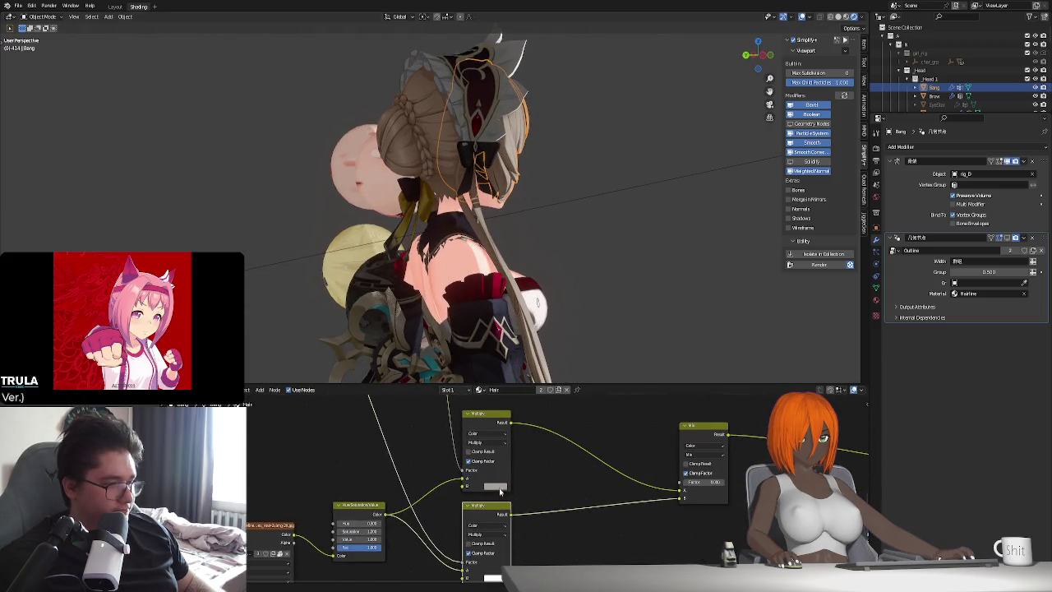
Lower the Multiply node's B colour value from 0.368 to 0.223.
left_click(496, 486)
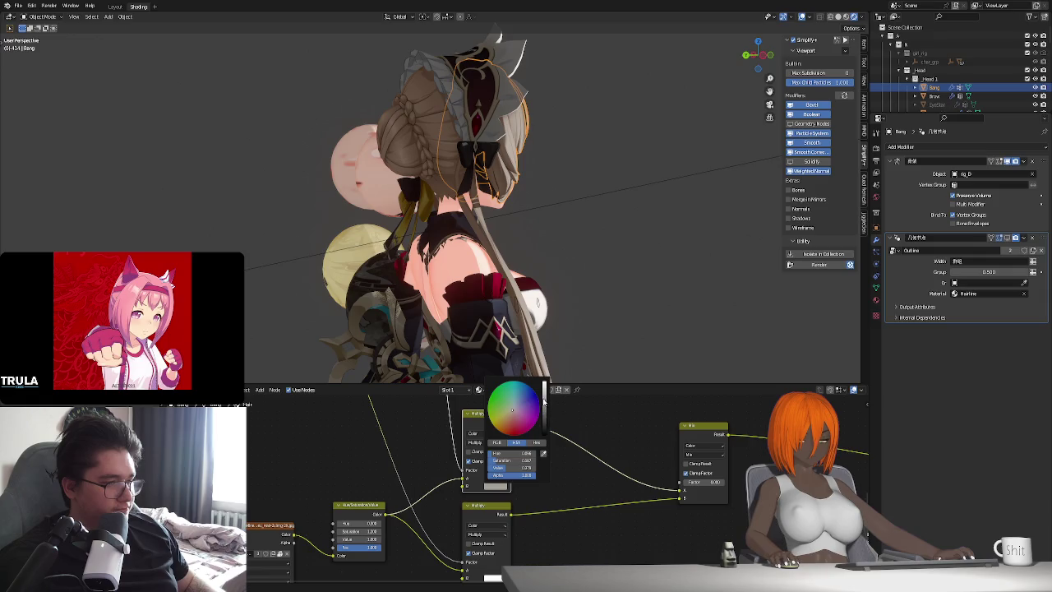
scroll(511, 408, "down", 3, "ctrl")
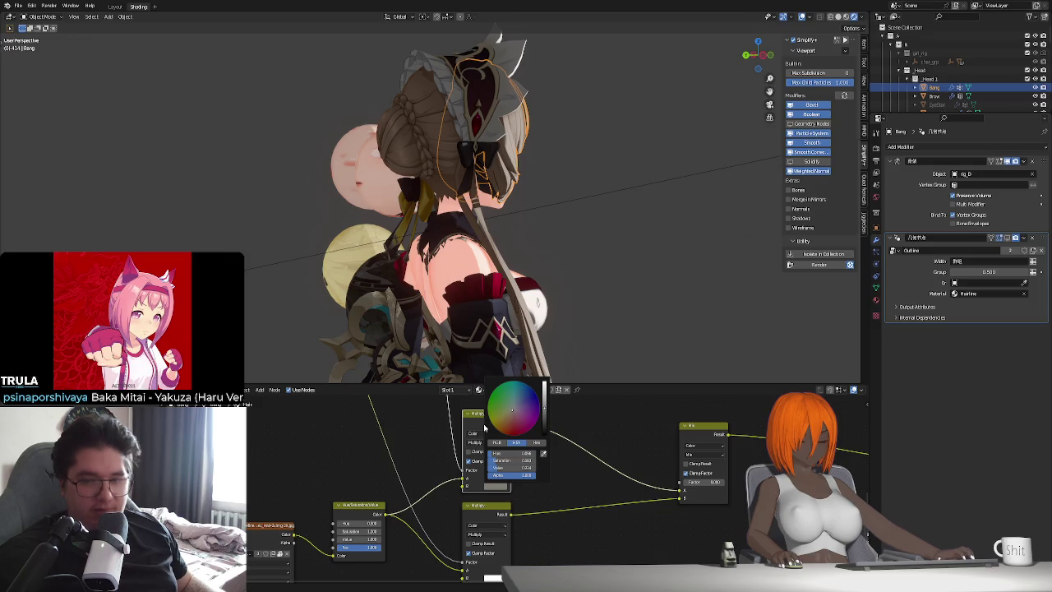
middle_click_drag(563, 297, 433, 316)
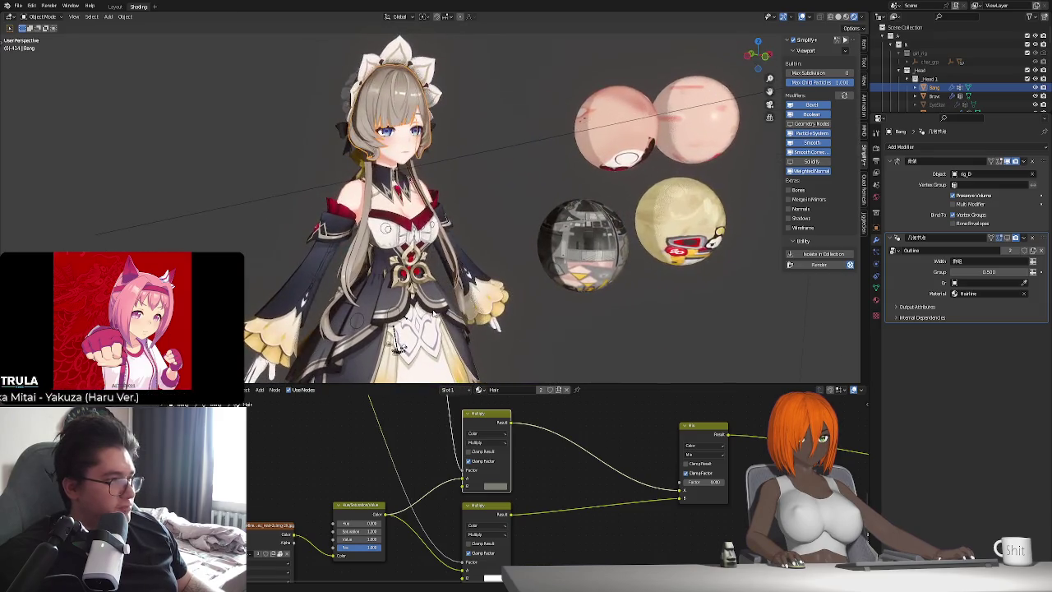
Review the Hair material's shader settings, then select the Pants object to show its material.
middle_click_drag(476, 198, 497, 246)
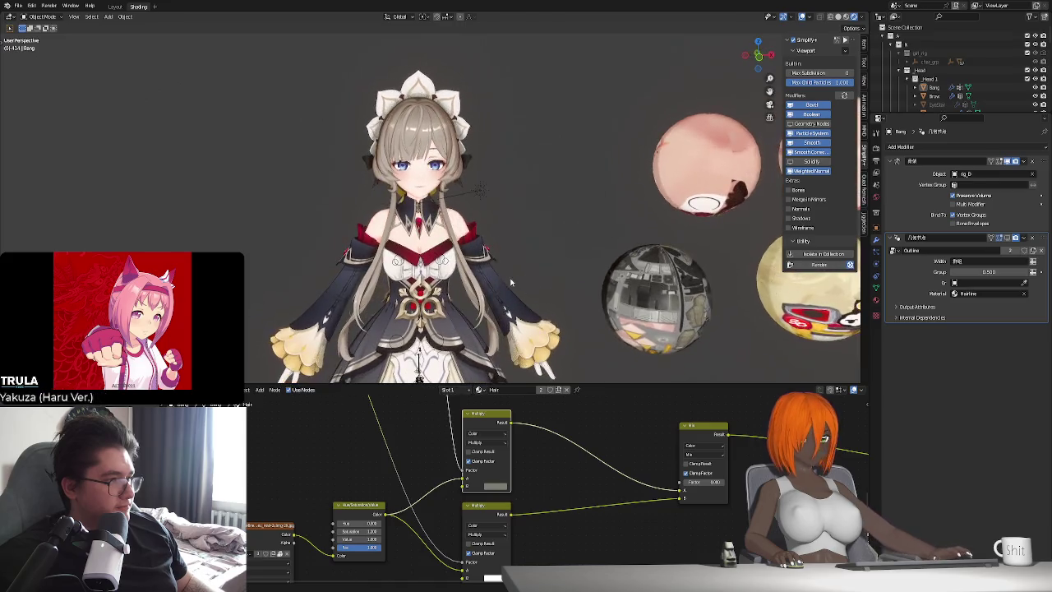
scroll(504, 266, "up", 2)
middle_click_drag(482, 289, 507, 285)
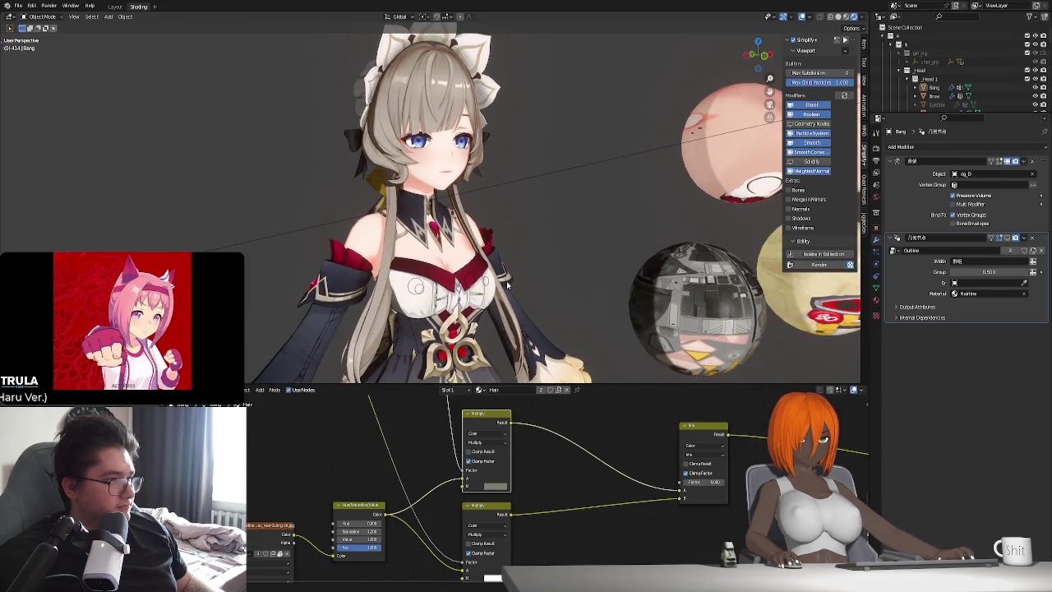
scroll(558, 457, "down", 2)
scroll(546, 472, "down", 1)
scroll(530, 492, "down", 1)
scroll(514, 518, "down", 1)
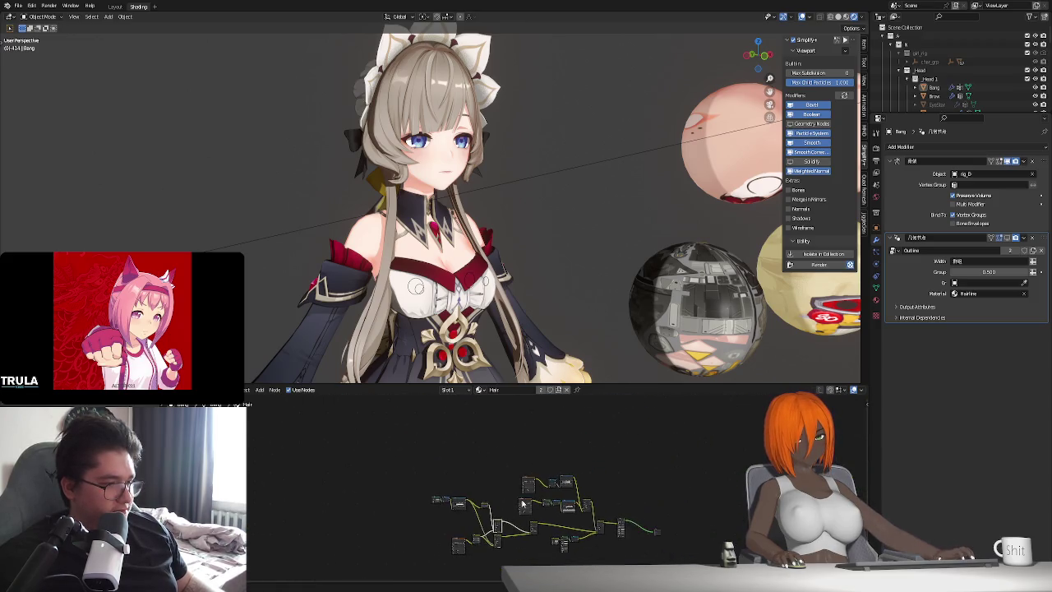
left_click(876, 303)
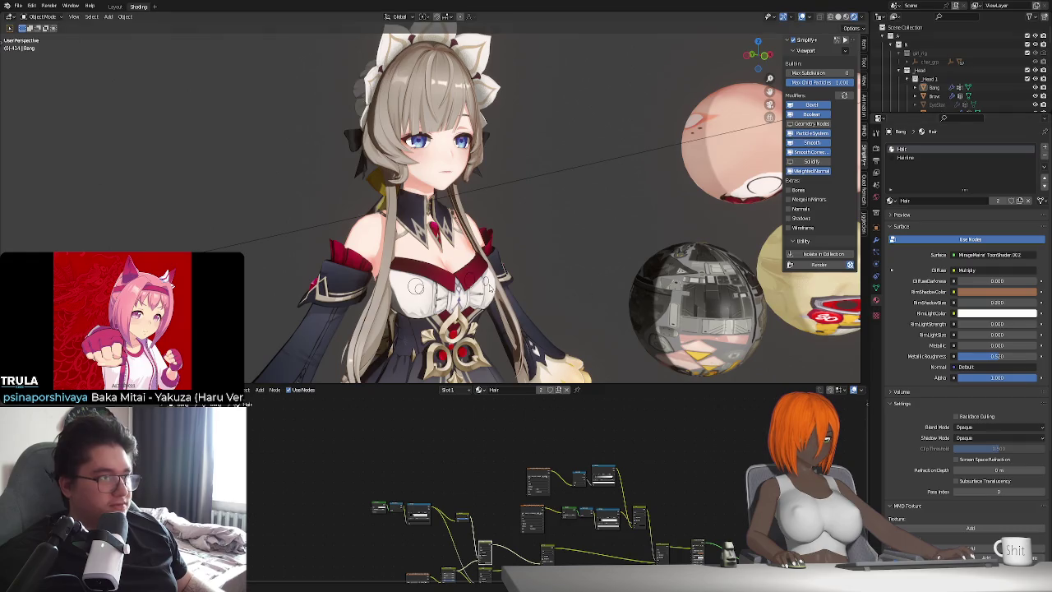
scroll(488, 285, "down", 3)
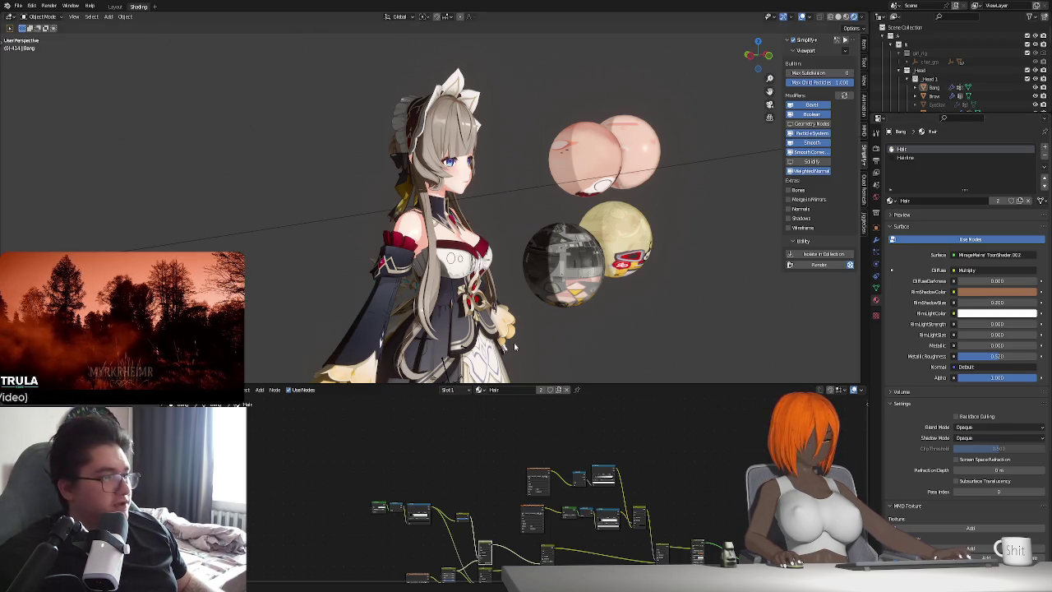
mouse_move(677, 151)
middle_mouse_down()
mouse_move(528, 332)
mouse_move(535, 322)
mouse_move(509, 236)
middle_mouse_up()
left_click(443, 177)
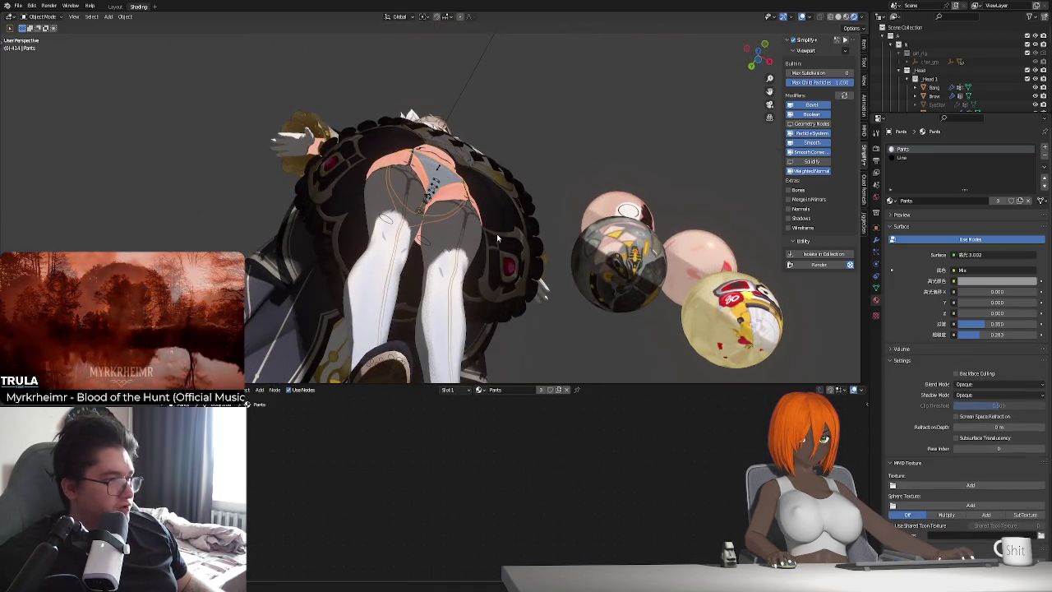
Isolate the Pants mesh in local view to inspect it, then return to the full character.
scroll(549, 507, "up", 2)
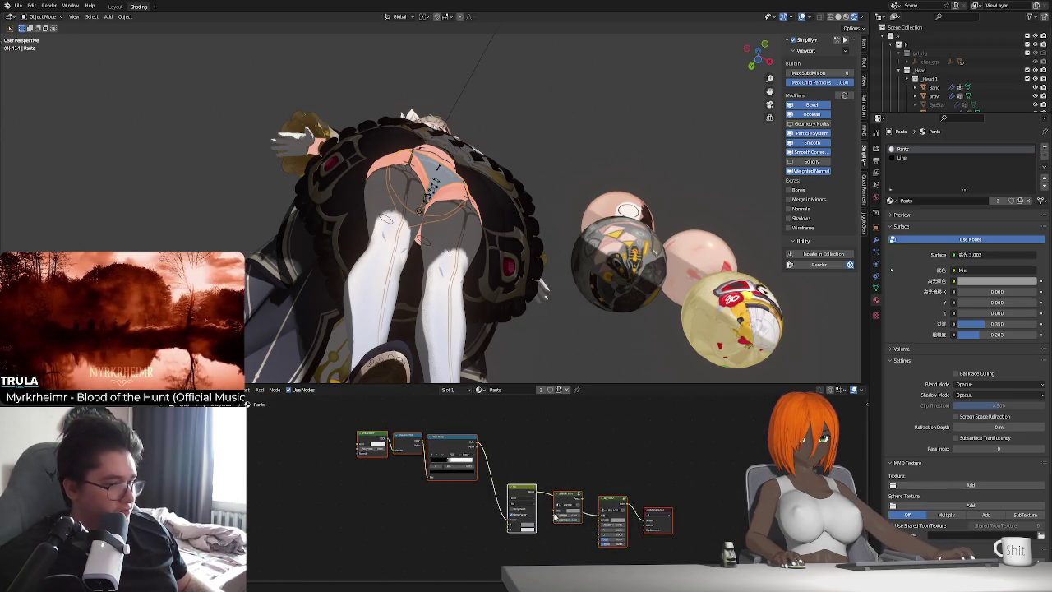
scroll(444, 464, "down", 1)
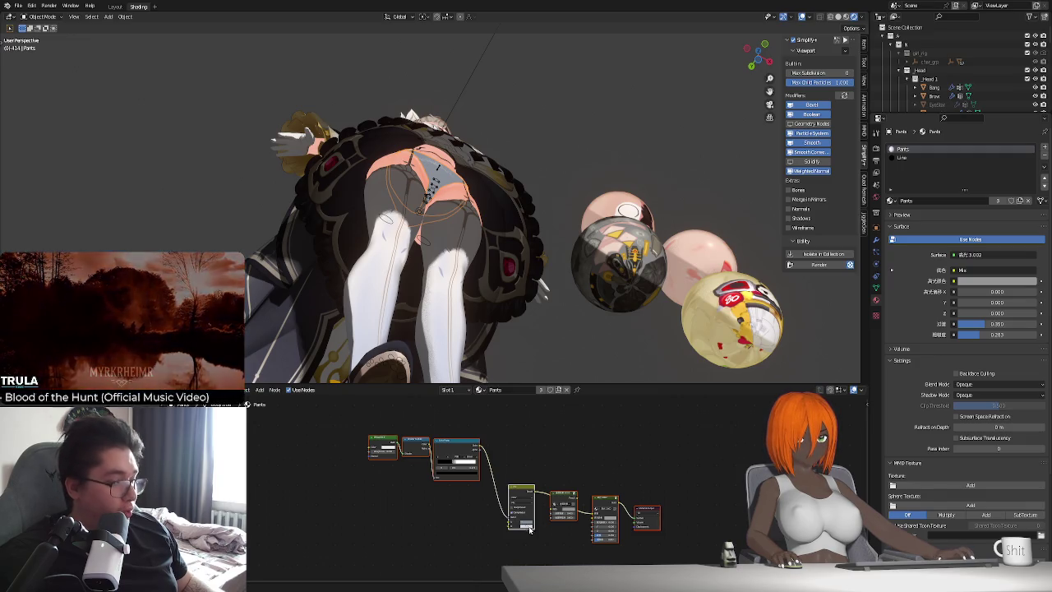
scroll(501, 508, "up", 1)
scroll(518, 514, "up", 1)
scroll(531, 520, "up", 1)
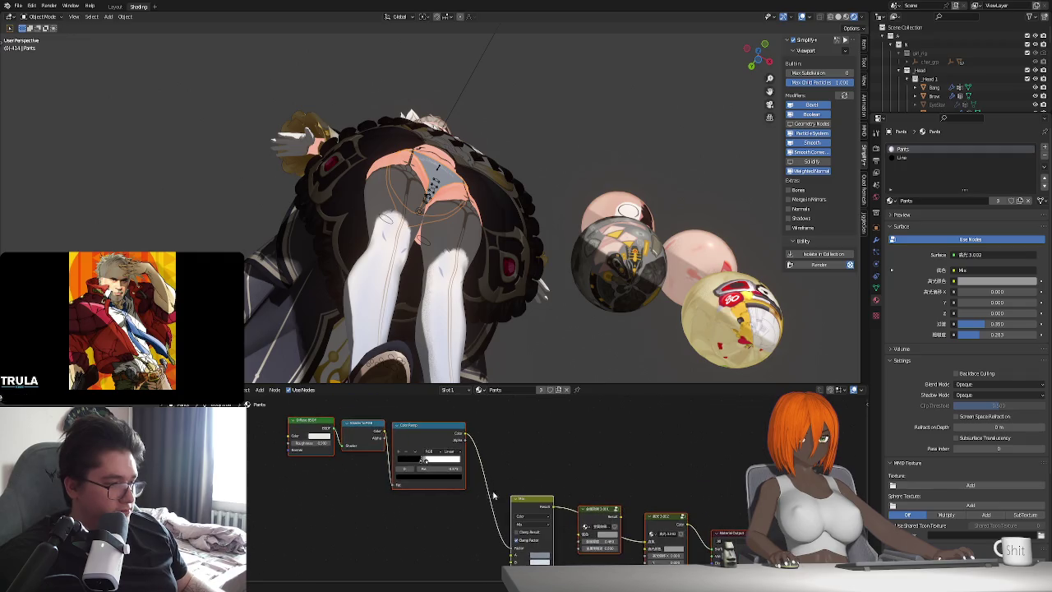
scroll(493, 495, "up", 2)
scroll(524, 491, "up", 2)
scroll(524, 490, "up", 1)
mouse_move(516, 362)
middle_mouse_down()
mouse_move(496, 282)
mouse_move(581, 292)
mouse_move(485, 286)
mouse_move(473, 263)
mouse_move(462, 309)
mouse_move(490, 287)
mouse_move(538, 299)
mouse_move(525, 271)
middle_mouse_up()
key("slash")
scroll(595, 498, "down", 3)
middle_click_drag(604, 512, 595, 497)
scroll(594, 497, "up", 1)
scroll(564, 497, "up", 1)
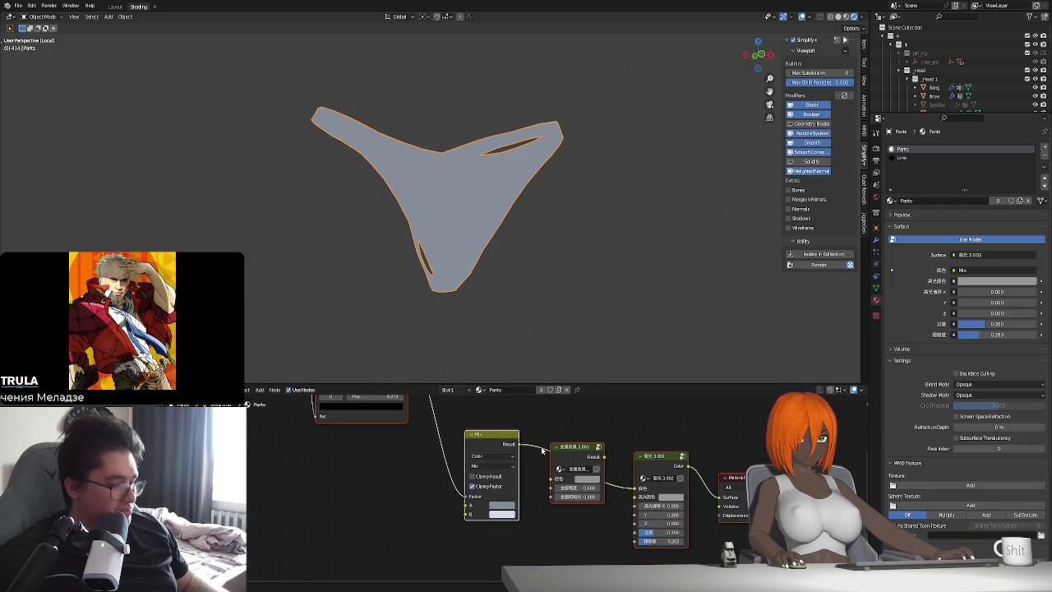
key("KP_Divide")
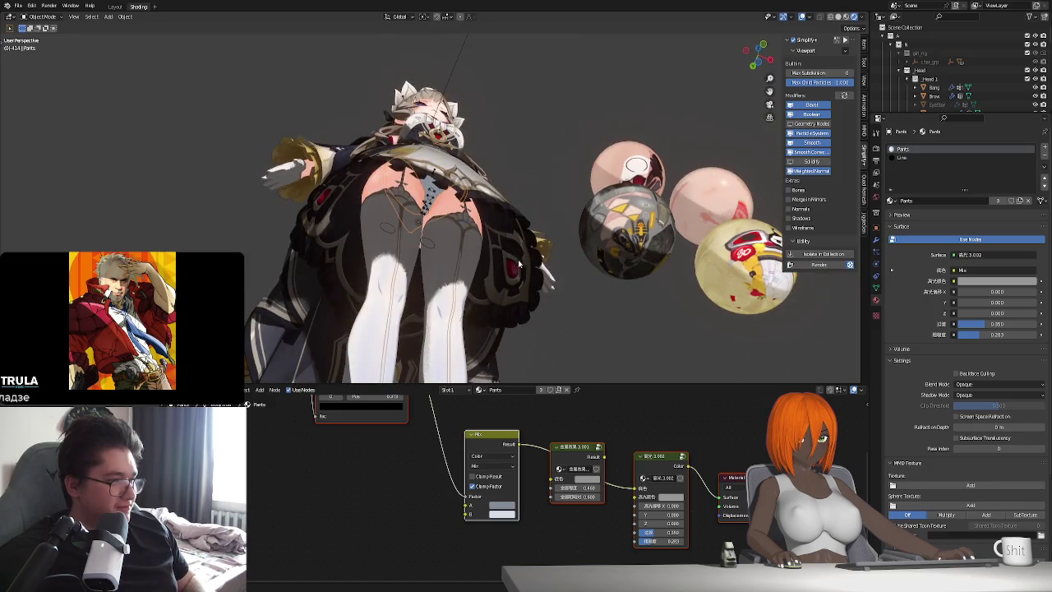
Try different Mix node B colours on the pants, then revert them to grey.
middle_click_drag(509, 279, 483, 306)
scroll(521, 489, "up", 1, "shift")
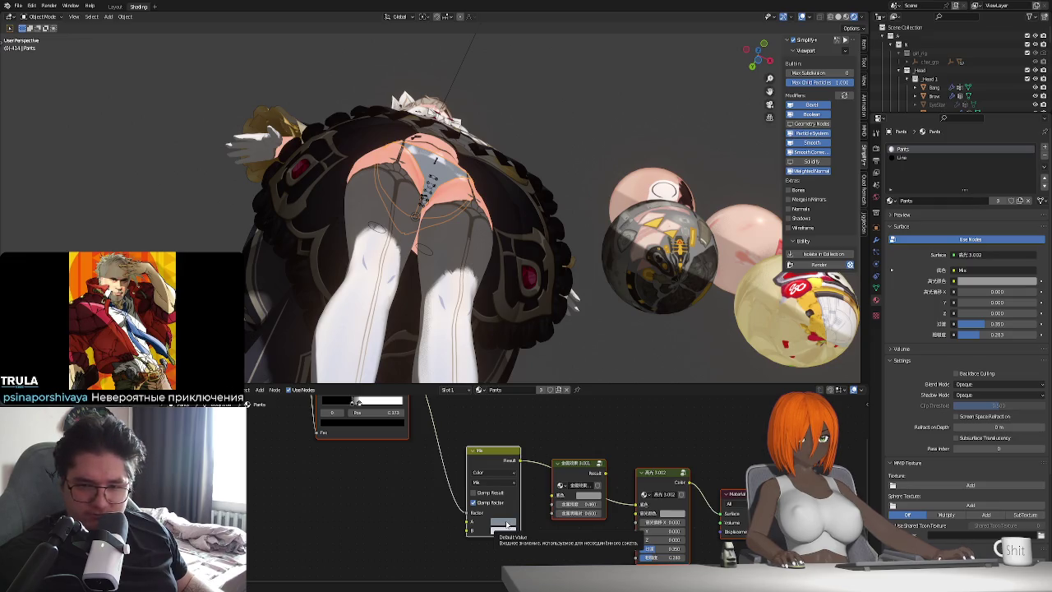
left_click(505, 524)
left_click_drag(524, 433, 557, 445)
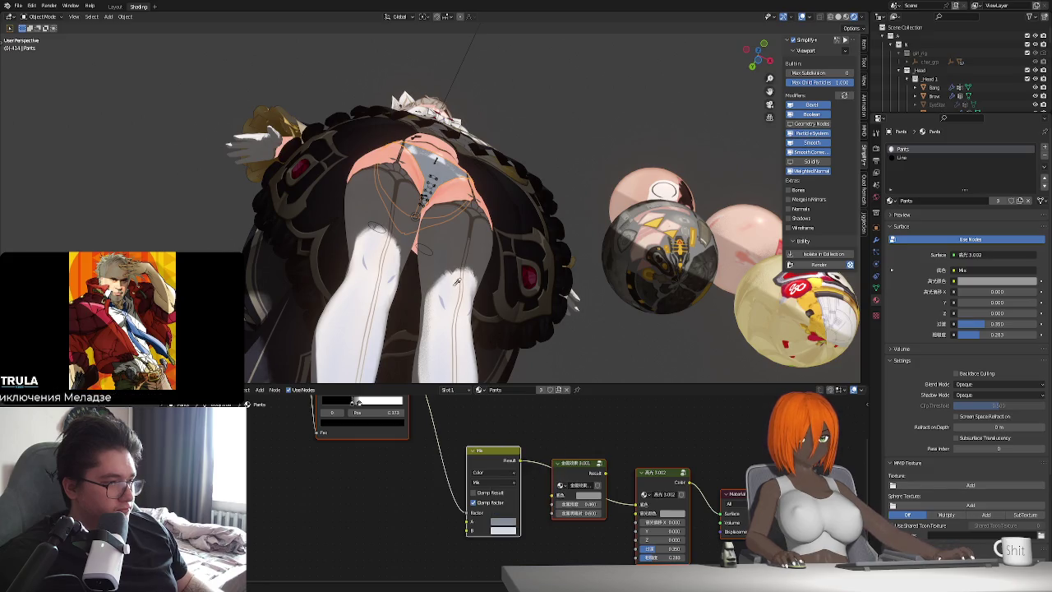
key("ctrl+z")
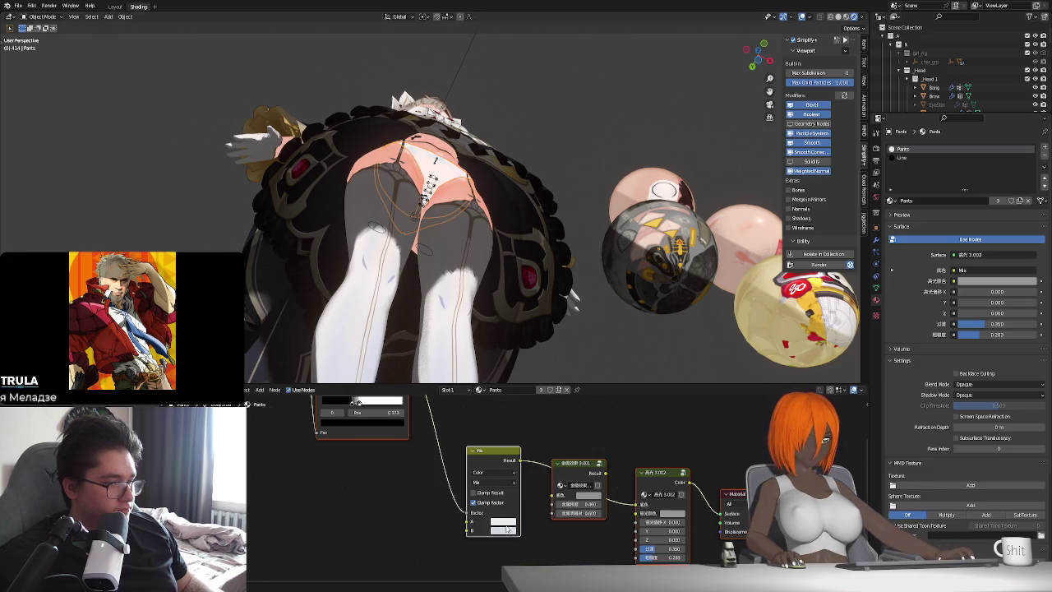
left_click(503, 520)
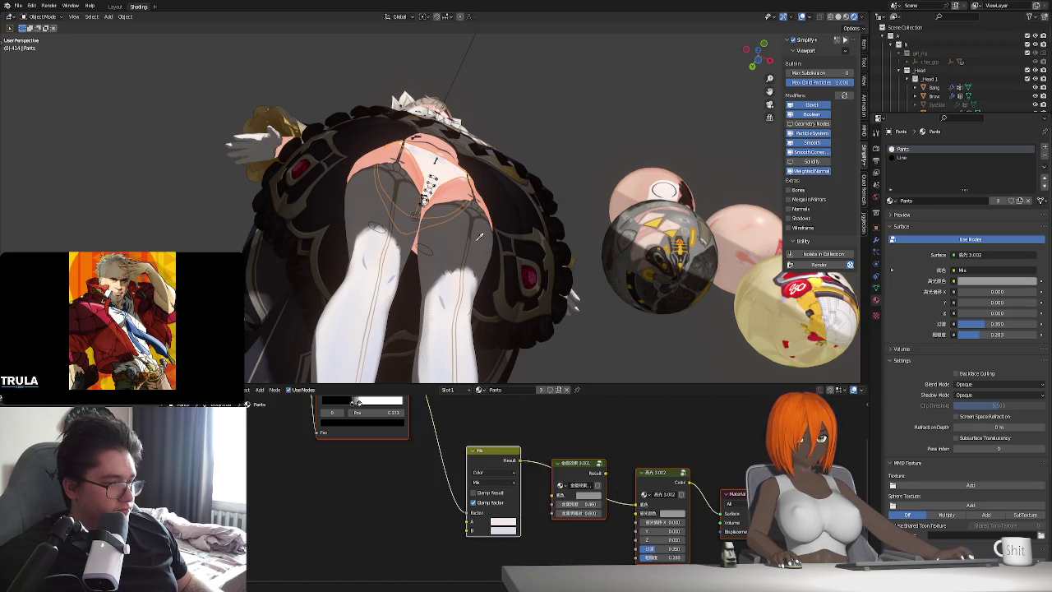
key("ctrl+shift+z")
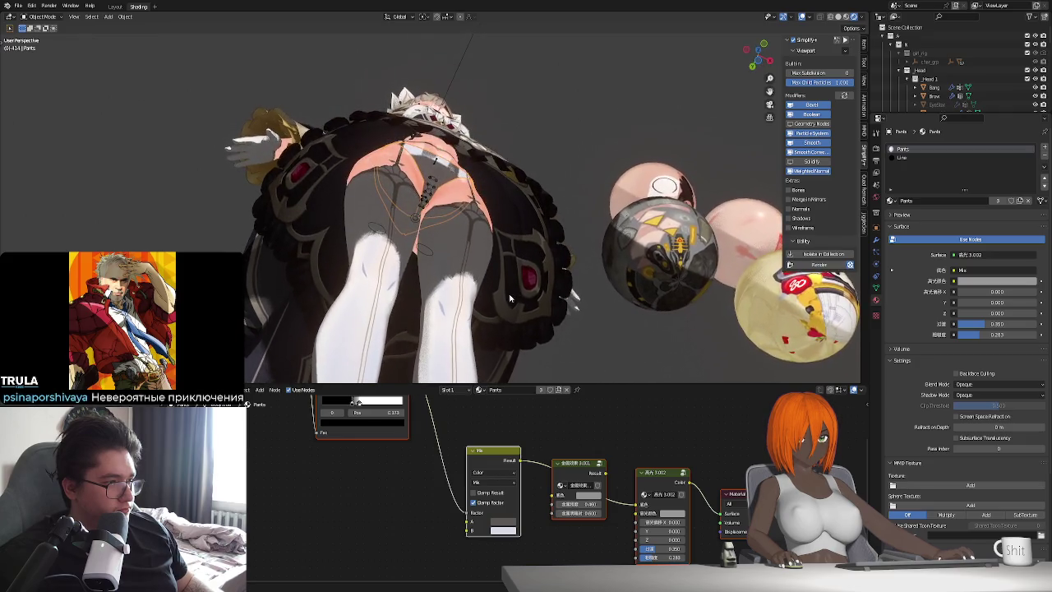
Rotate the light around the X axis to a new angle.
middle_click_drag(509, 292, 569, 331)
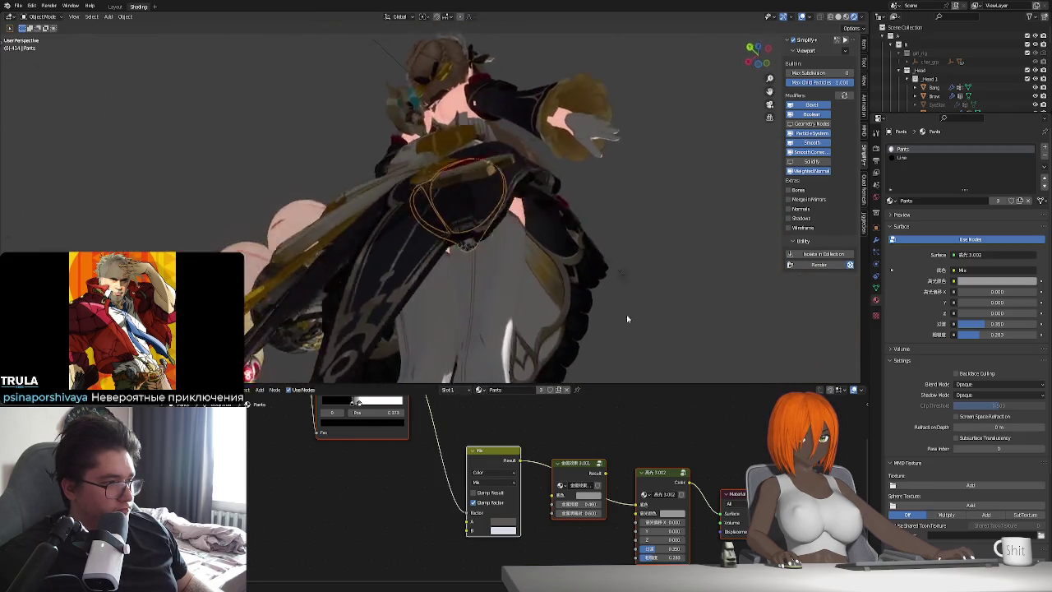
scroll(534, 328, "down", 5)
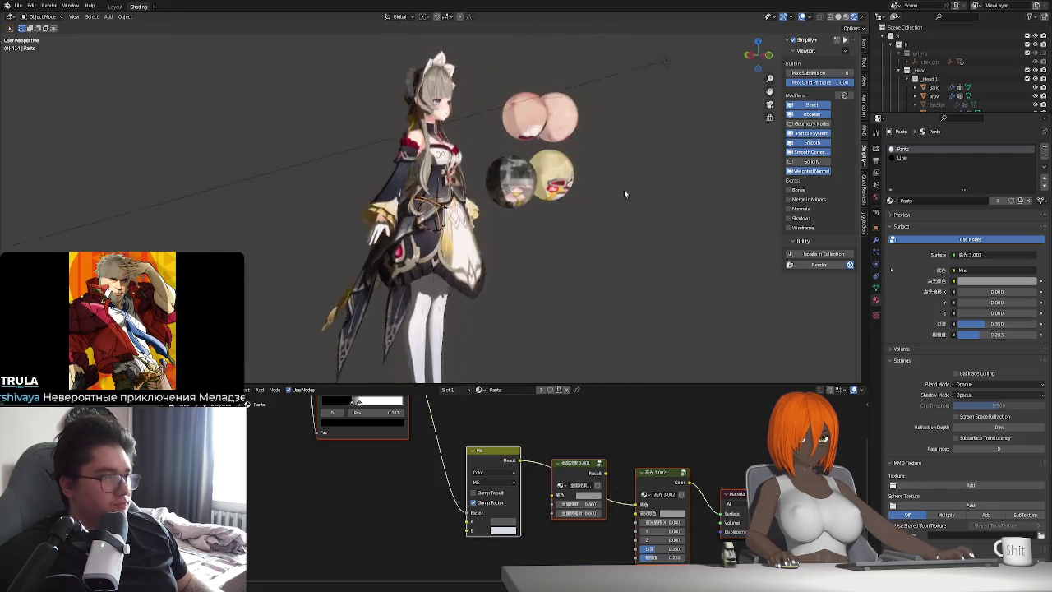
middle_click_drag(623, 189, 585, 151)
key("r")
key("x")
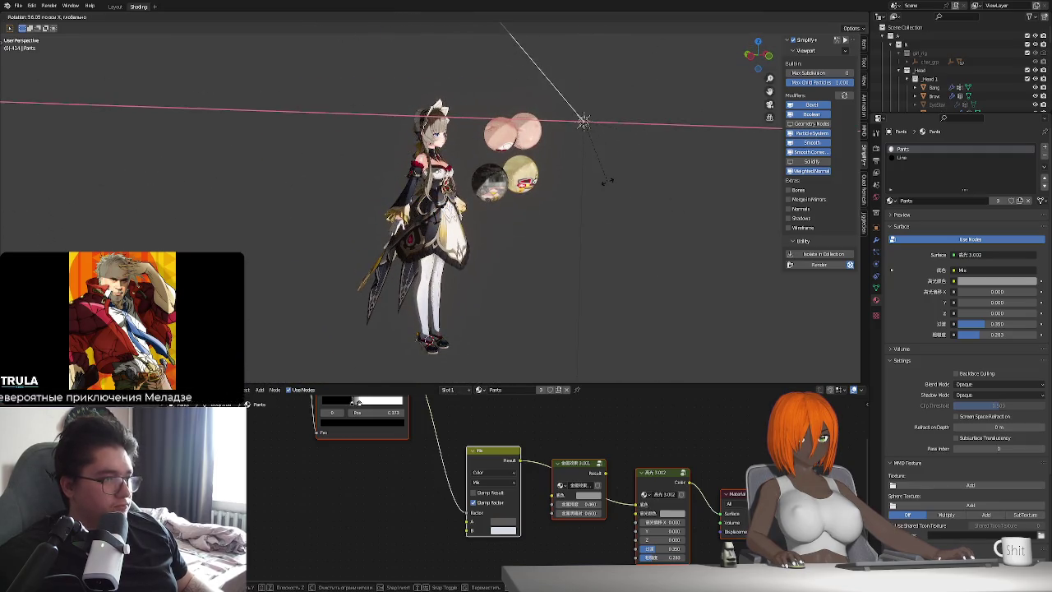
left_click(592, 188)
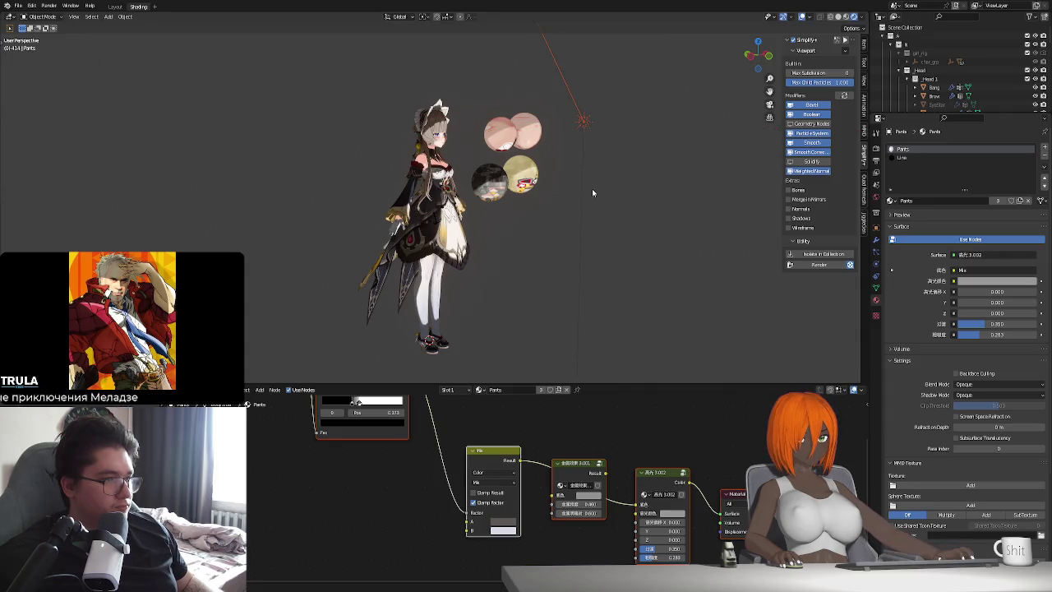
scroll(479, 298, "up", 2)
middle_click_drag(479, 298, 493, 246)
scroll(493, 485, "down", 3)
scroll(460, 247, "up", 2)
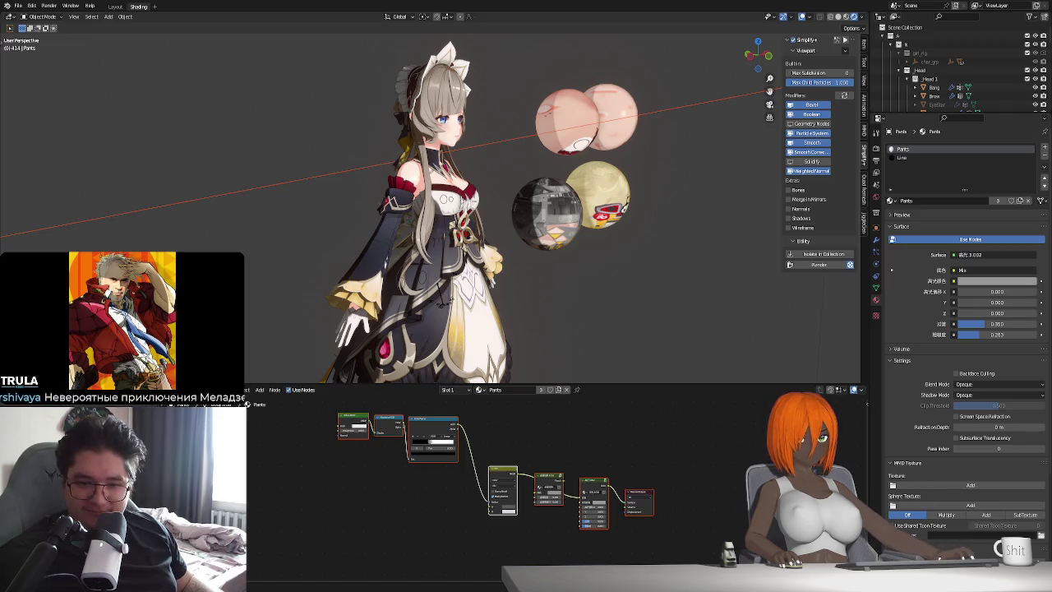
Select the shoes and show their Hair material's toon shader settings.
mouse_move(435, 348)
middle_mouse_down()
mouse_move(474, 348)
mouse_move(393, 319)
middle_mouse_up()
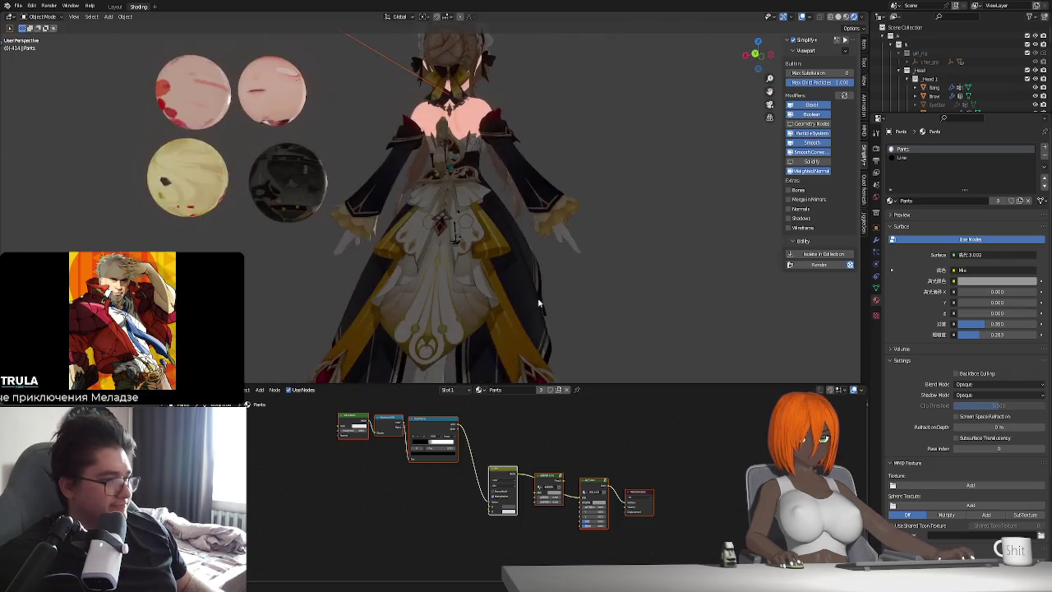
scroll(393, 319, "down", 2)
scroll(393, 319, "down", 2)
scroll(393, 319, "down", 2)
scroll(497, 233, "down", 2)
scroll(497, 234, "up", 2)
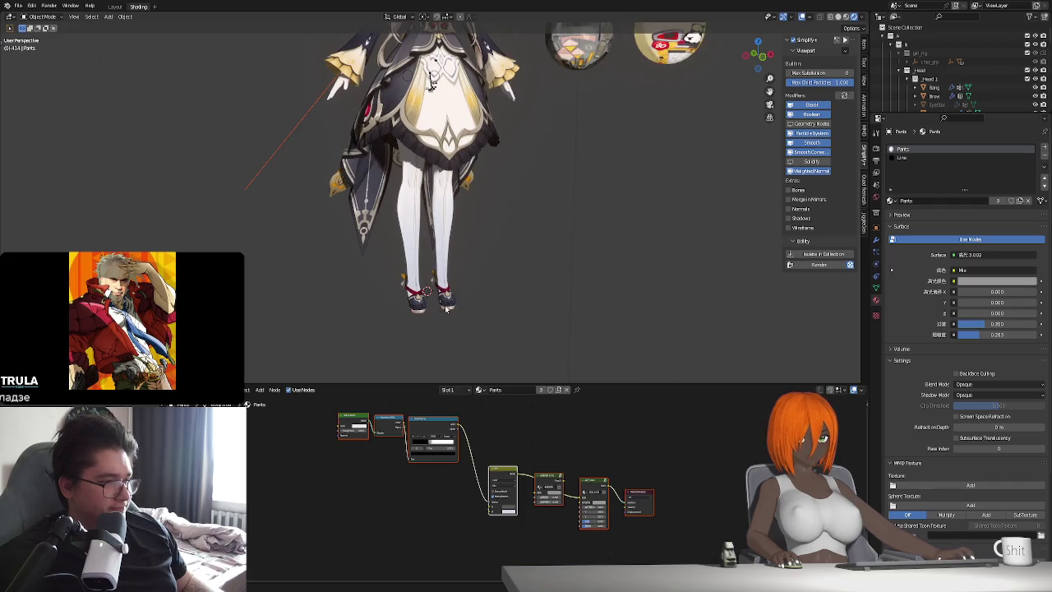
left_click(435, 292)
left_click(923, 149)
scroll(947, 244, "down", 3)
scroll(947, 244, "up", 3)
scroll(504, 303, "down", 2)
mouse_move(505, 302)
middle_mouse_down()
mouse_move(552, 293)
mouse_move(499, 305)
middle_mouse_up()
scroll(486, 294, "up", 3)
scroll(485, 294, "up", 1)
scroll(515, 289, "up", 1)
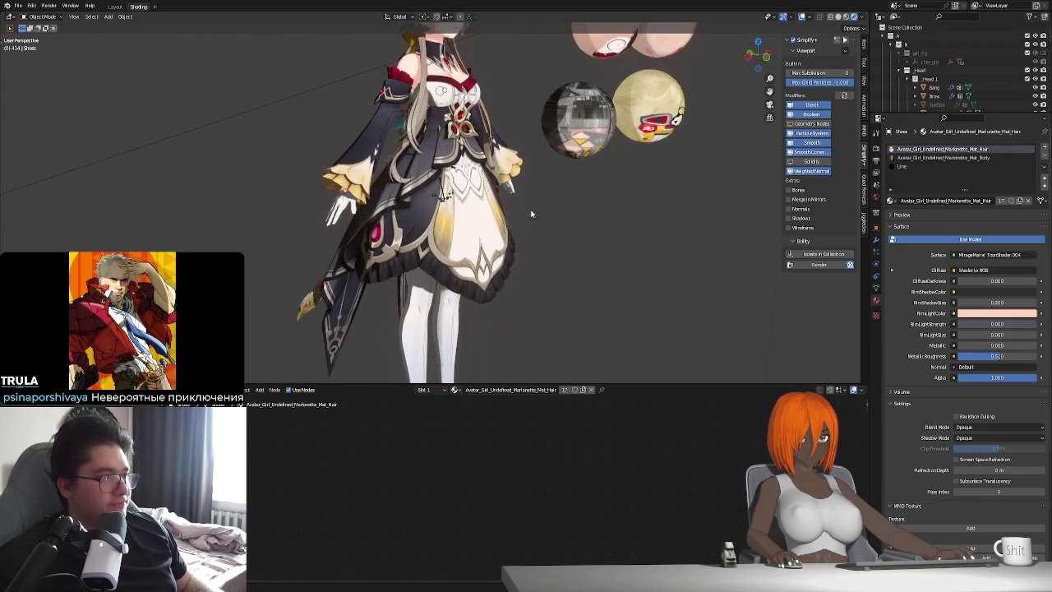
scroll(545, 283, "up", 1)
key("ctrl+Page_Up")
Select the four preview spheres and delete them.
mouse_move(625, 320)
middle_mouse_down()
mouse_move(607, 328)
mouse_move(587, 296)
middle_mouse_up()
scroll(608, 329, "up", 1)
left_click(559, 297)
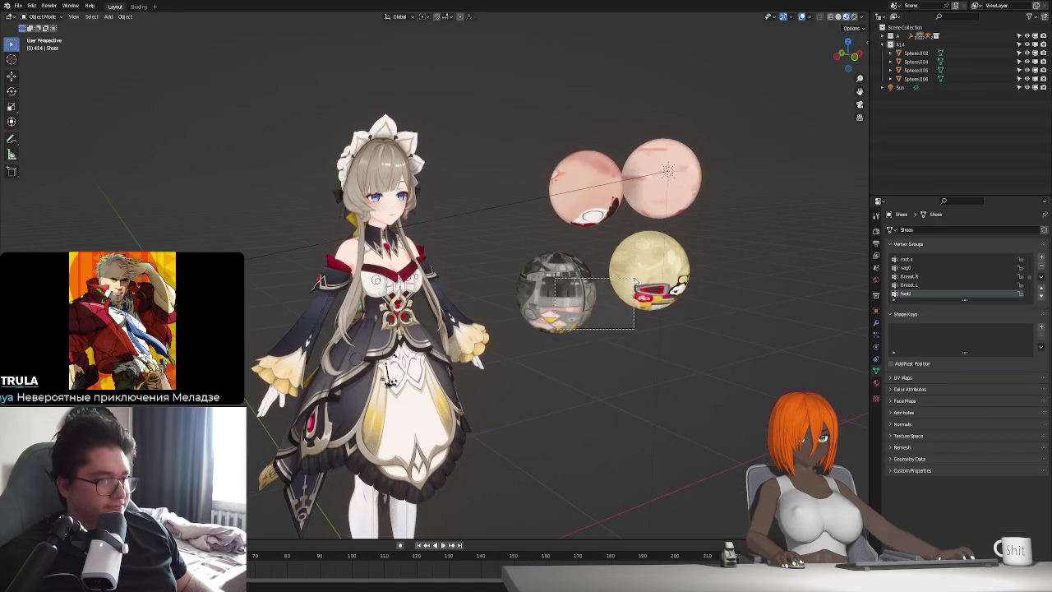
left_click_drag(569, 102, 685, 153)
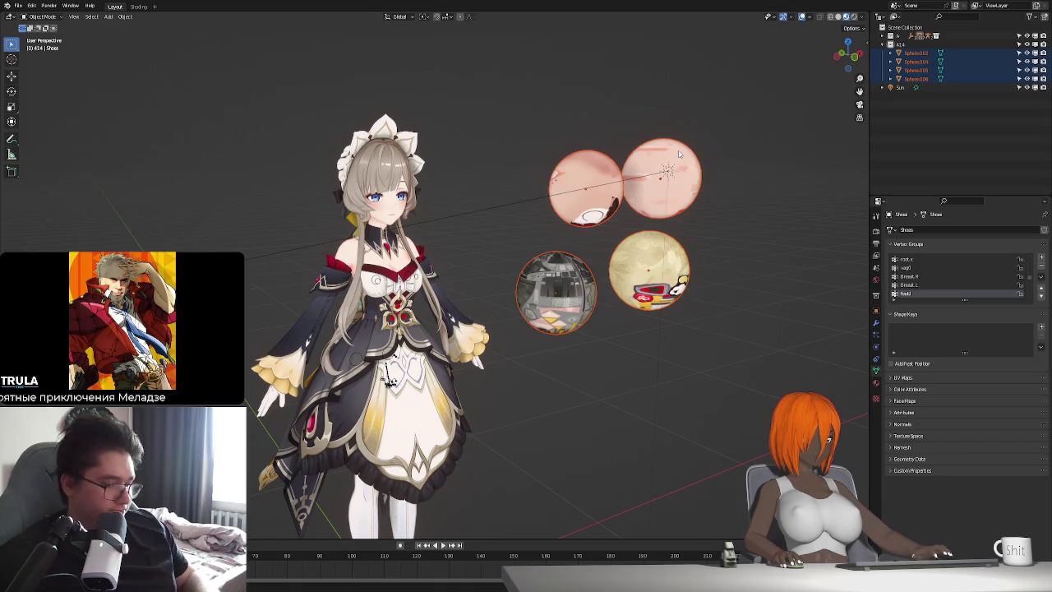
key("Delete")
mouse_move(530, 235)
middle_mouse_down()
mouse_move(465, 257)
mouse_move(797, 33)
middle_mouse_up()
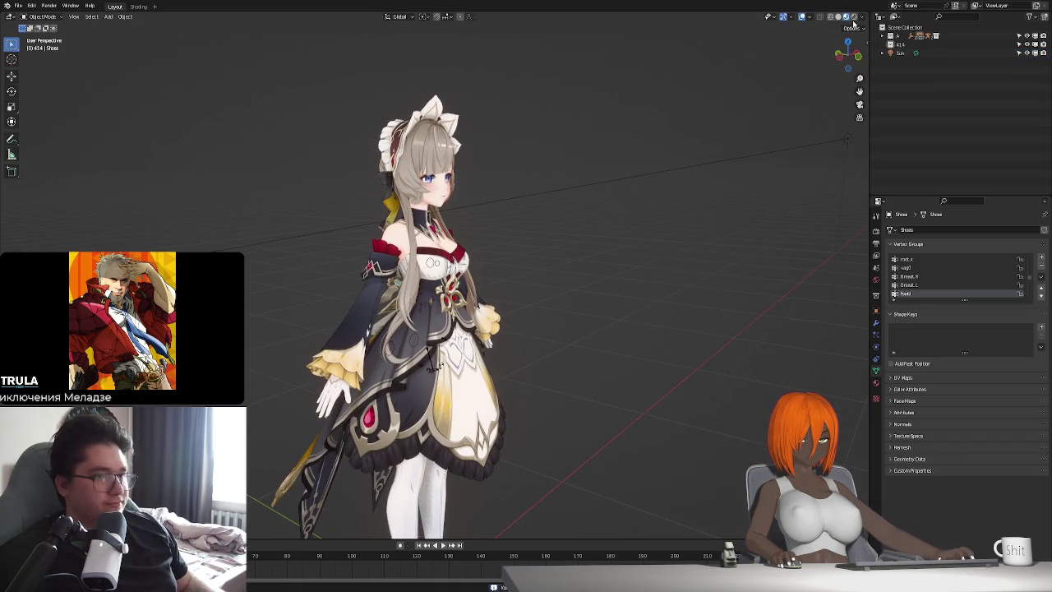
Use Solid shading with random object colours and select the 414 collection.
left_click(852, 19)
left_click(839, 18)
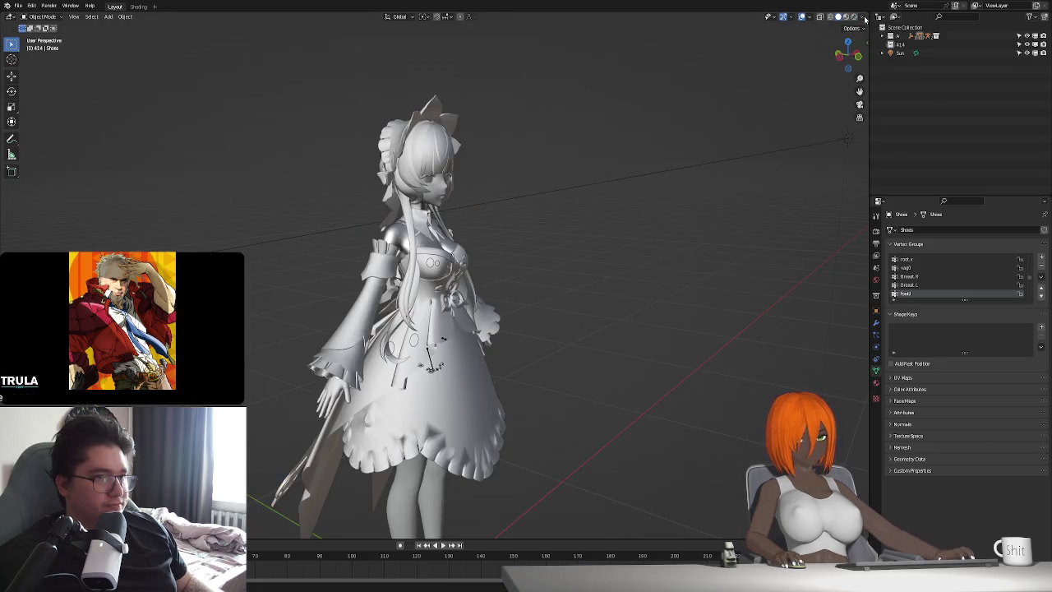
left_click(861, 17)
left_click(854, 161)
mouse_move(740, 189)
middle_mouse_down()
mouse_move(524, 225)
mouse_move(581, 131)
middle_mouse_up()
scroll(525, 211, "up", 3)
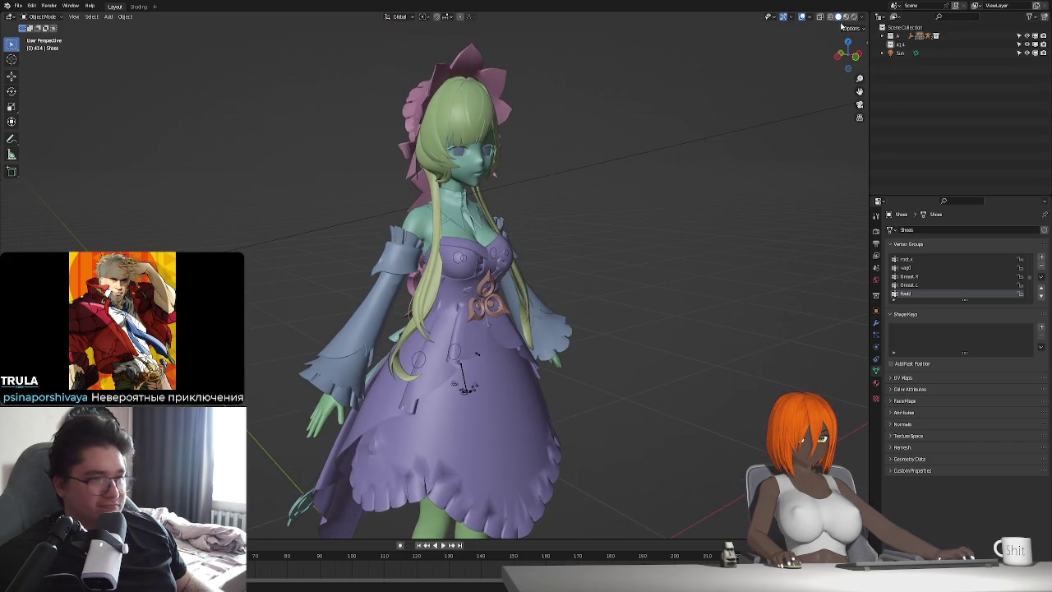
left_click(909, 46)
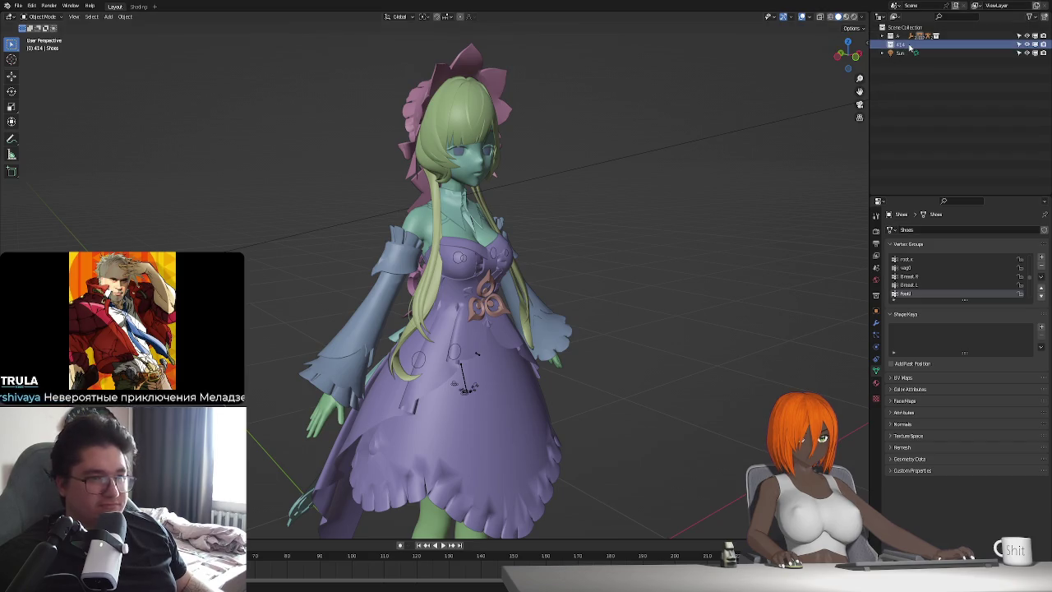
Delete the empty 414 collection and preview the character in Material Preview shading.
key("x")
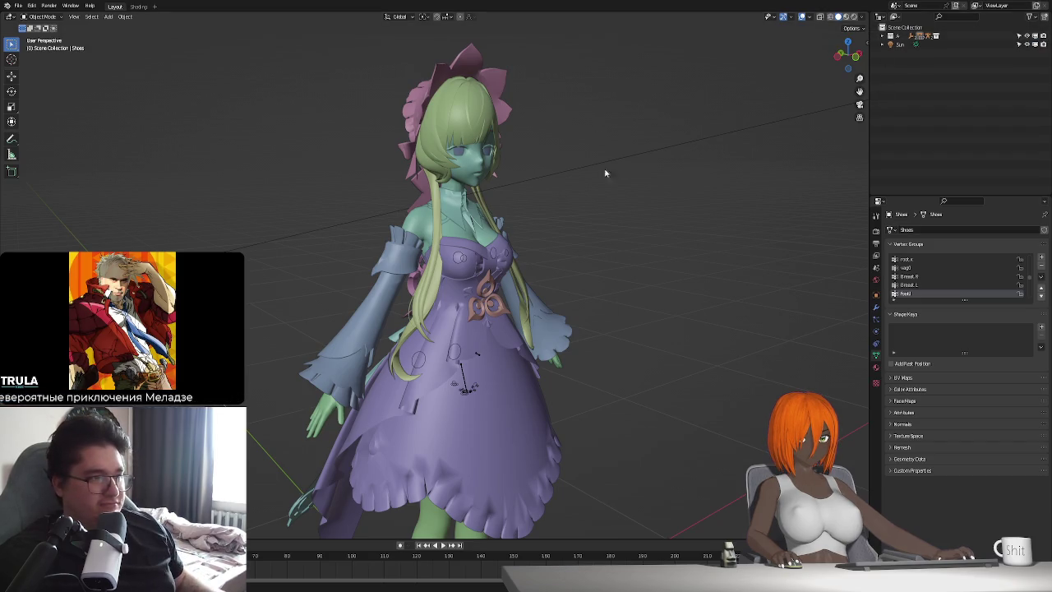
middle_click_drag(657, 230, 606, 240)
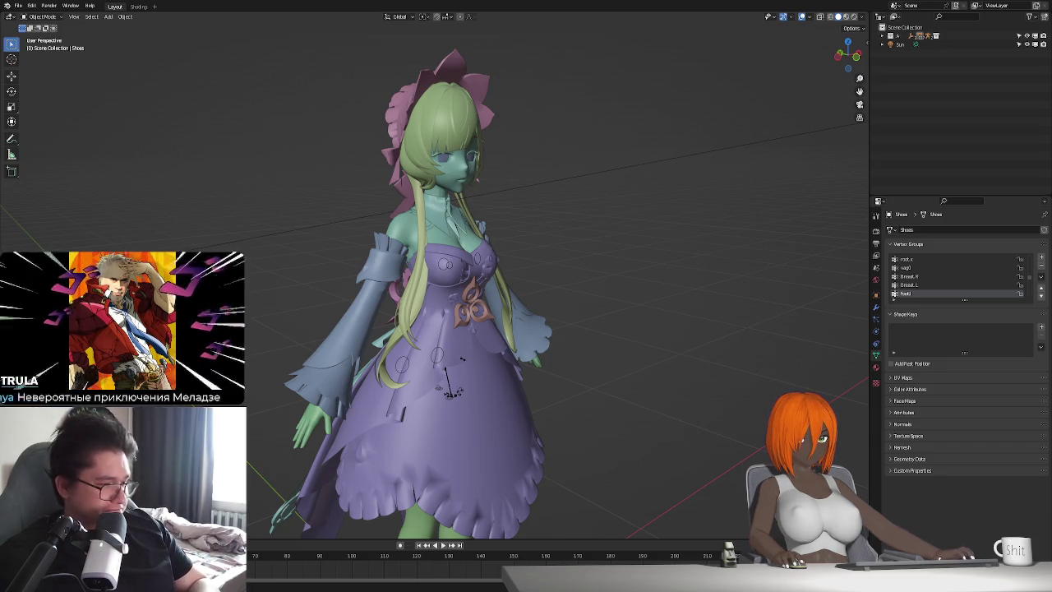
right_click(308, 421)
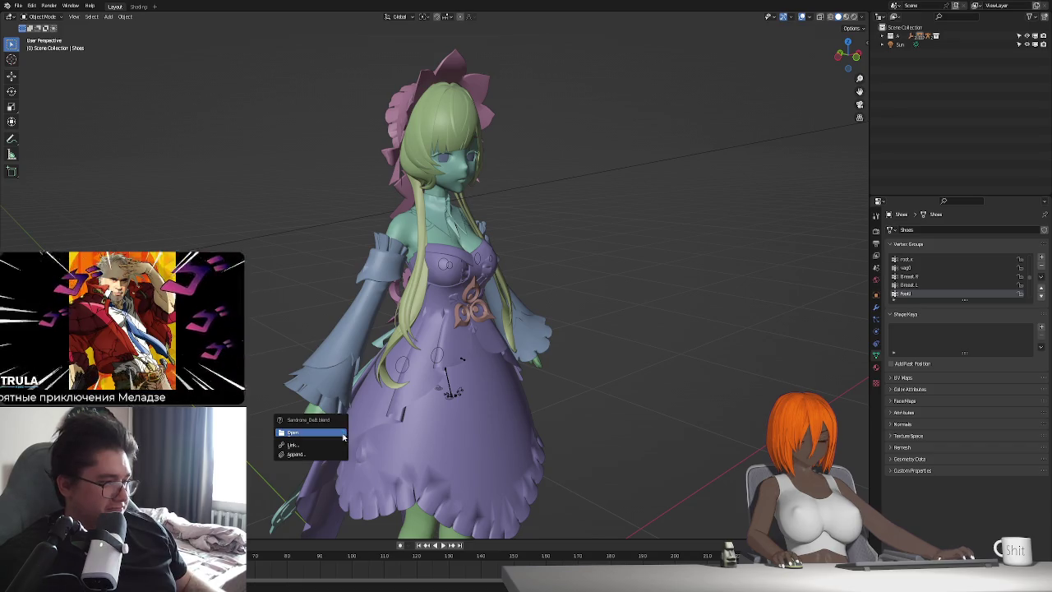
left_click(844, 18)
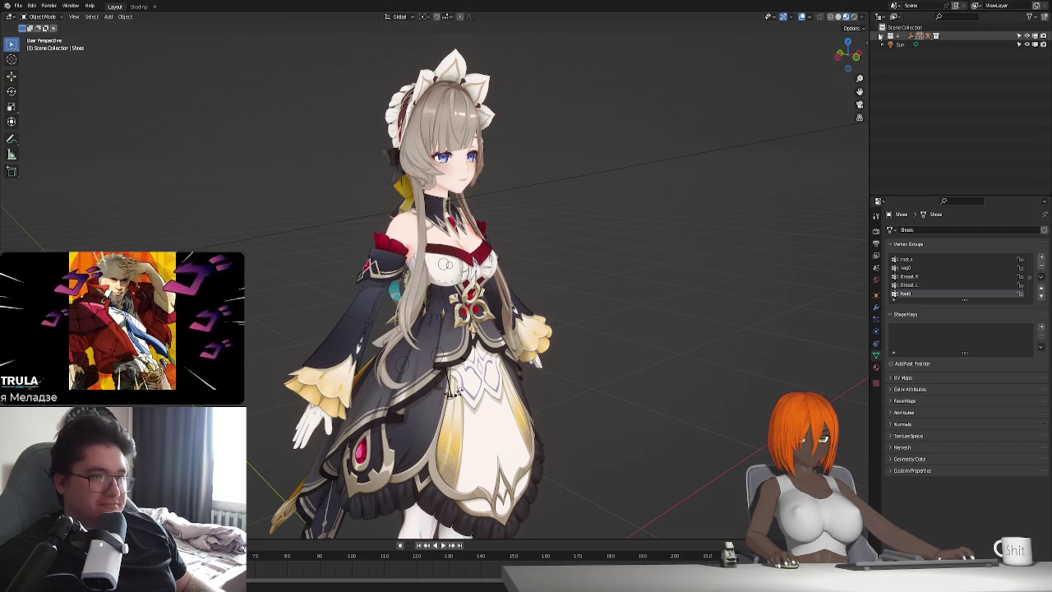
Expand collection A's full object hierarchy in the Outliner and reframe the character.
left_click(880, 36, "shift")
scroll(913, 140, "down", 3)
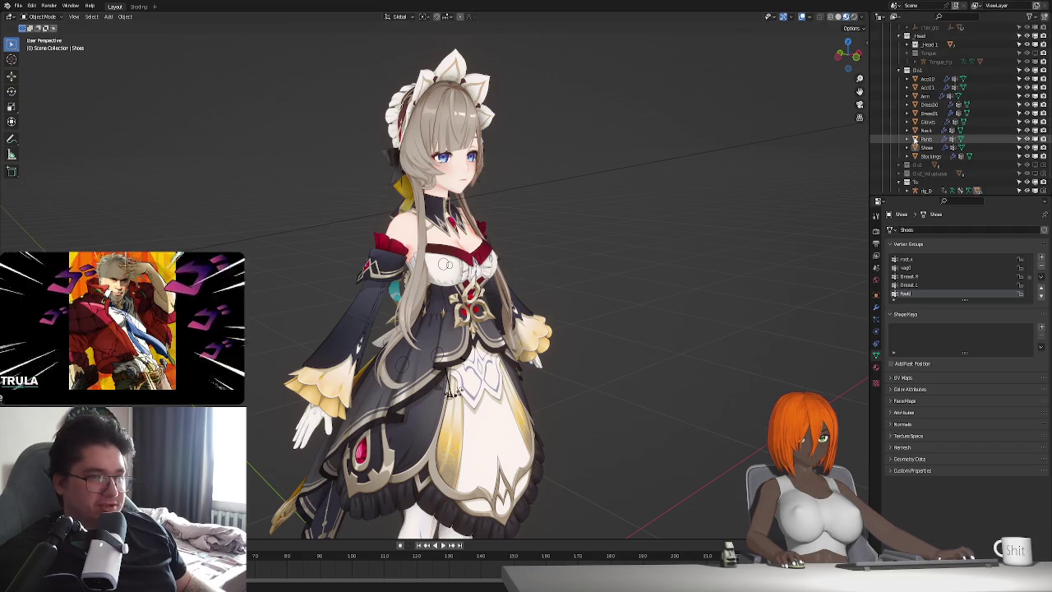
scroll(917, 142, "down", 1)
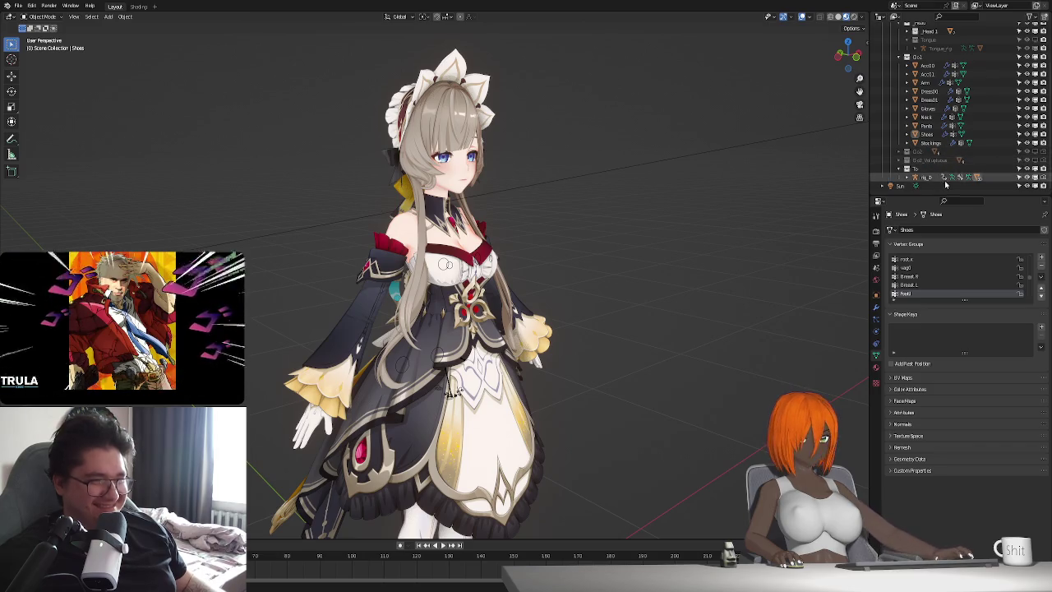
scroll(941, 148, "up", 3)
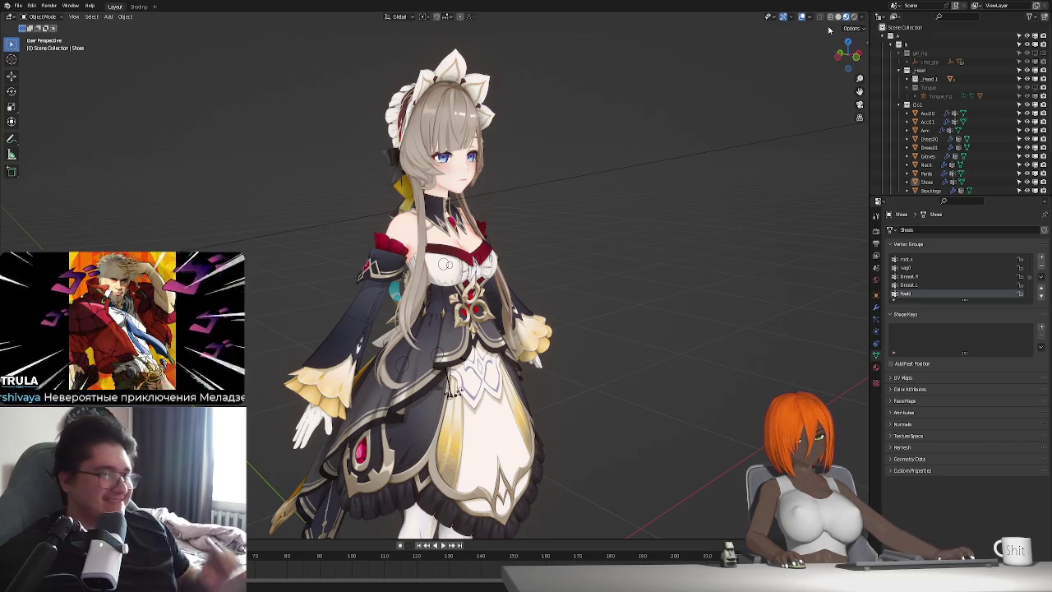
scroll(635, 273, "down", 2)
scroll(635, 268, "up", 2)
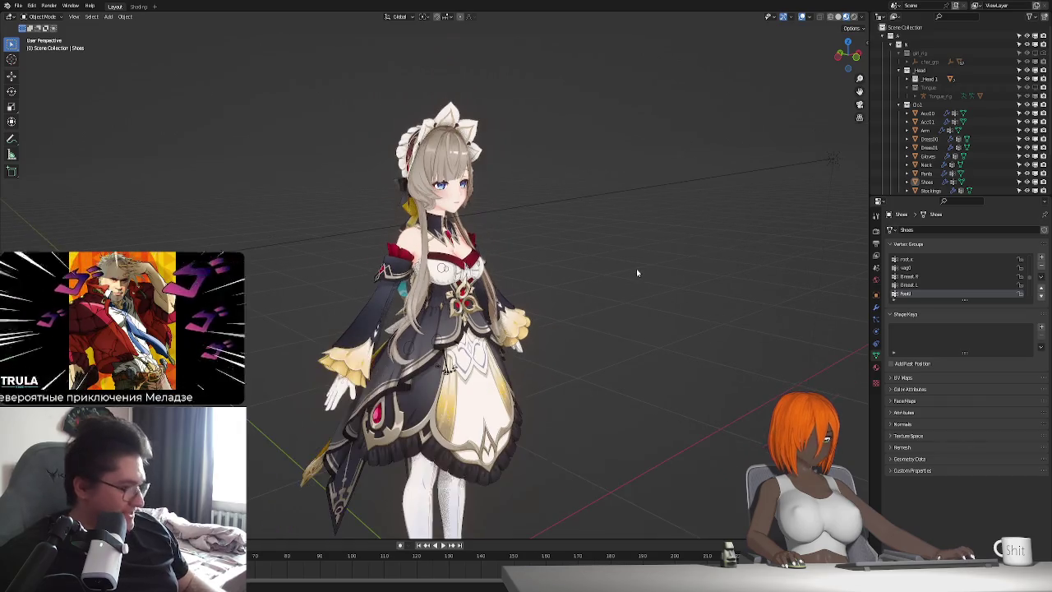
middle_click_drag(631, 321, 587, 294, "shift")
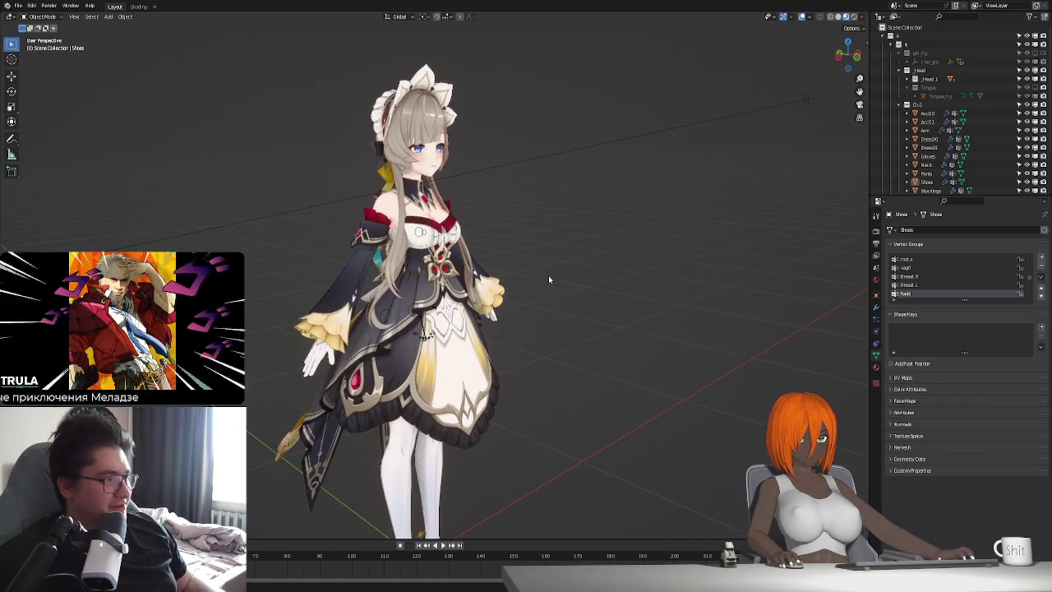
middle_click_drag(548, 276, 581, 286, "shift")
Return to random-colour Solid shading and select the rig_D armature.
left_click(838, 16)
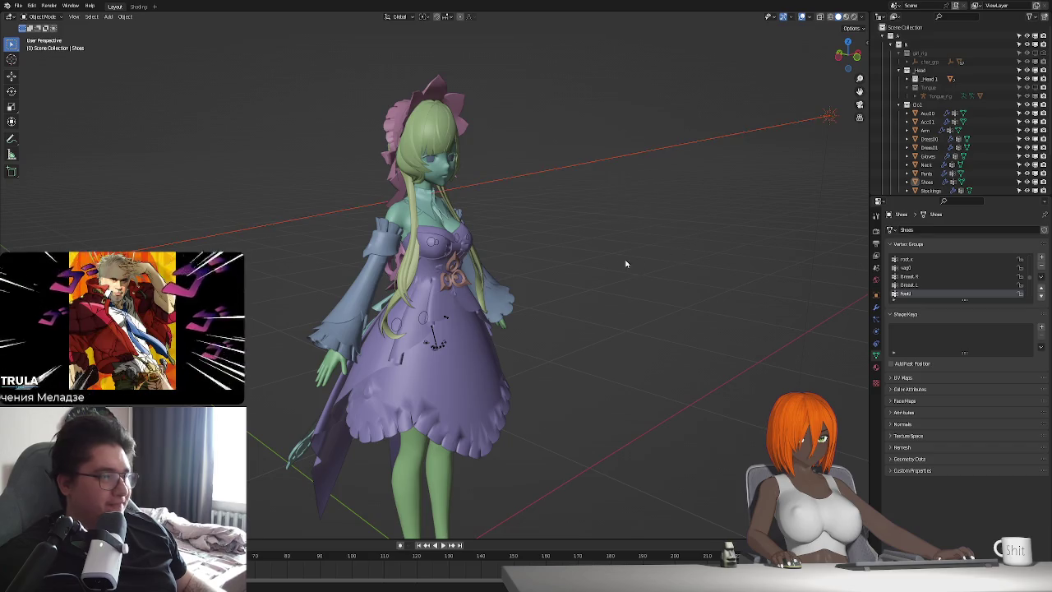
scroll(572, 268, "down", 3)
scroll(493, 353, "down", 2)
scroll(439, 300, "up", 2)
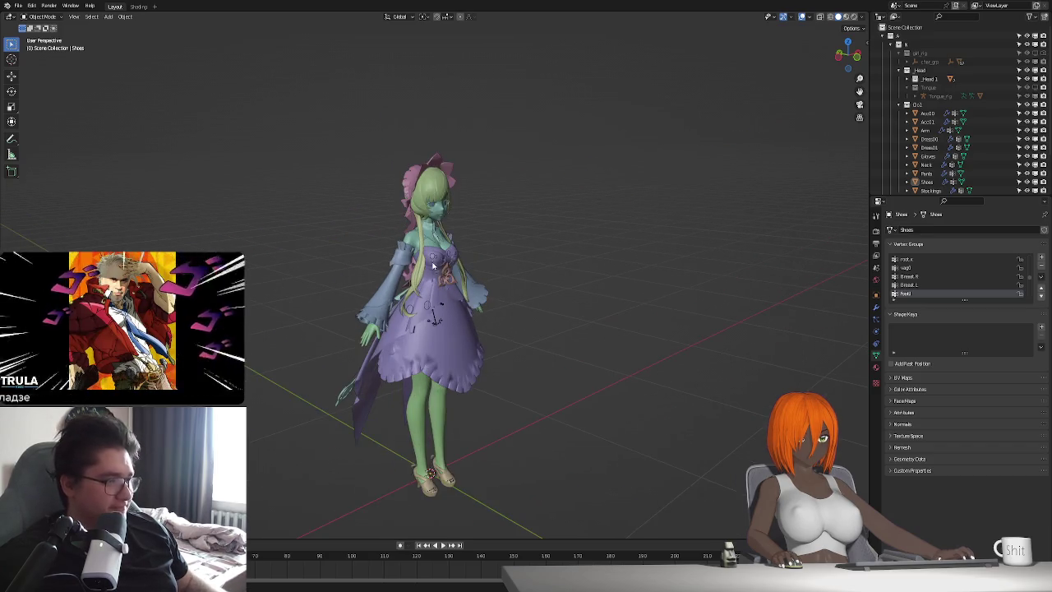
left_click(442, 264)
Select every character object and rig, then begin quitting the file with Ctrl+Q.
key("a")
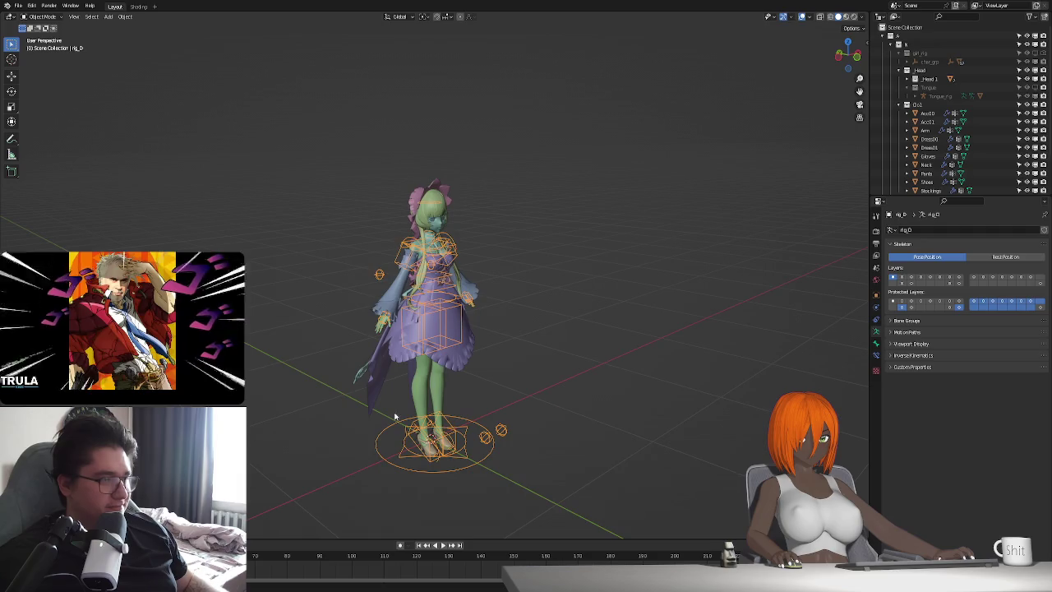
middle_click_drag(305, 469, 516, 208)
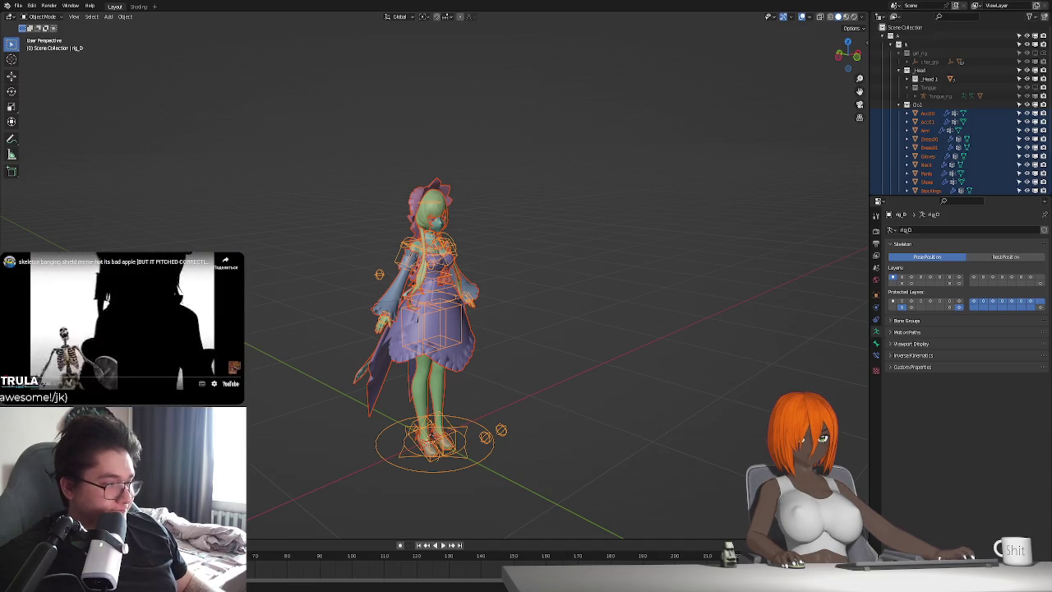
key("ctrl+q")
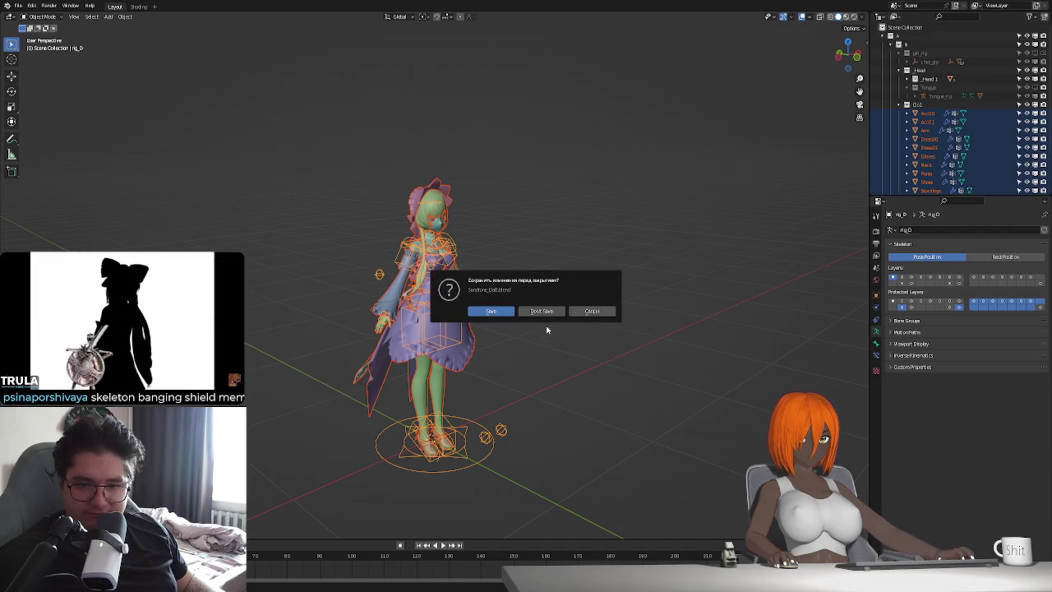
Discard the character file's changes and hide the cave scene's camera.
left_click(545, 313)
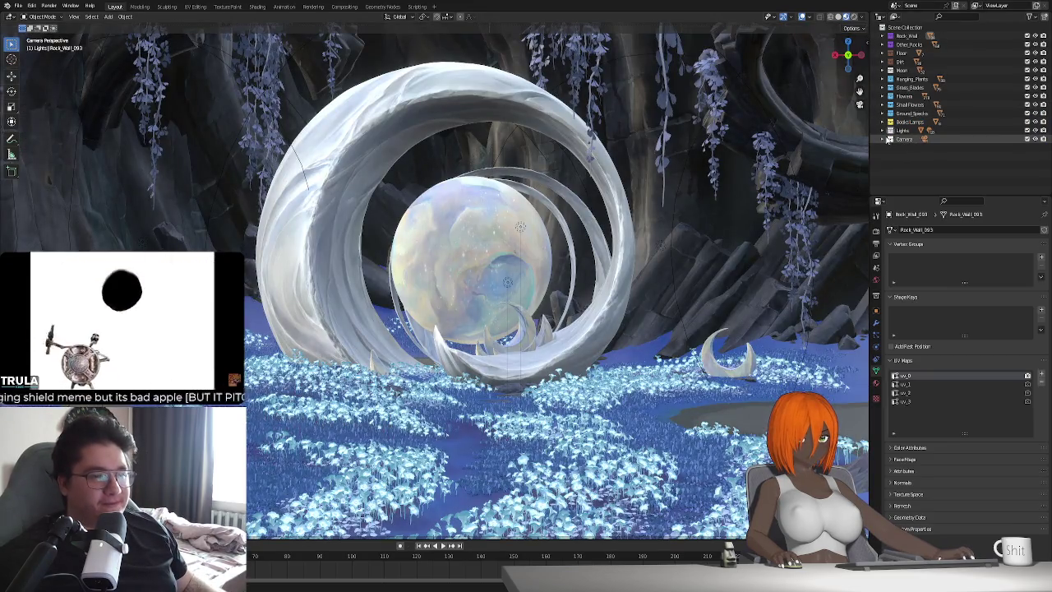
left_click(903, 139)
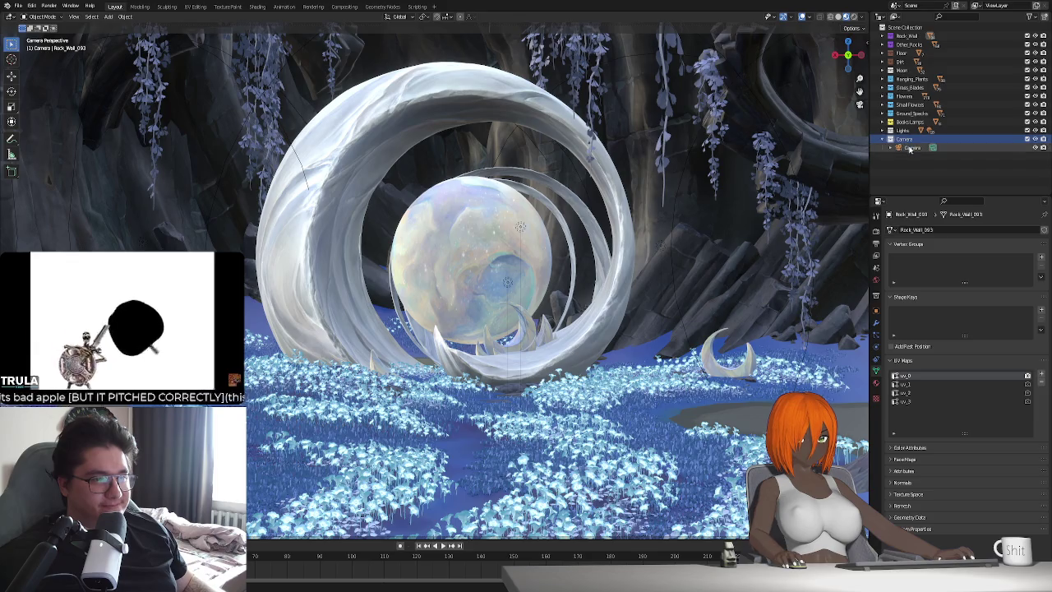
middle_click_drag(706, 198, 743, 196)
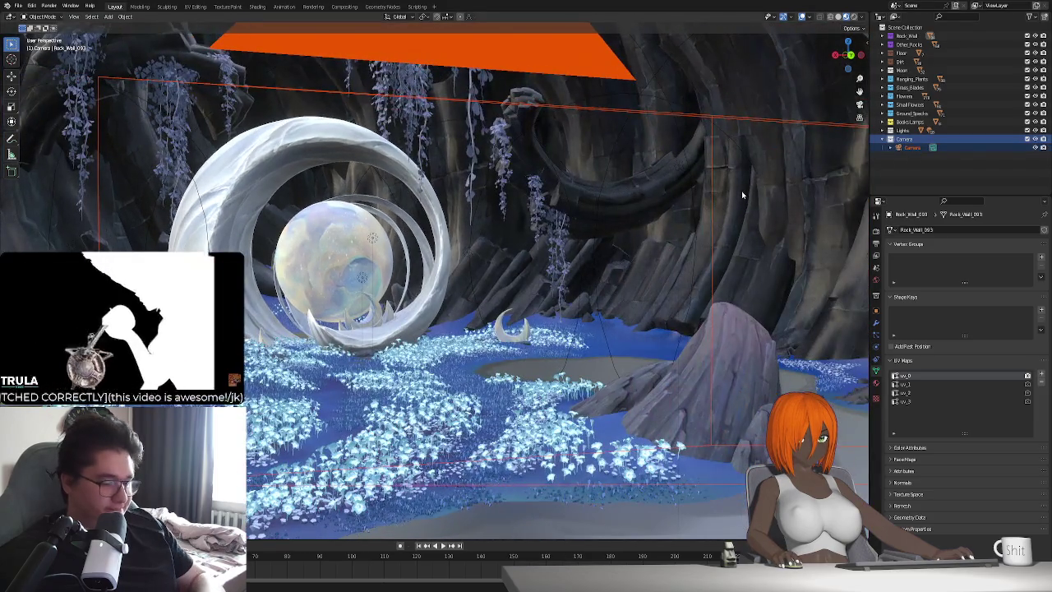
key("h")
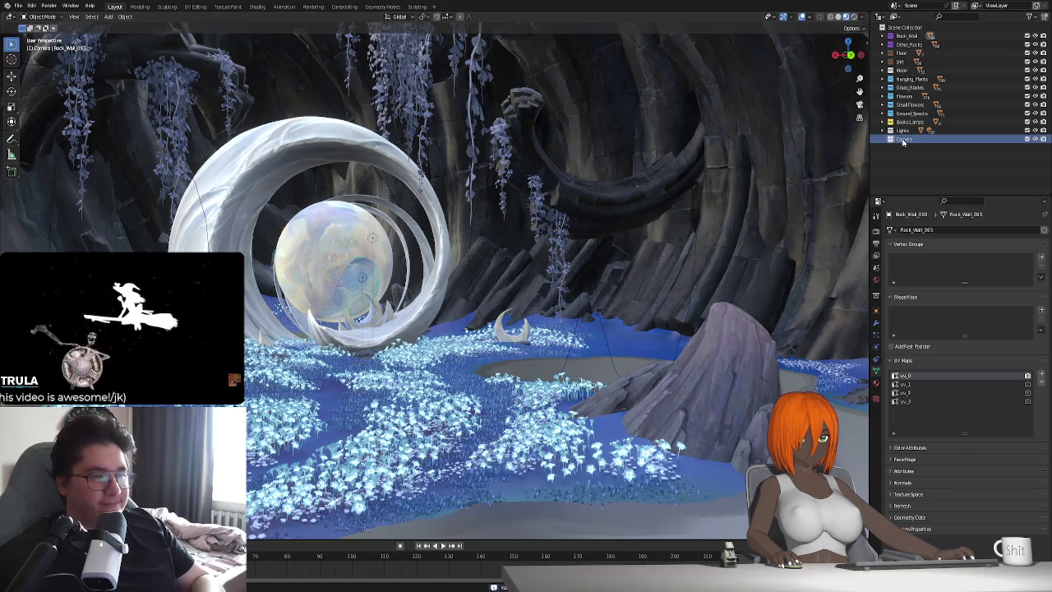
Create a collection named Scene and move Rock_Wall through Lights into it.
right_click(903, 141)
left_click(904, 144)
double_click(912, 139)
type("Scene")
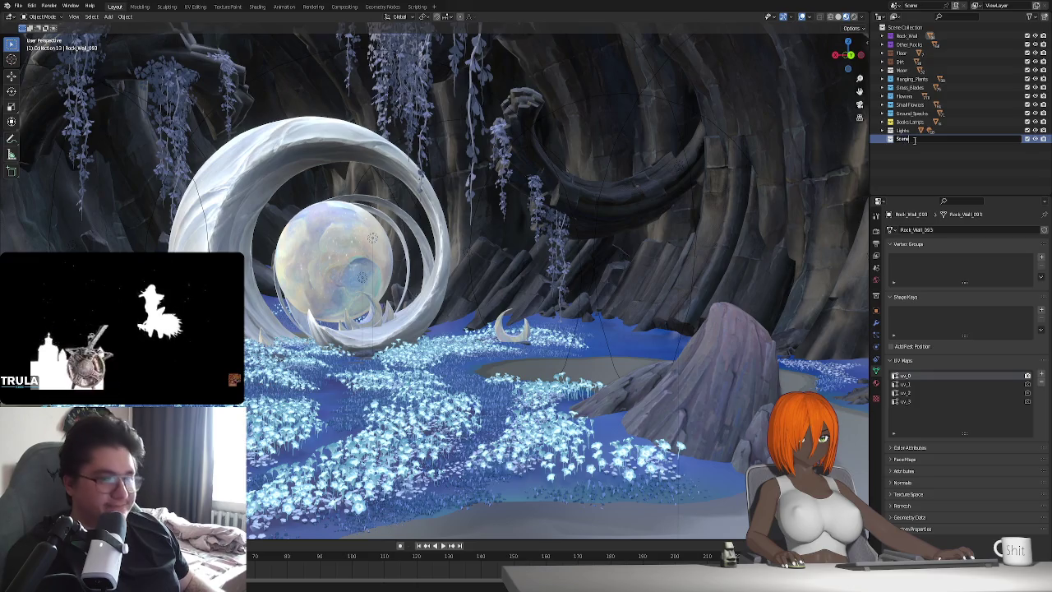
left_click(906, 35)
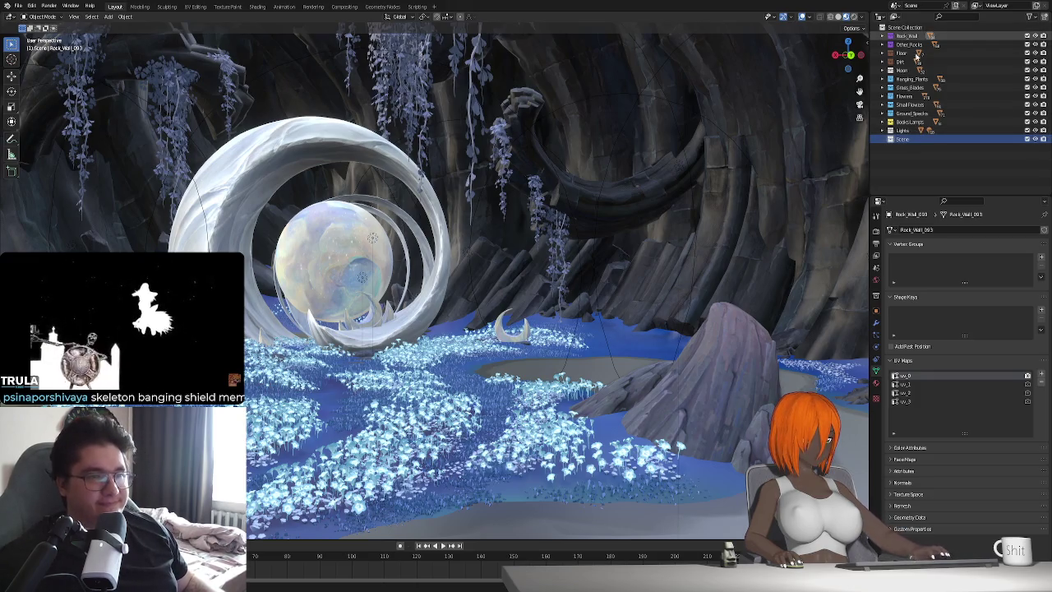
left_click(905, 131, "shift")
left_click_drag(905, 132, 904, 138)
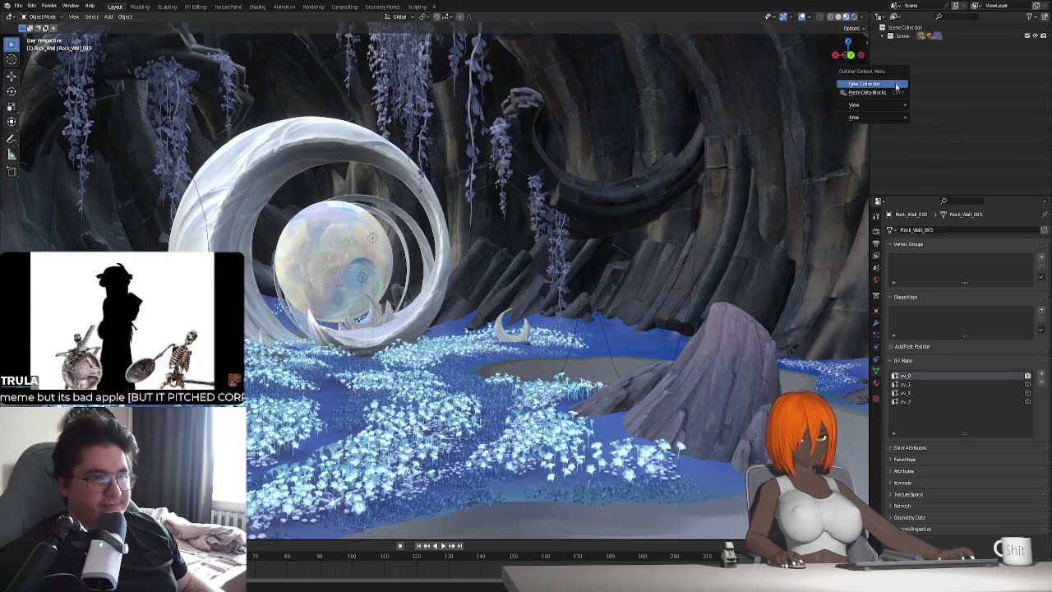
Create a new collection named Sandstone.
right_click(912, 66)
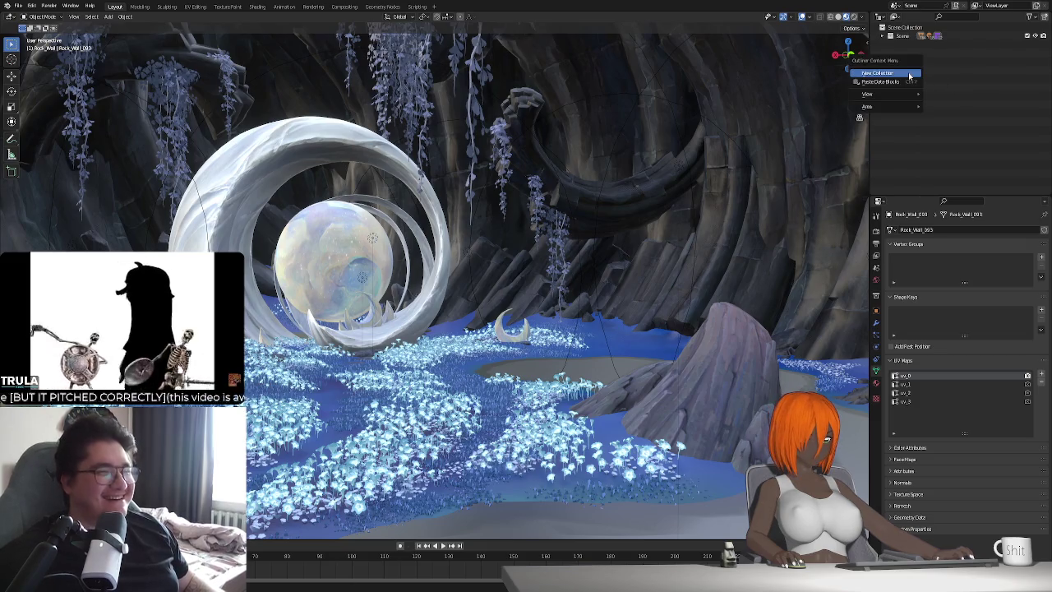
left_click(903, 72)
double_click(908, 44)
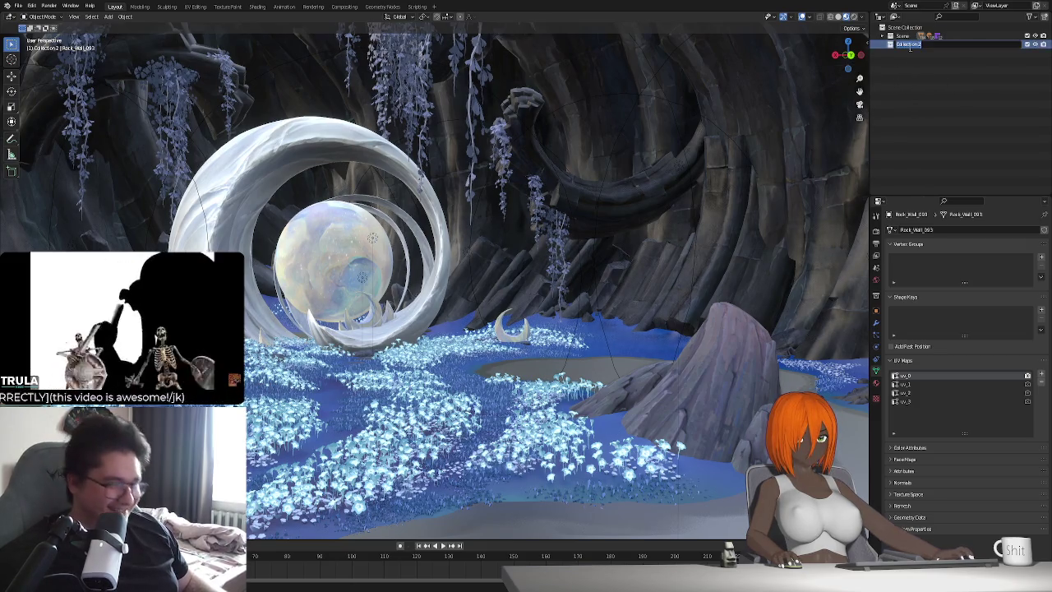
type("Set")
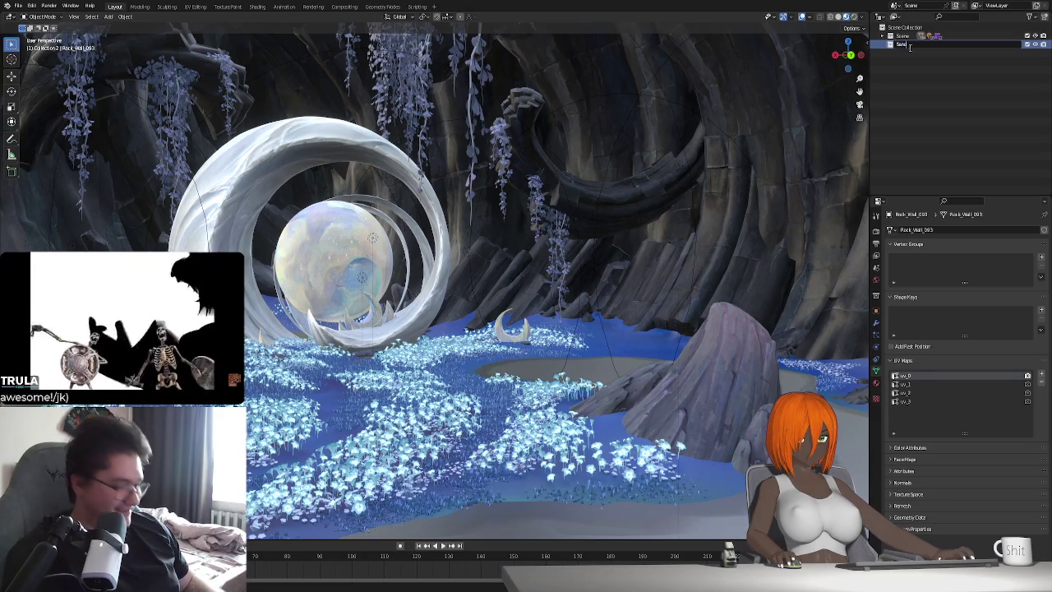
type("dbox")
key("Return")
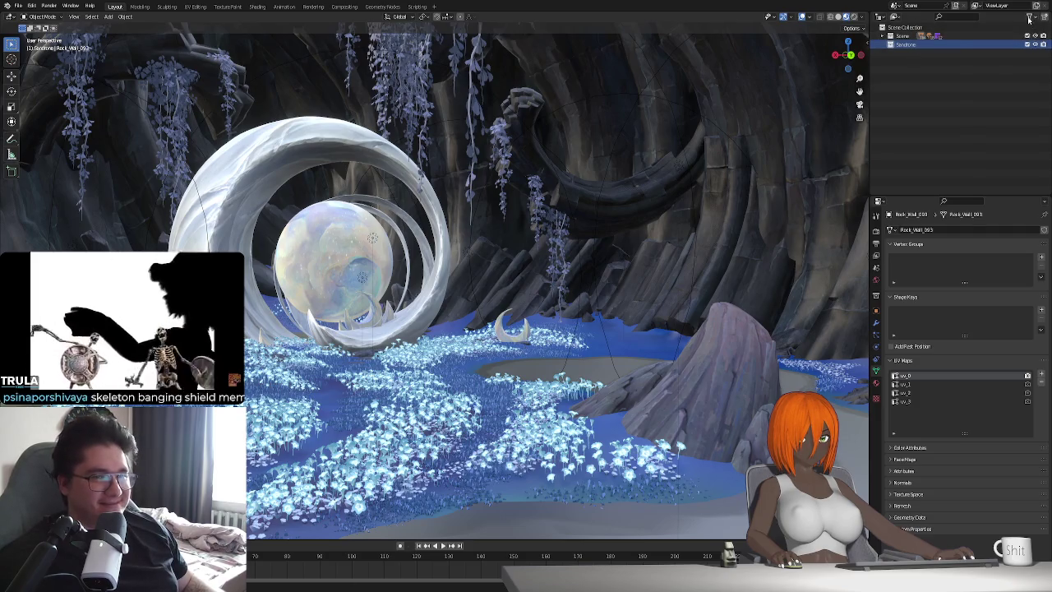
left_click(1029, 16)
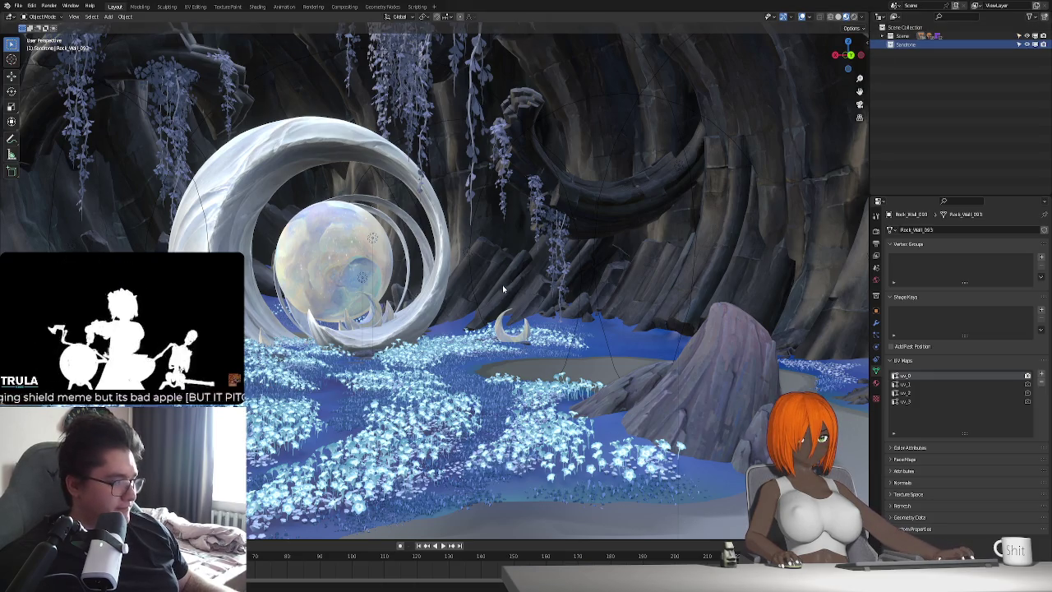
Hide the cave scene and paste the second character rig at the world origin.
key("shift+h")
key("KP_Decimal")
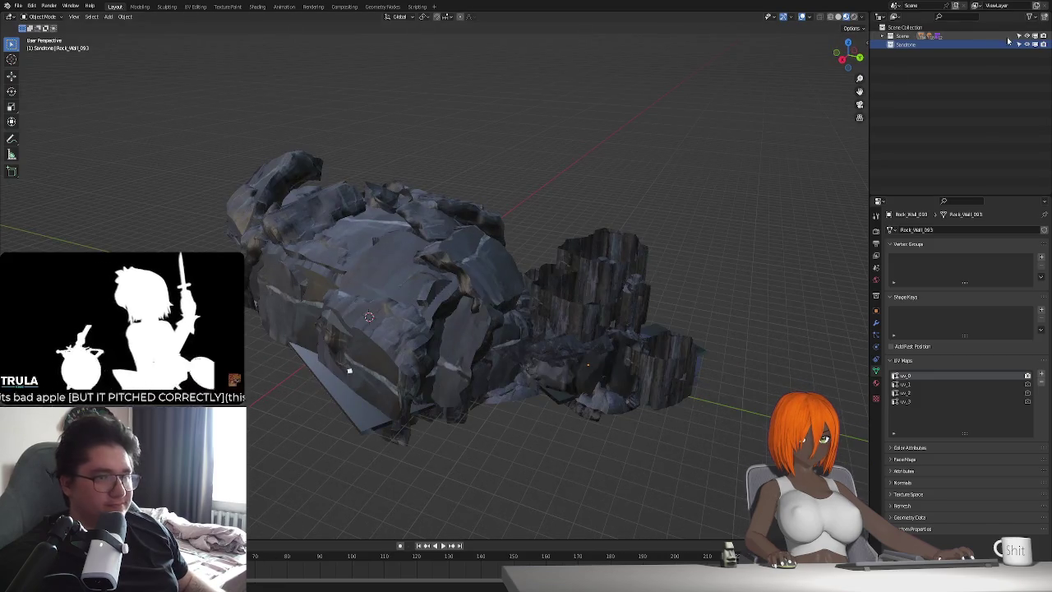
key("h")
middle_click_drag(274, 403, 553, 286)
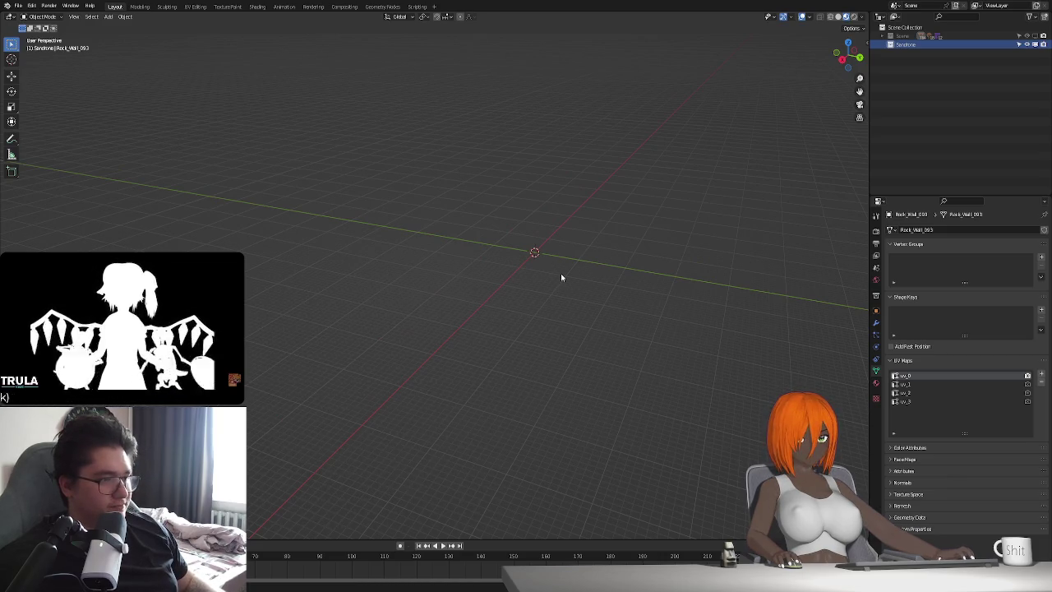
key("ctrl+v")
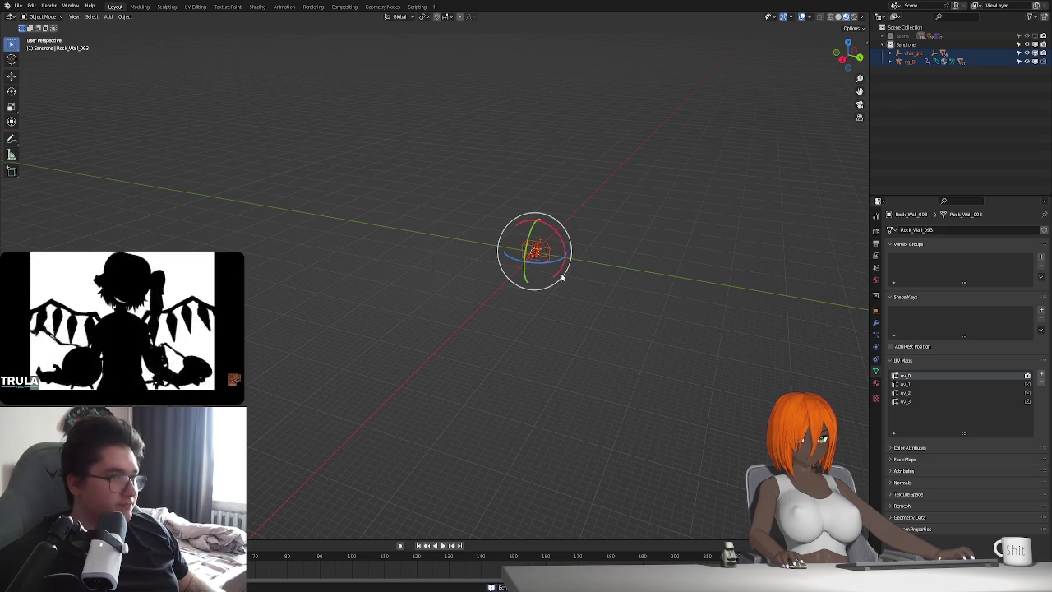
Turn off the Move and Rotate viewport gizmos.
left_click(790, 16)
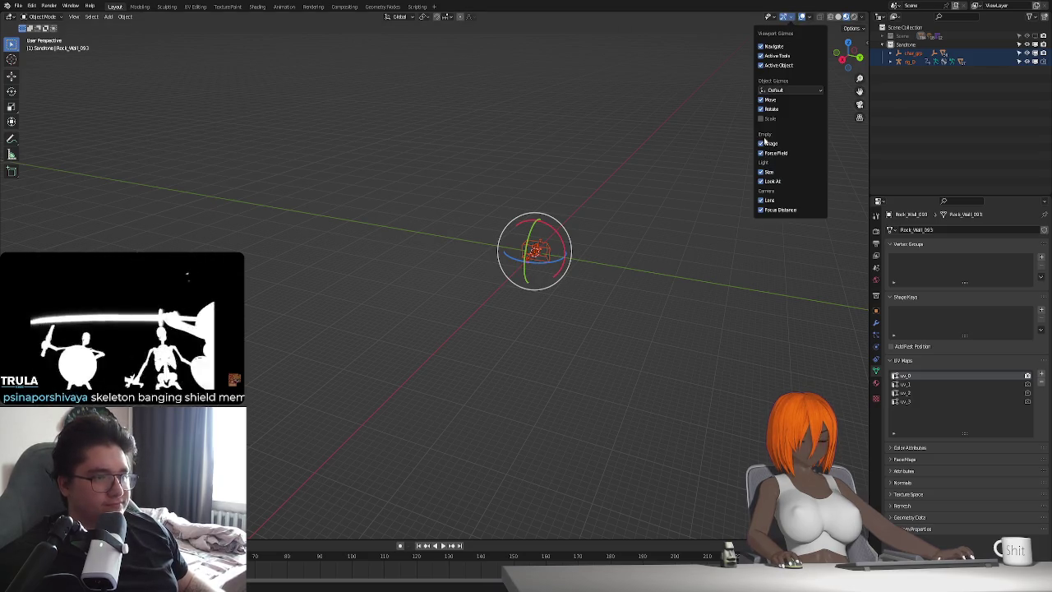
left_click(761, 99)
left_click(761, 109)
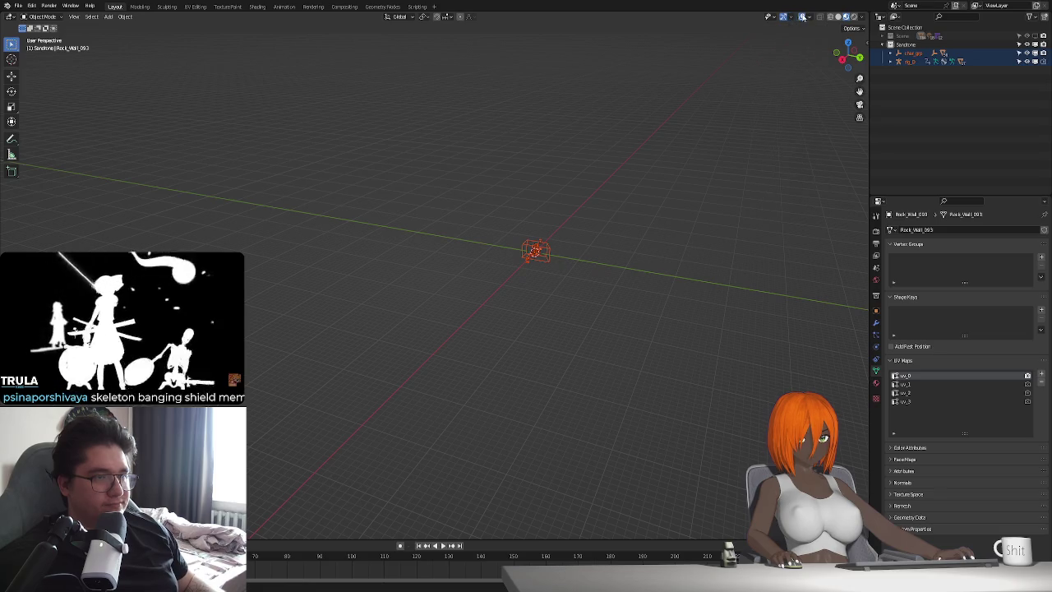
Frame and select the new character rig, leaving it in place.
key("KP_Decimal")
mouse_move(615, 212)
middle_mouse_down()
mouse_move(475, 257)
mouse_move(431, 308)
mouse_move(488, 351)
mouse_move(498, 335)
middle_mouse_up()
scroll(435, 312, "up", 3)
scroll(444, 319, "up", 3)
scroll(488, 351, "down", 3)
left_click(506, 356)
scroll(493, 336, "up", 2)
key("g")
key("z")
key("Escape")
In the Simplify panel, set Max Subdivision 0, disable Geometry Nodes, and enable Normals.
key("n")
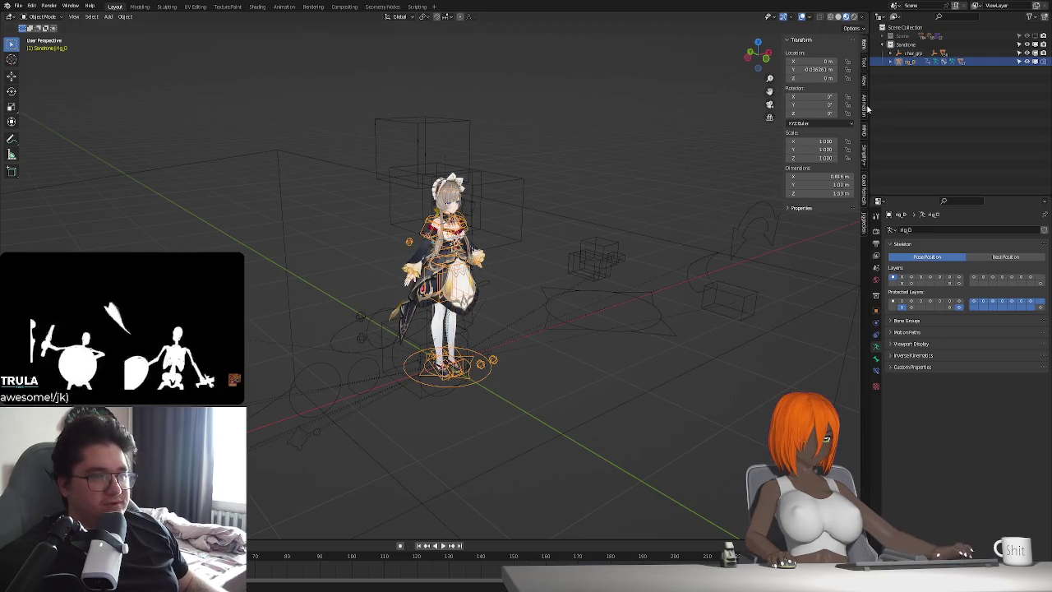
left_click(863, 105)
left_click(863, 153)
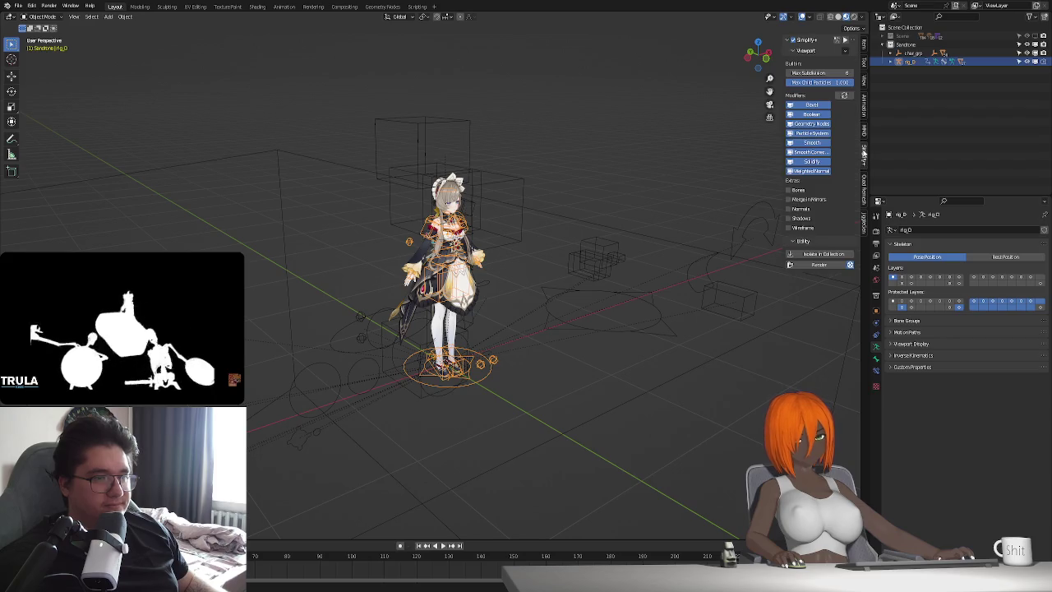
left_click(795, 39)
left_click(794, 40)
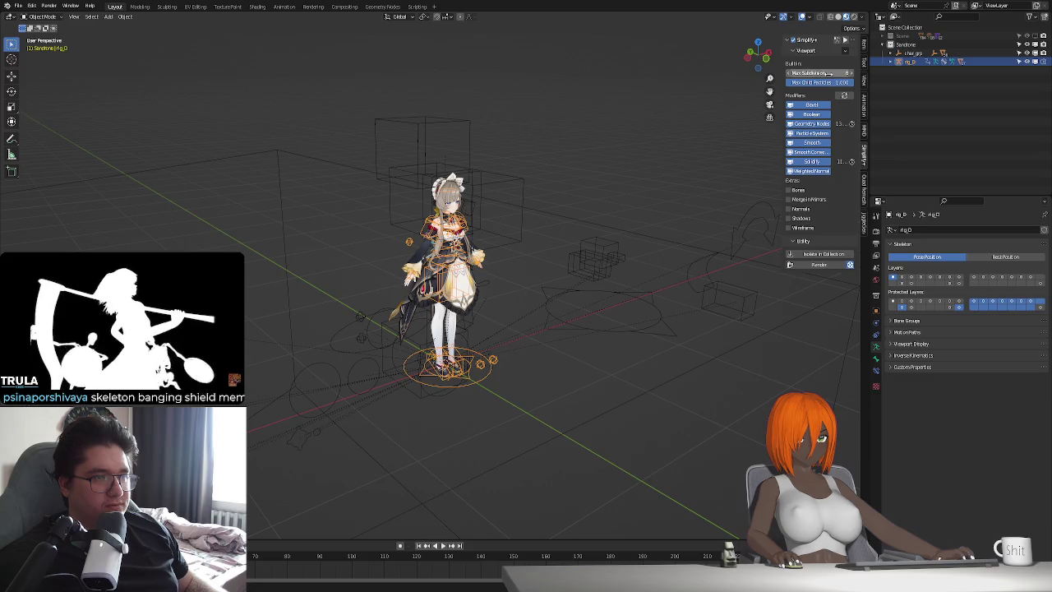
left_click_drag(821, 73, 772, 73)
left_click(790, 123)
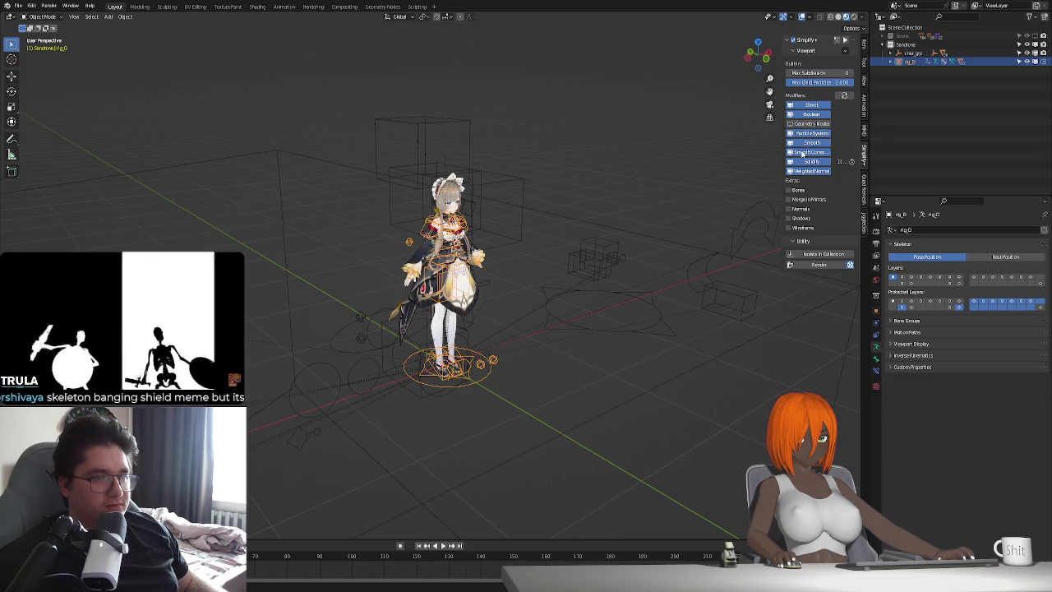
left_click(790, 209)
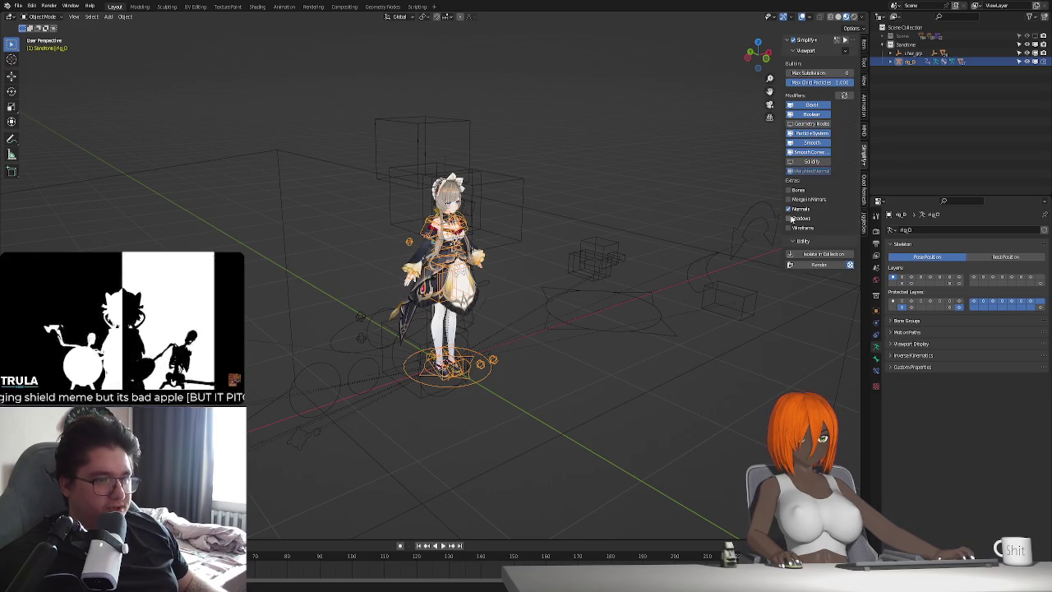
scroll(513, 379, "up", 3)
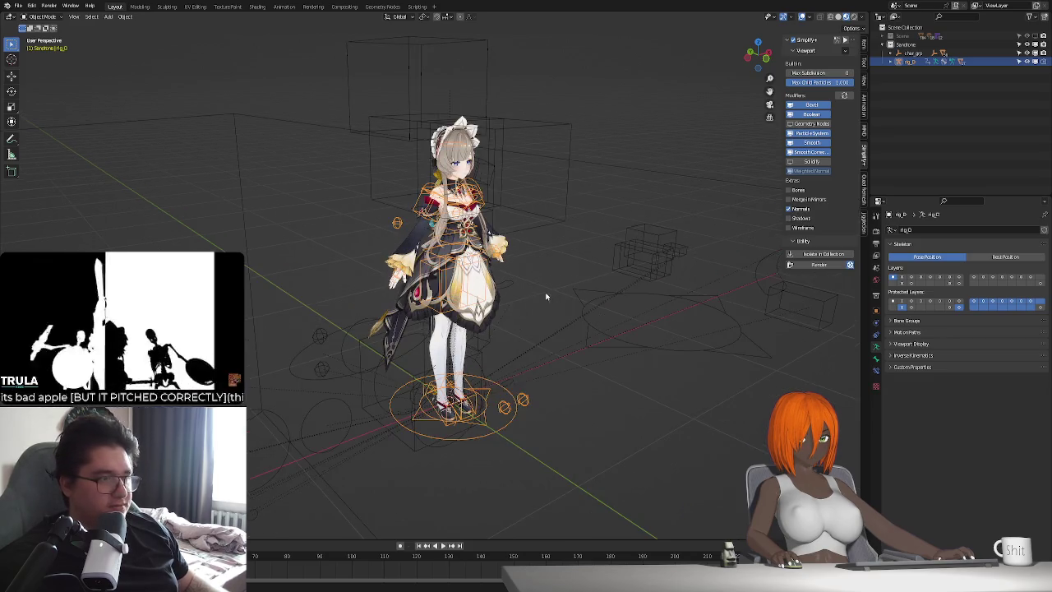
Raise the rig along the vertical axis.
scroll(509, 415, "down", 4)
key("g")
key("z")
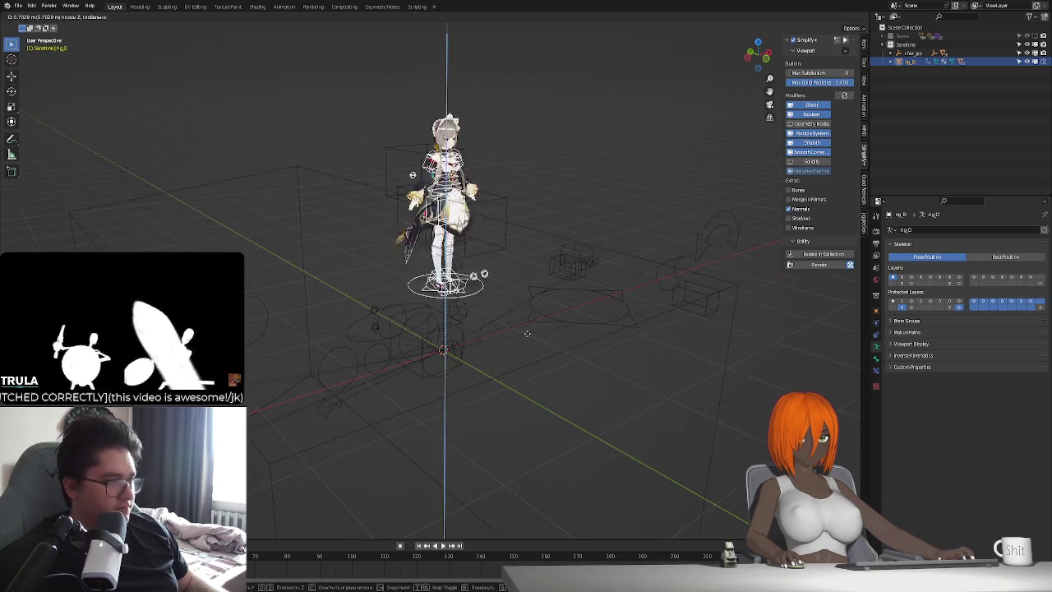
left_click(535, 134)
Box-select all the rig's control widget shapes and hide them.
left_click(458, 314)
middle_click_drag(458, 314, 443, 246)
left_click(437, 231)
left_click(445, 215)
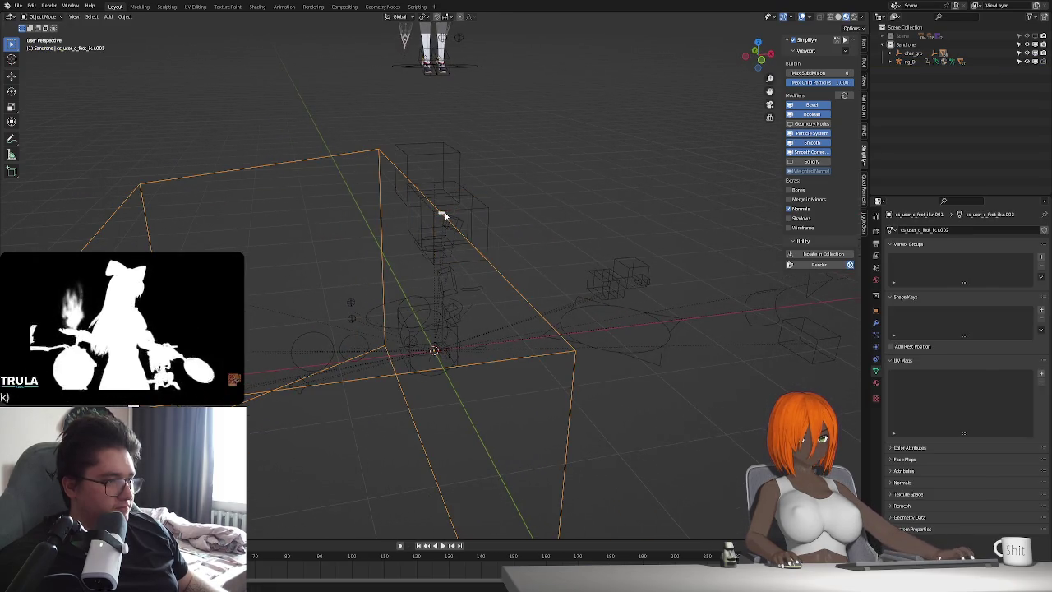
middle_click_drag(445, 219, 434, 216)
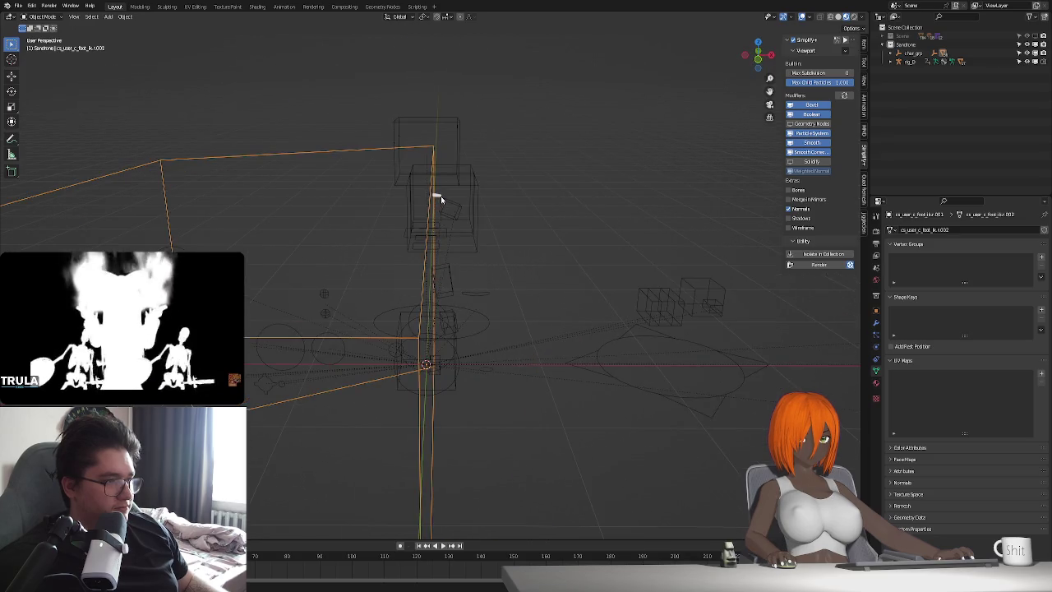
left_click(436, 196)
scroll(436, 196, "down", 2)
scroll(270, 386, "up", 2)
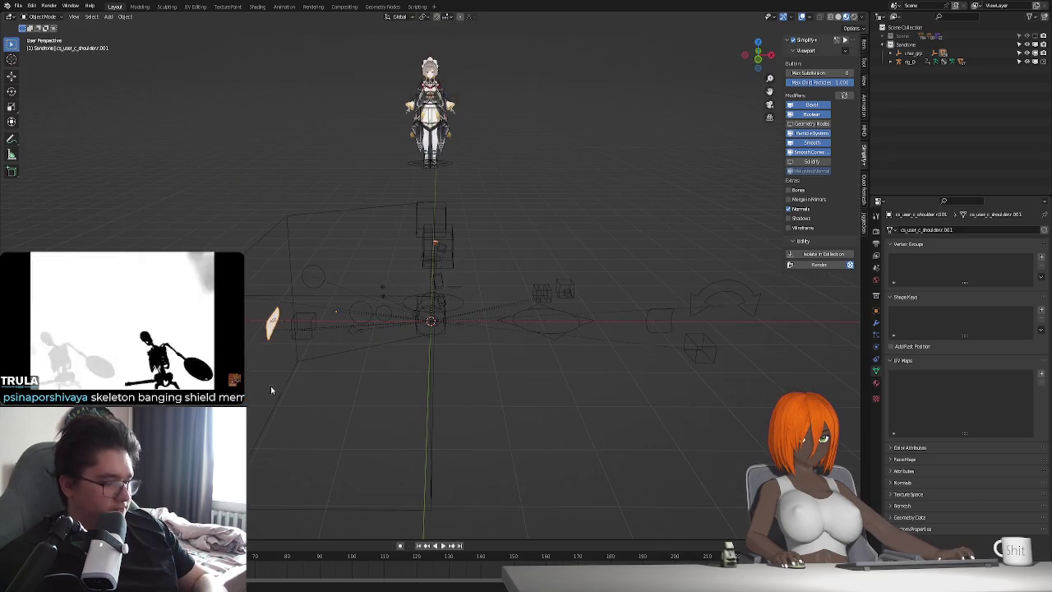
left_click(245, 448)
left_click_drag(244, 448, 694, 259)
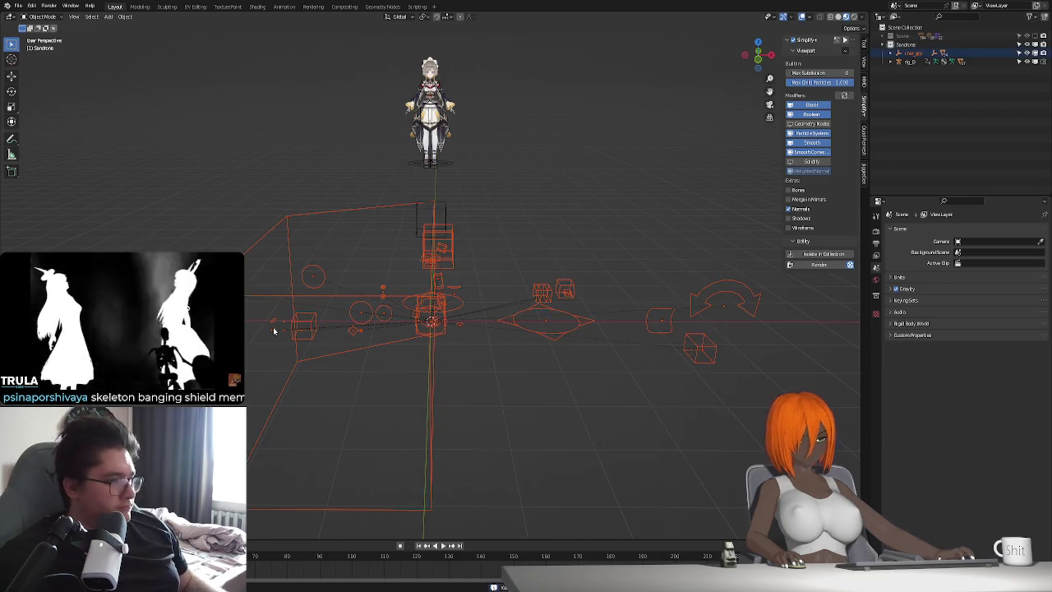
key("h")
Move rig_D back to the world origin and re-enable the cave Scene collection.
left_click(454, 159)
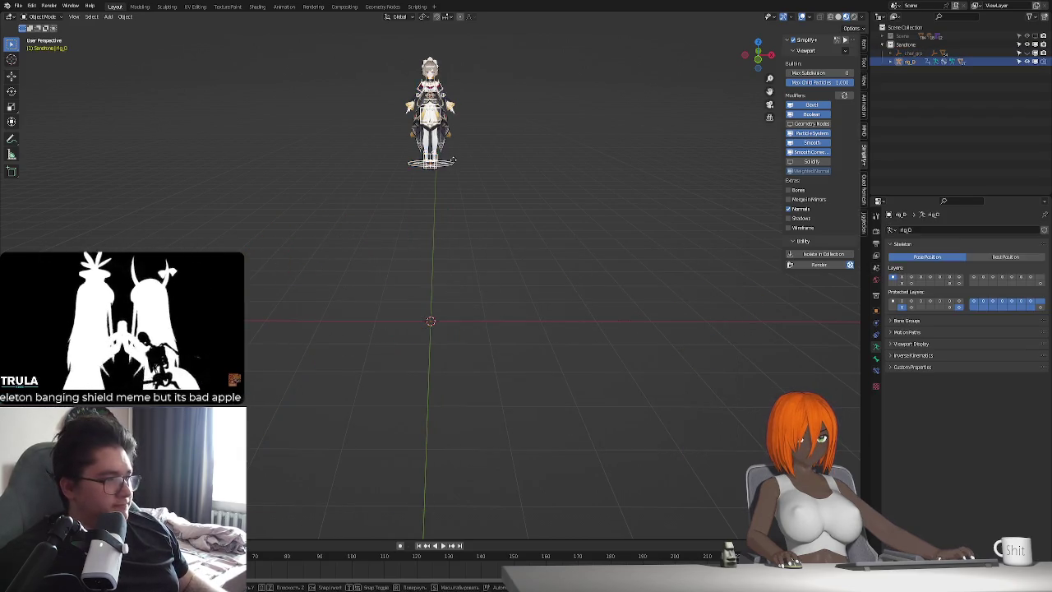
key("g")
key("y")
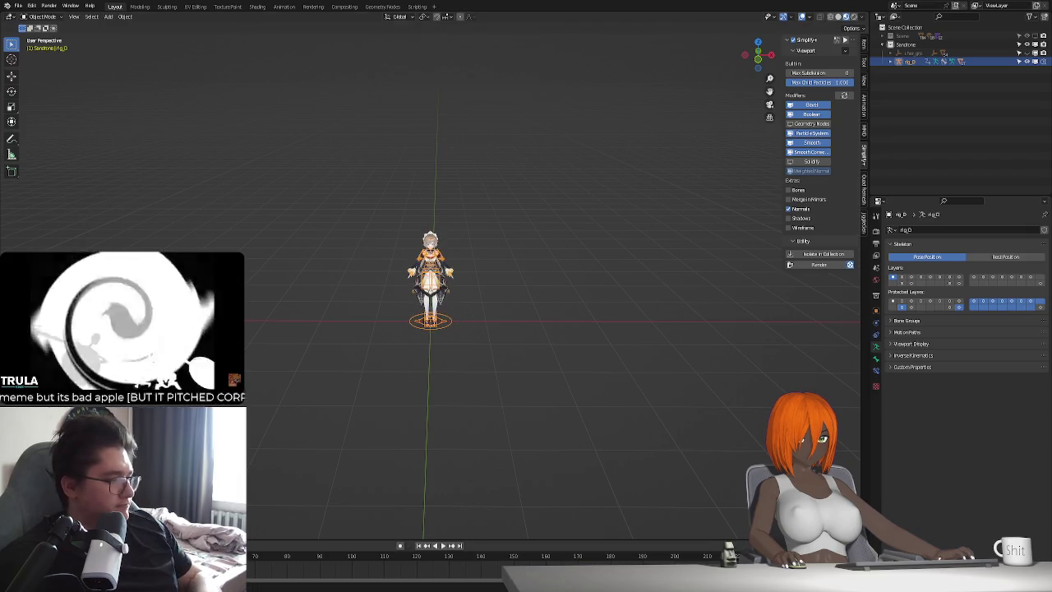
scroll(408, 407, "up", 5)
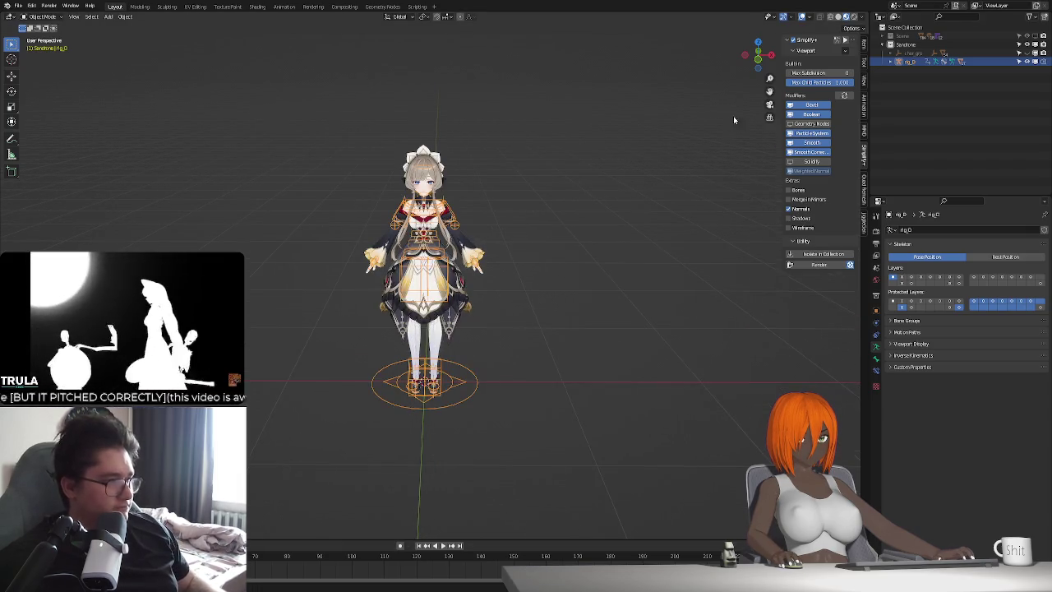
left_click(1038, 37)
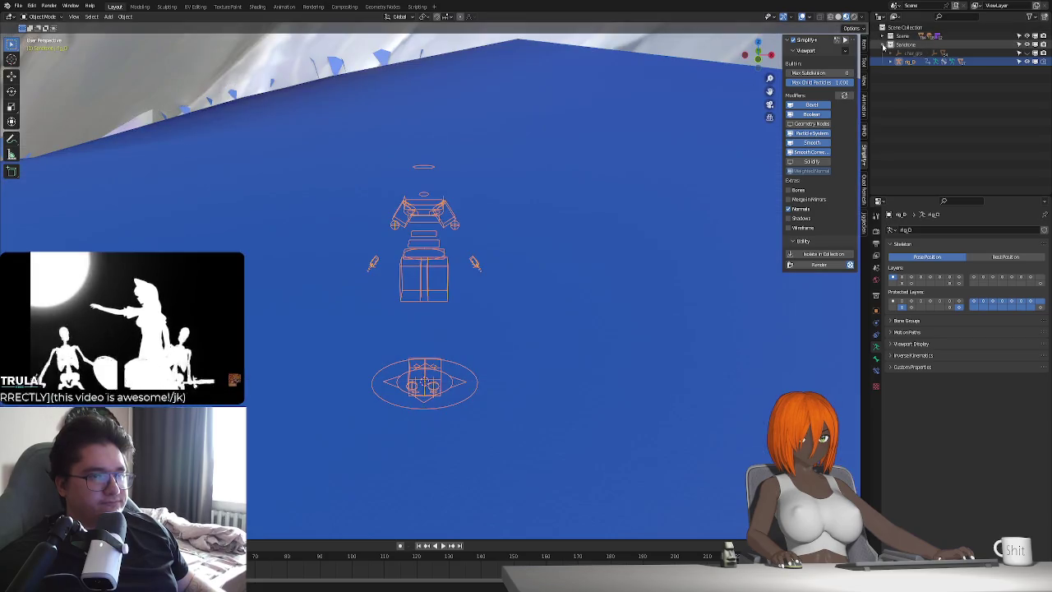
Move the maid character into the flower field beside the crescent.
scroll(296, 304, "down", 2)
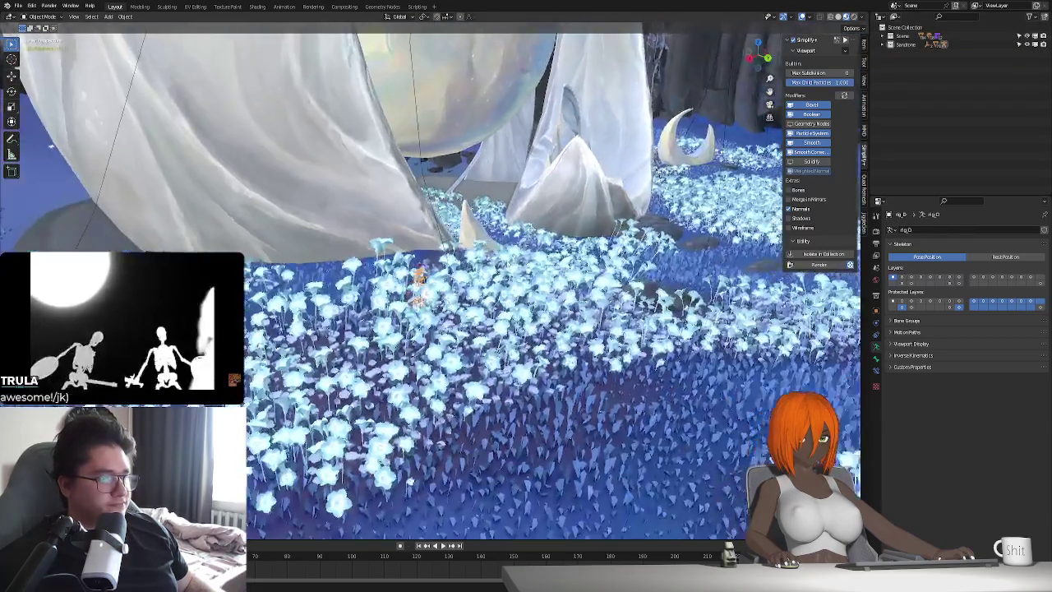
scroll(296, 304, "down", 2)
scroll(296, 304, "down", 1)
scroll(296, 304, "down", 1)
mouse_move(295, 304)
middle_mouse_down()
mouse_move(573, 335)
mouse_move(601, 328)
mouse_move(482, 279)
mouse_move(467, 308)
middle_mouse_up()
mouse_move(488, 254)
middle_mouse_down()
mouse_move(461, 318)
mouse_move(485, 255)
mouse_move(441, 298)
mouse_move(425, 289)
mouse_move(426, 301)
middle_mouse_up()
middle_click_drag(288, 352, 379, 374)
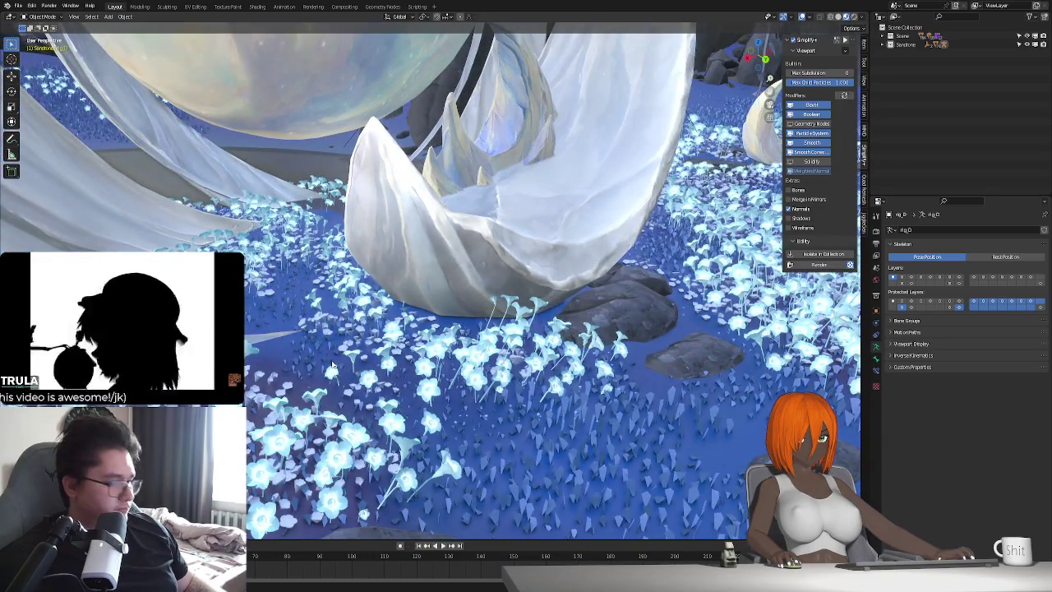
key("g")
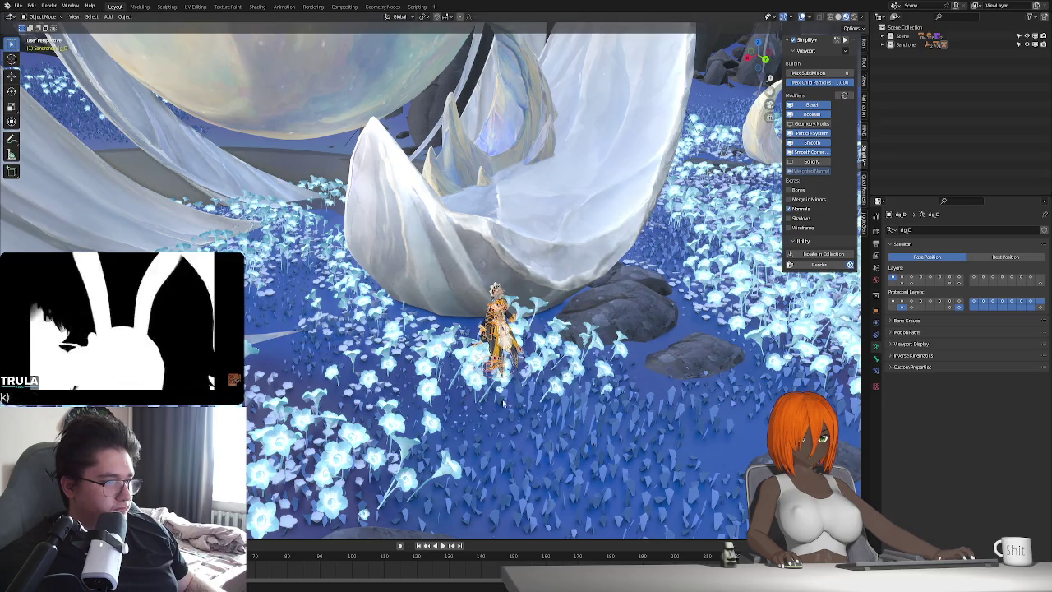
left_click(526, 419)
Delete the flower clump beside the character and frame the view on the rig.
mouse_move(526, 419)
middle_mouse_down()
mouse_move(532, 407)
mouse_move(447, 408)
middle_mouse_up()
left_click(400, 344)
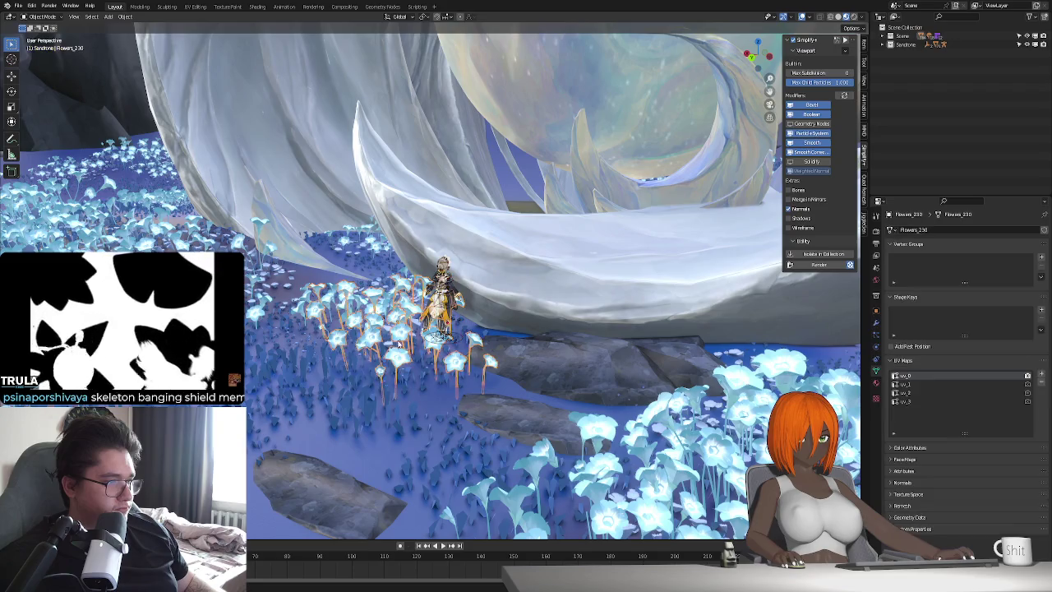
key("Delete")
middle_click_drag(415, 356, 405, 365)
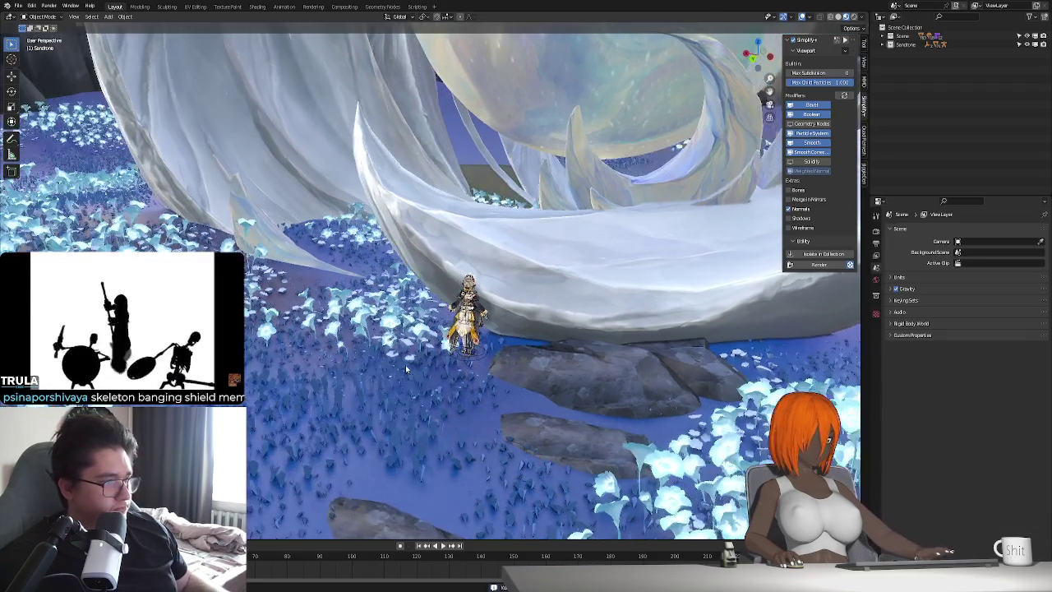
scroll(405, 364, "up", 2)
left_click(476, 404)
key("KP_Decimal")
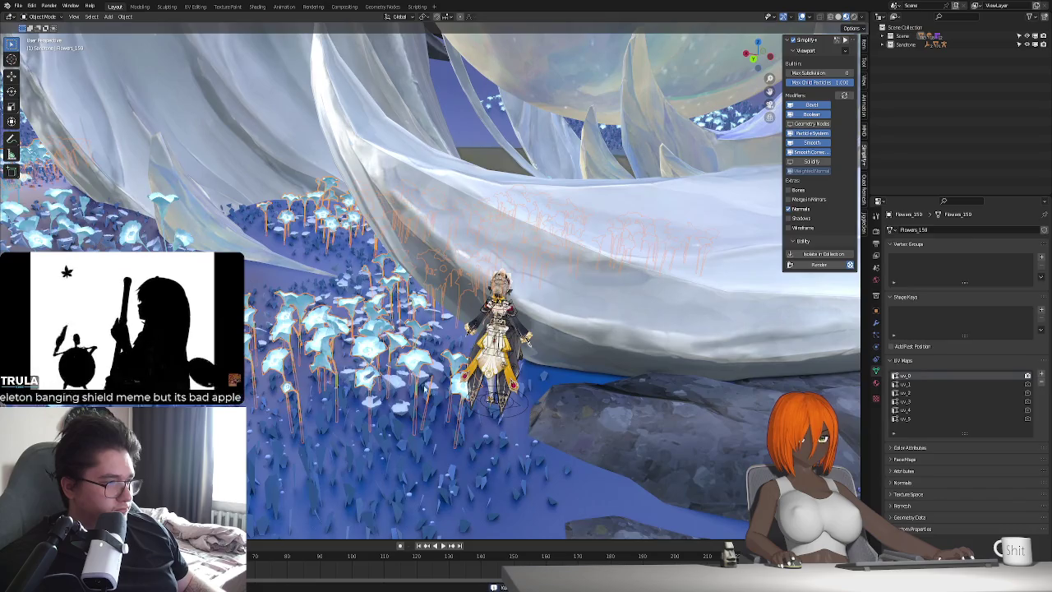
scroll(472, 370, "up", 4)
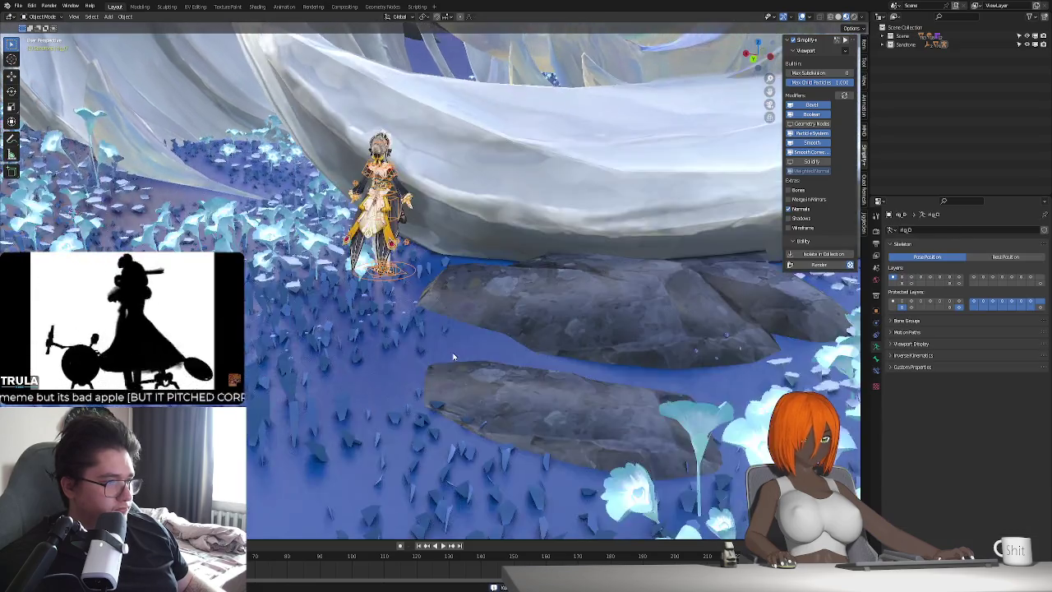
Adjust the maid's height, turn her about Z, and slide her along local Y.
key("g")
key("z")
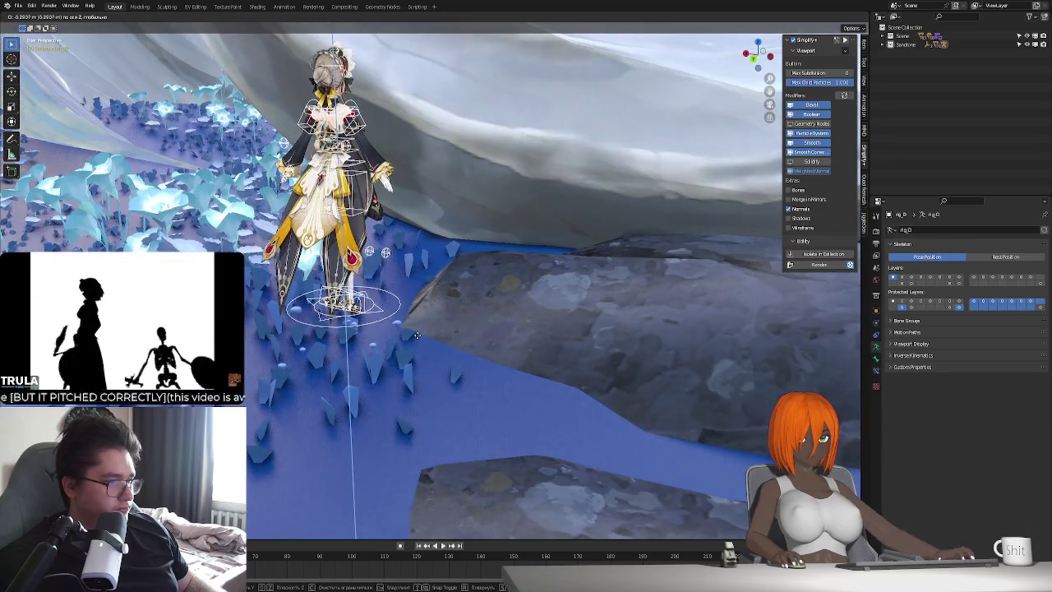
left_click(412, 311)
middle_click_drag(413, 311, 448, 368)
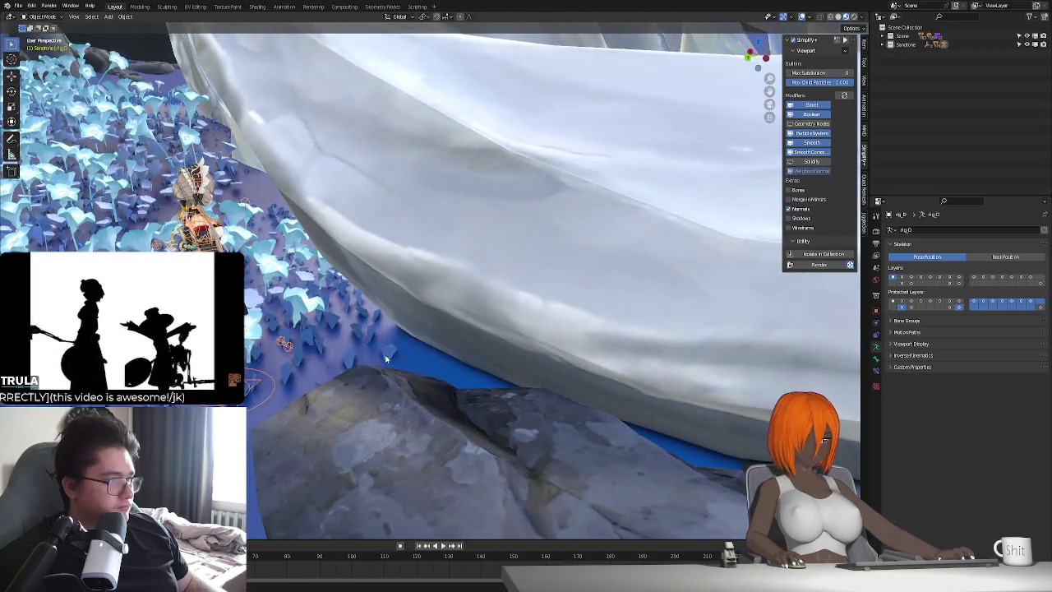
key("r")
key("z")
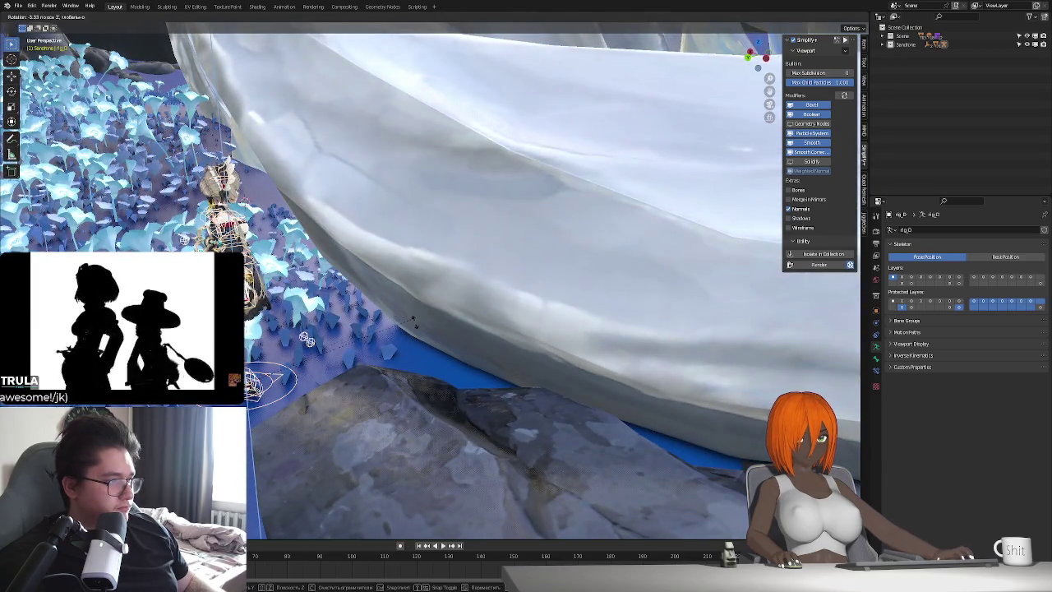
key("g")
key("y")
key("y")
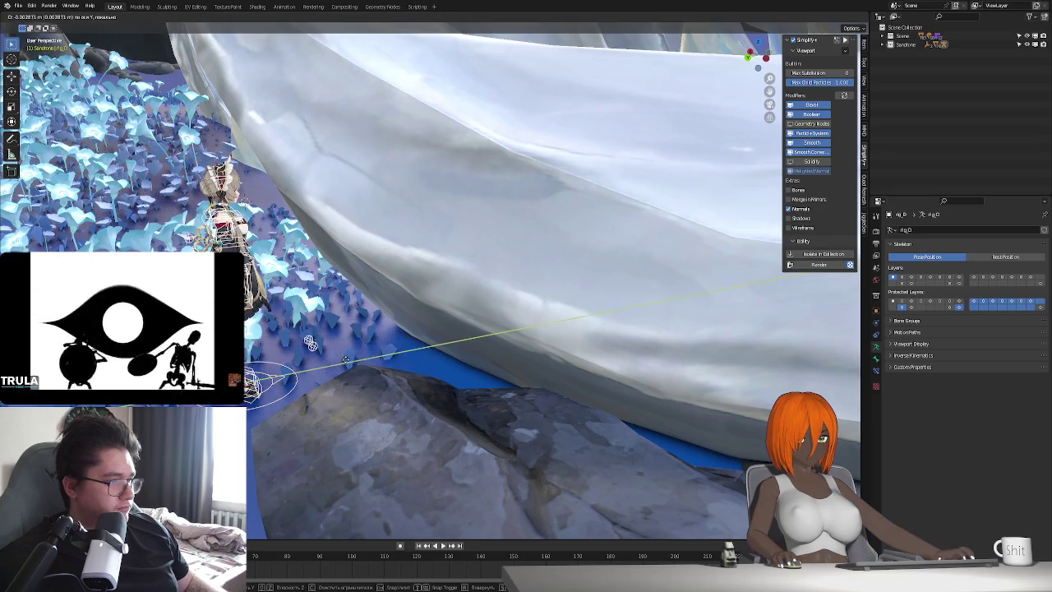
left_click(345, 359)
middle_click_drag(345, 359, 578, 327)
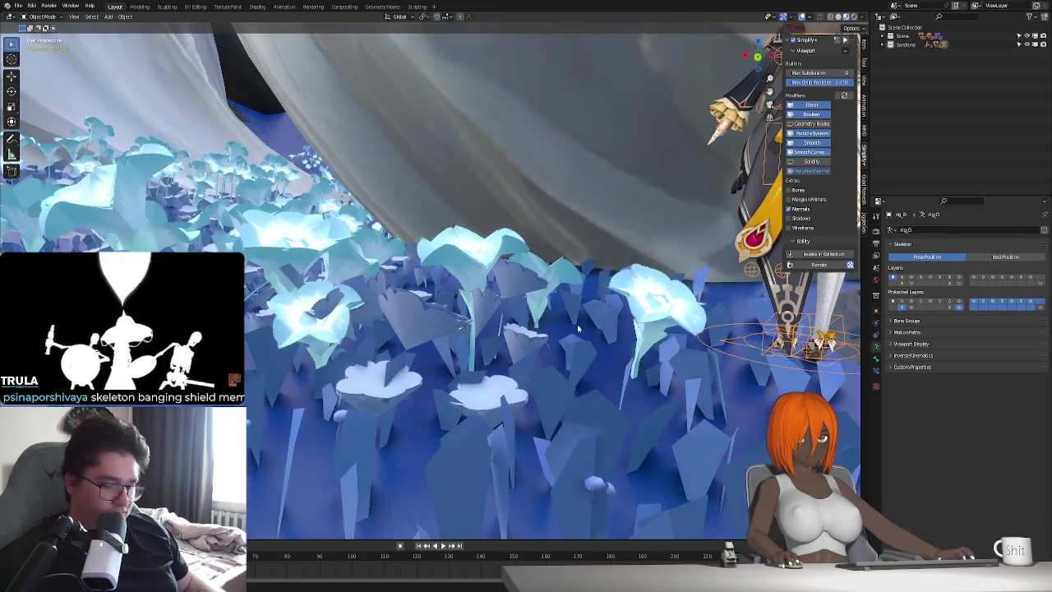
Hide the sidebar, add a new empty Collection 3, and open Render Properties.
key("KP_Decimal")
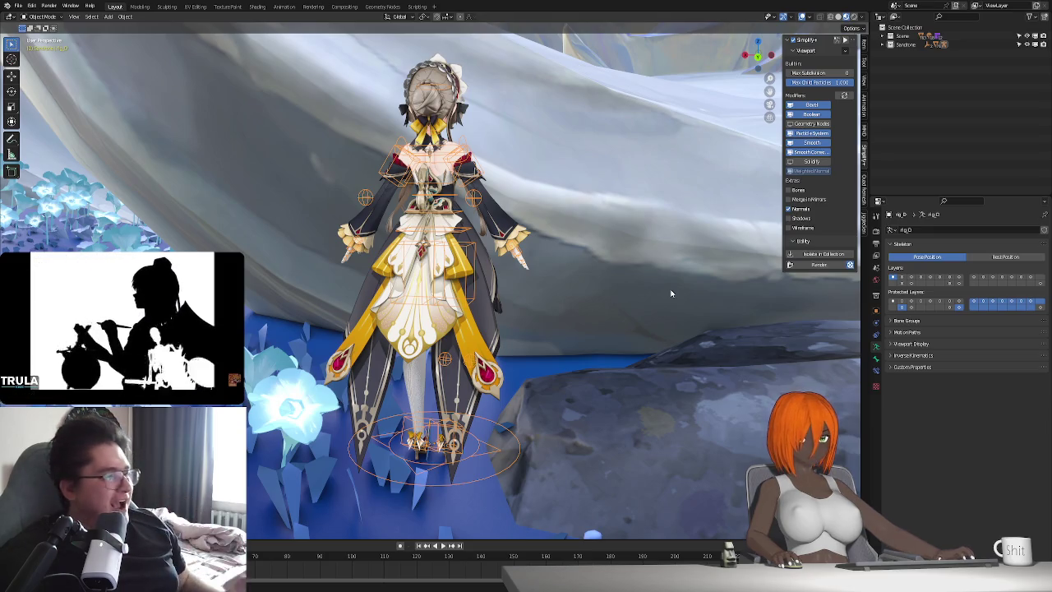
key("n")
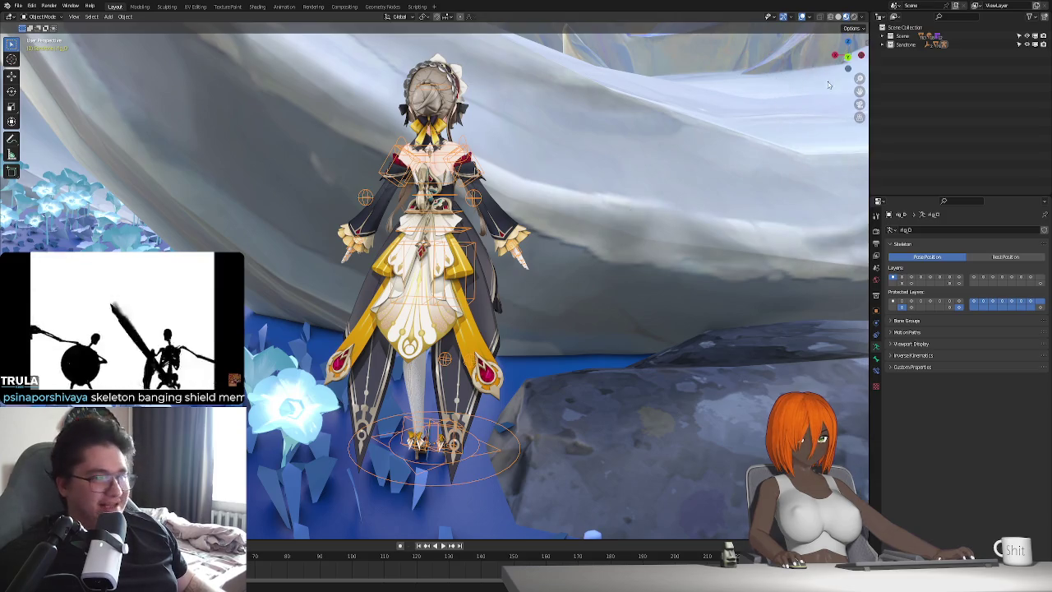
right_click(919, 82)
left_click(917, 78)
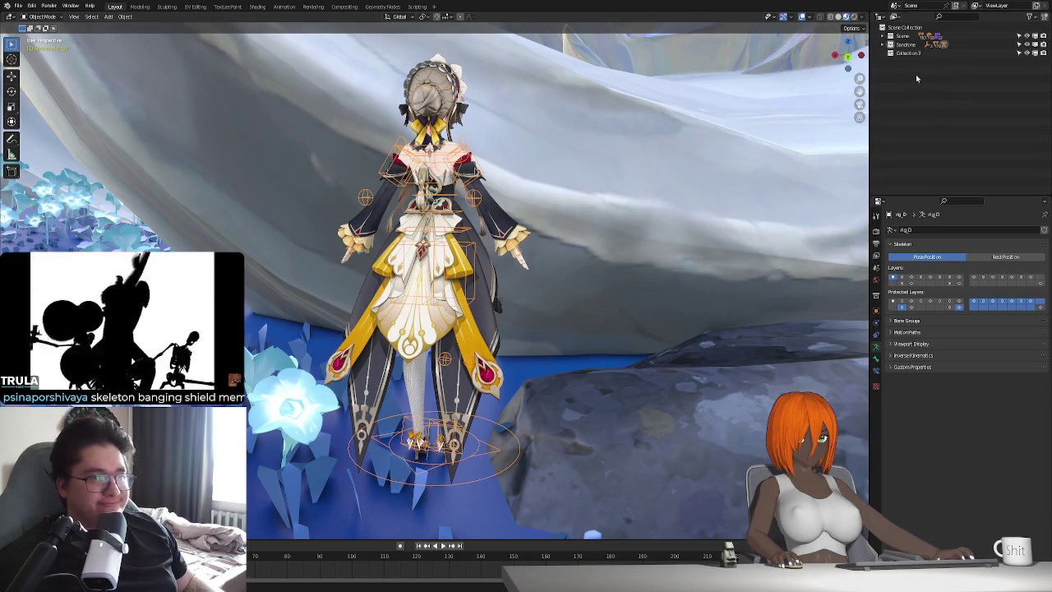
left_click(875, 233)
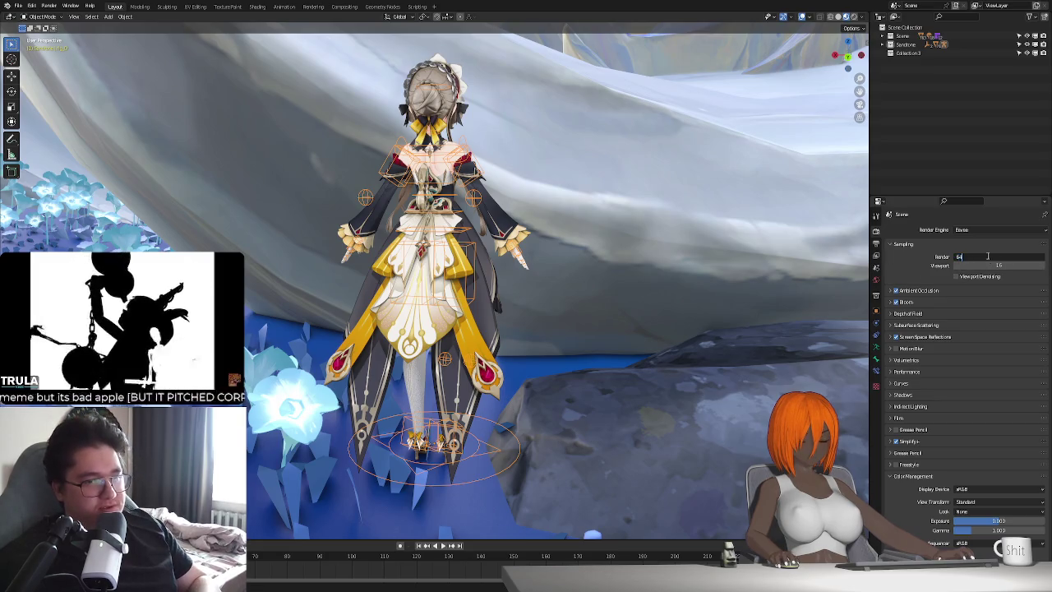
Confirm 64 render samples, set a 30 fps frame rate, and raise output compression.
key("Return")
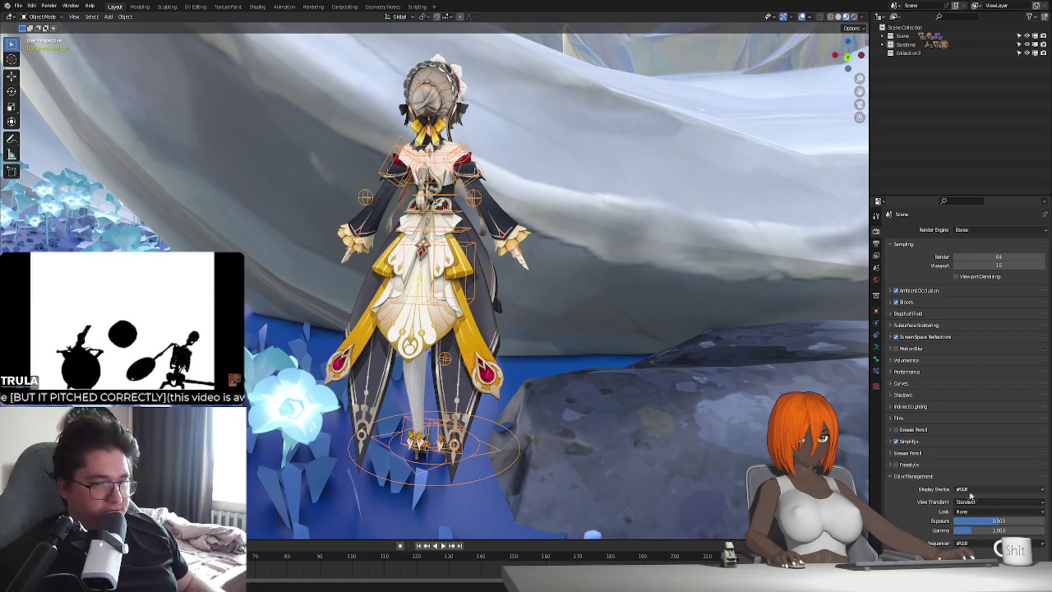
left_click(875, 243)
left_click(976, 309)
left_click(978, 352)
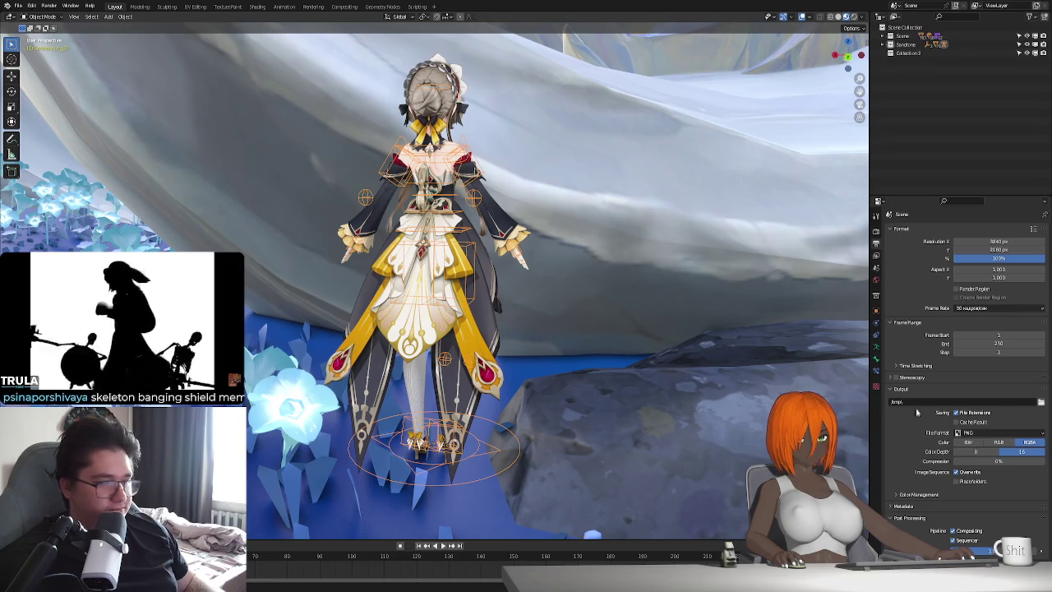
left_click_drag(996, 468, 1012, 468)
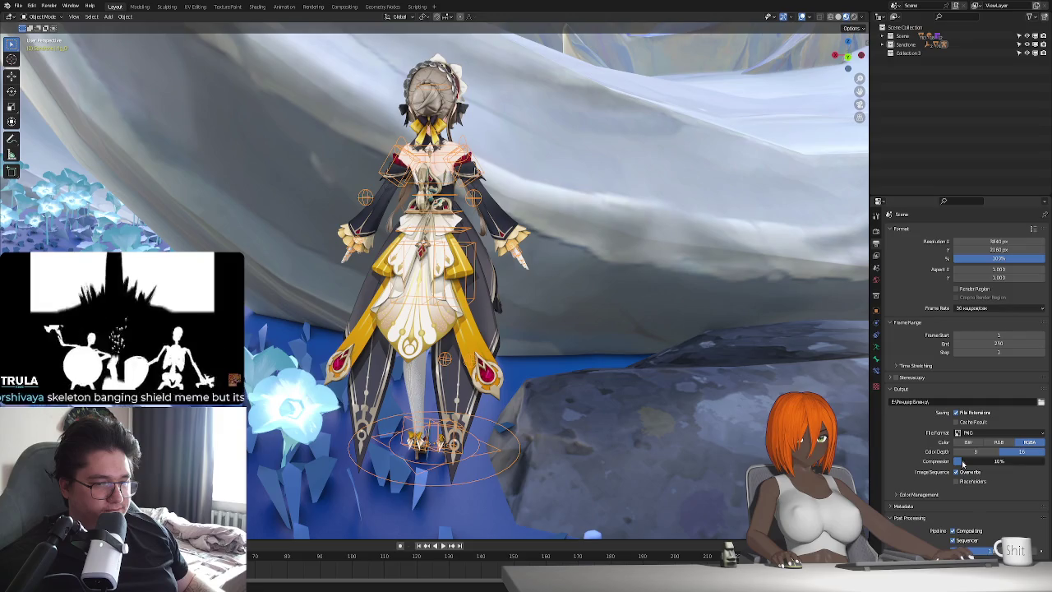
Return to Render Properties and drag Sandrone222_booty222.blend into the viewport.
left_click(875, 231)
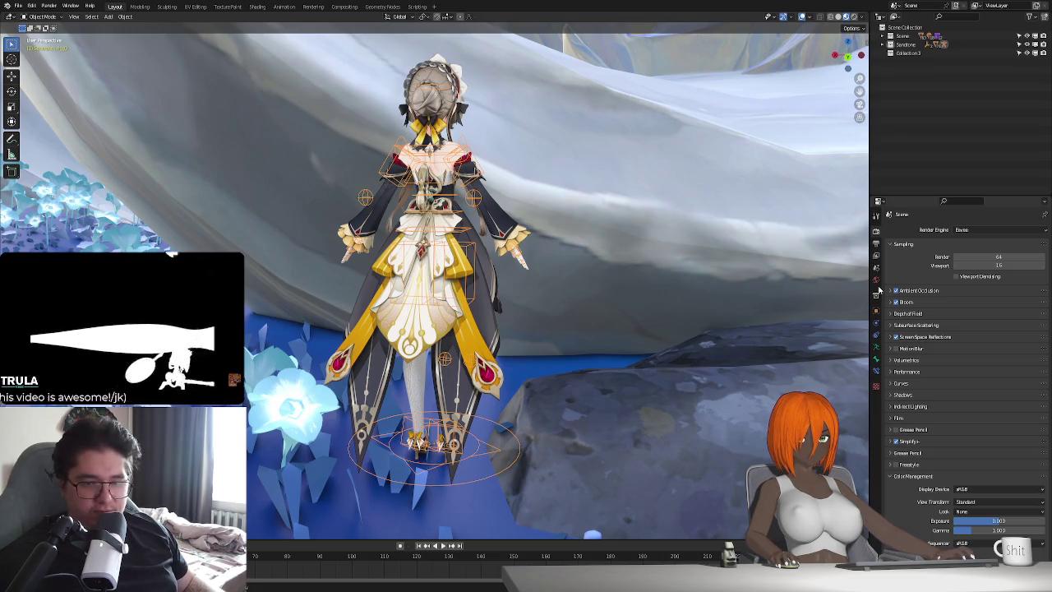
left_click(20, 6)
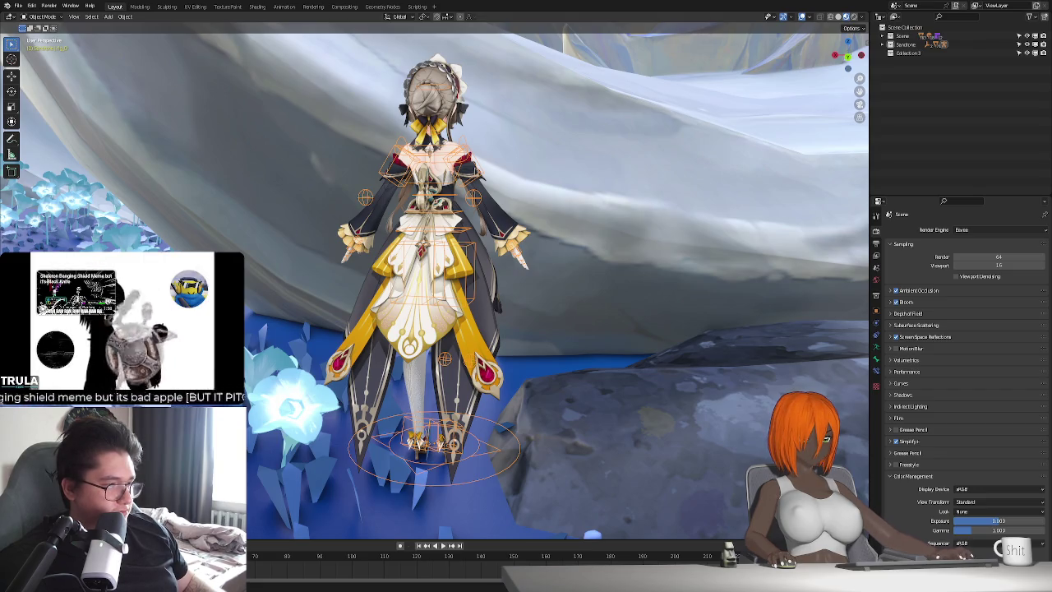
left_click_drag(1050, 329, 345, 341)
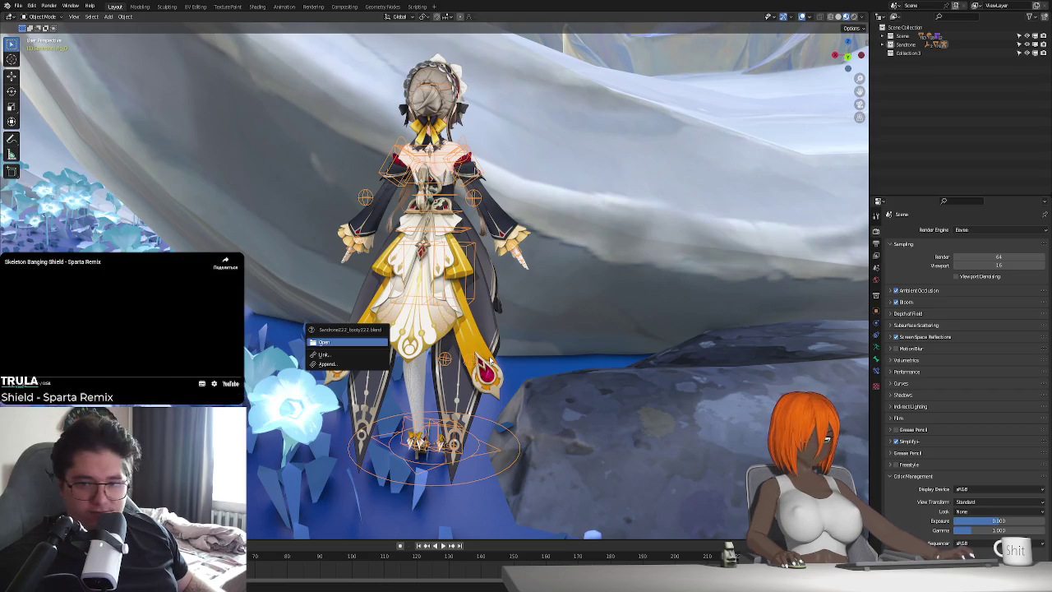
Cancel the Open/Link/Append drop menu and switch to the streaming software.
key("Escape")
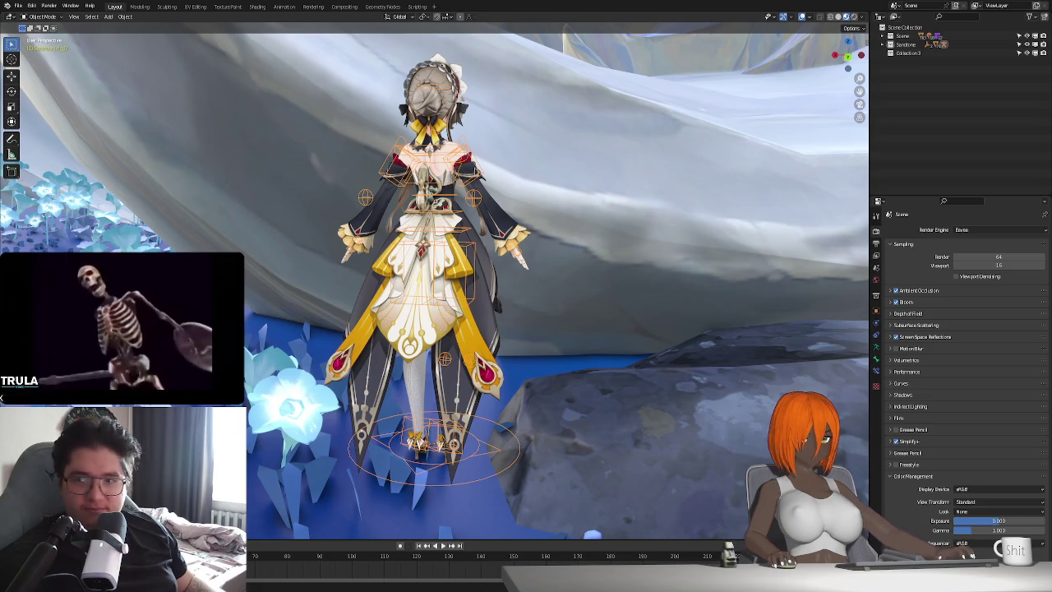
key("alt+Tab")
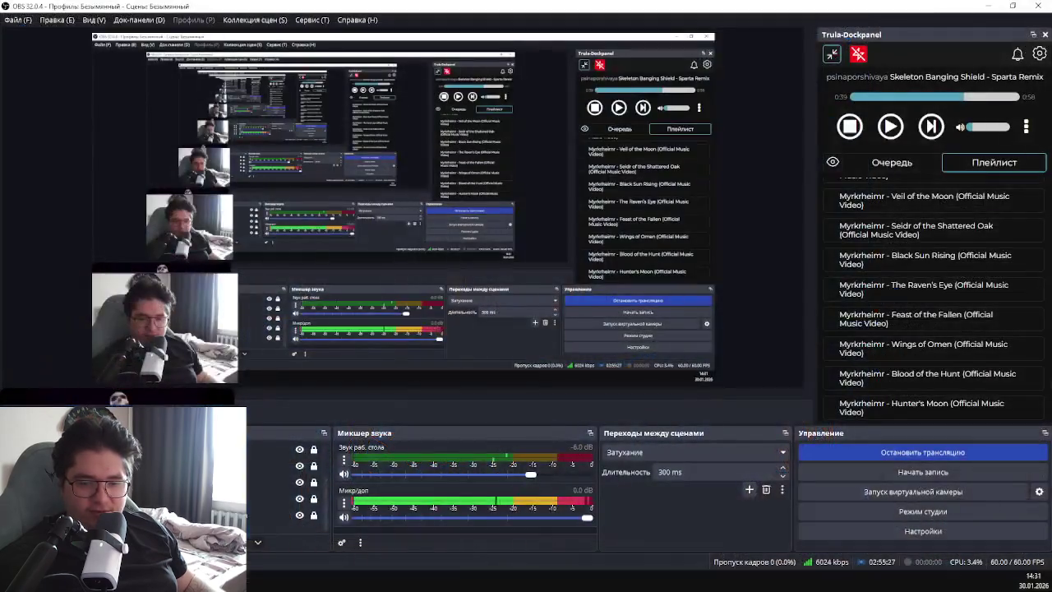
key("alt+Tab")
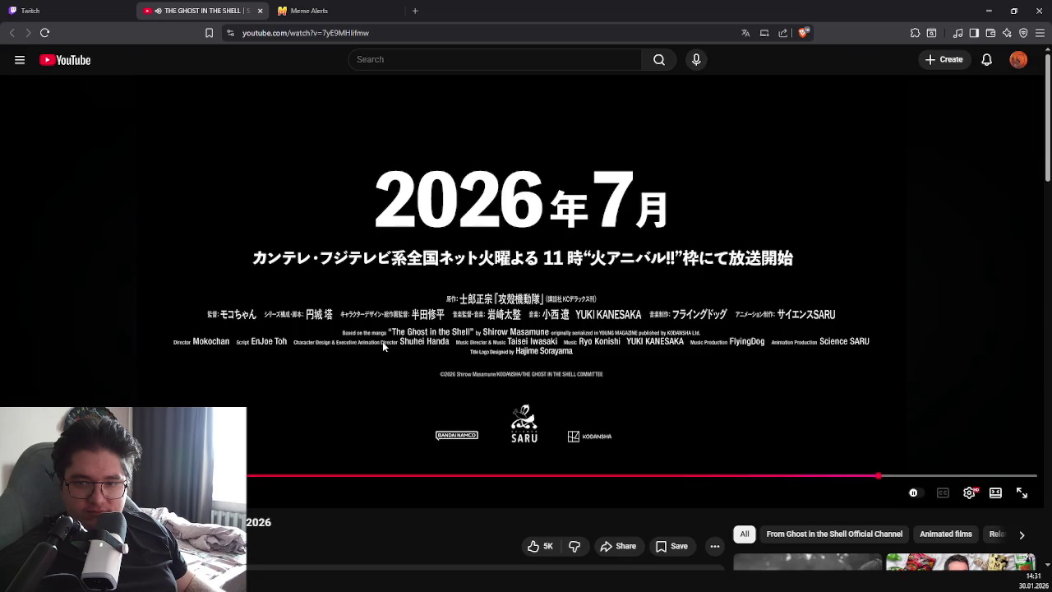
left_click(440, 386)
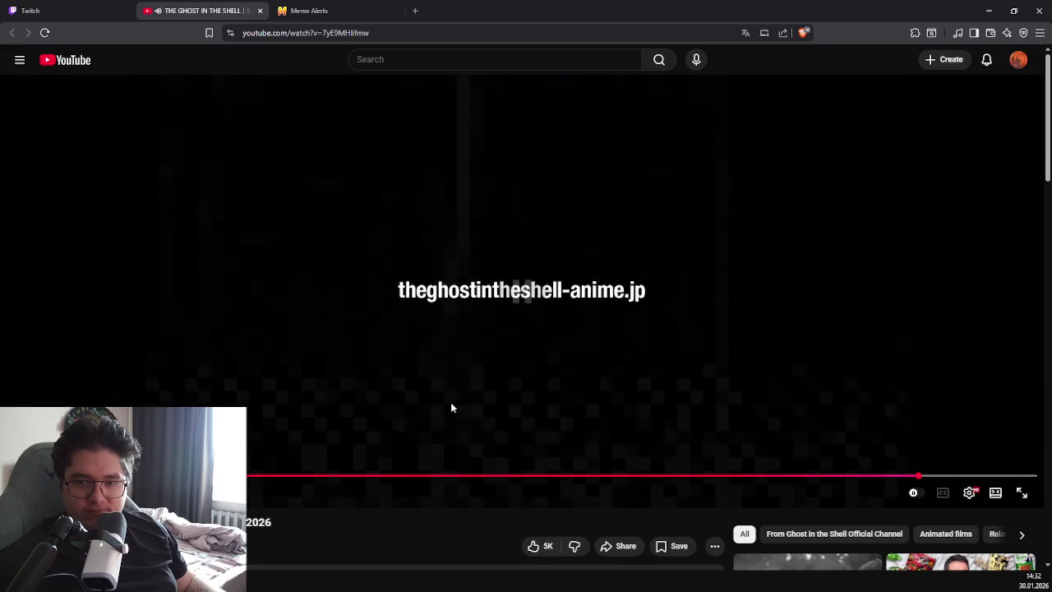
scroll(450, 408, "down", 1)
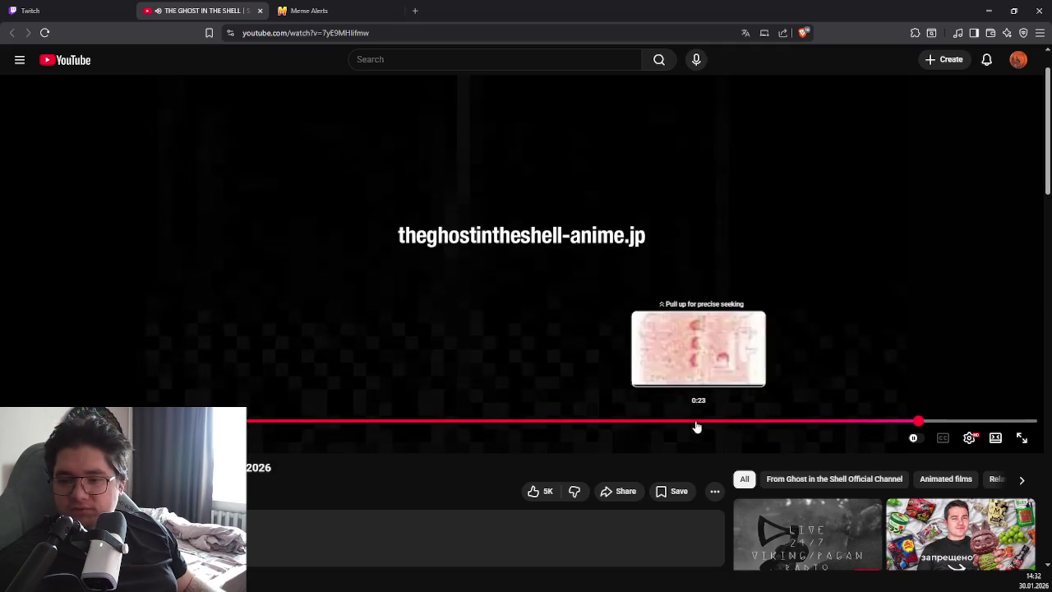
left_click(708, 422)
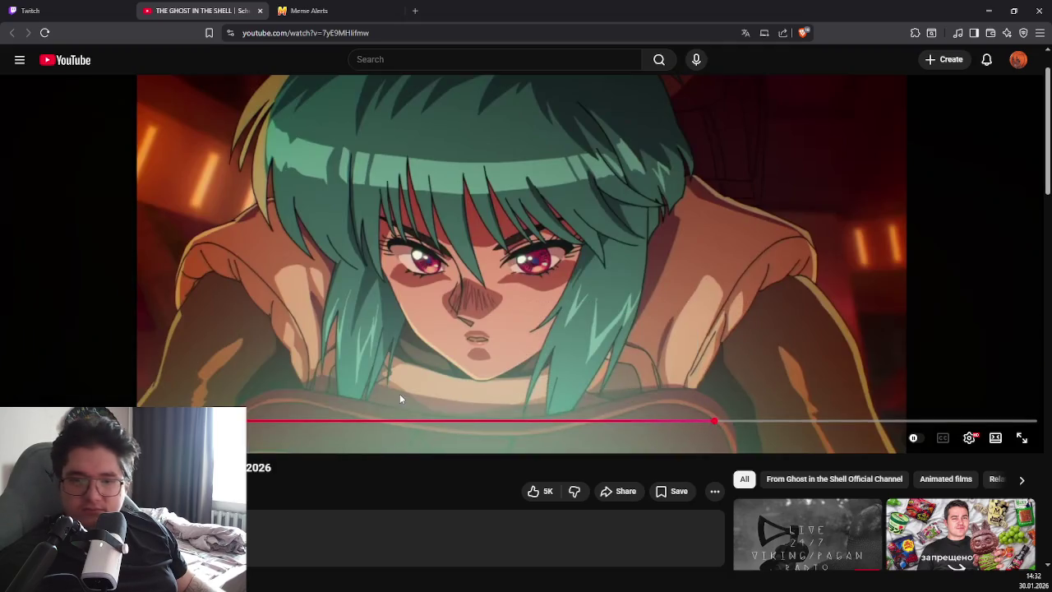
scroll(472, 402, "up", 1)
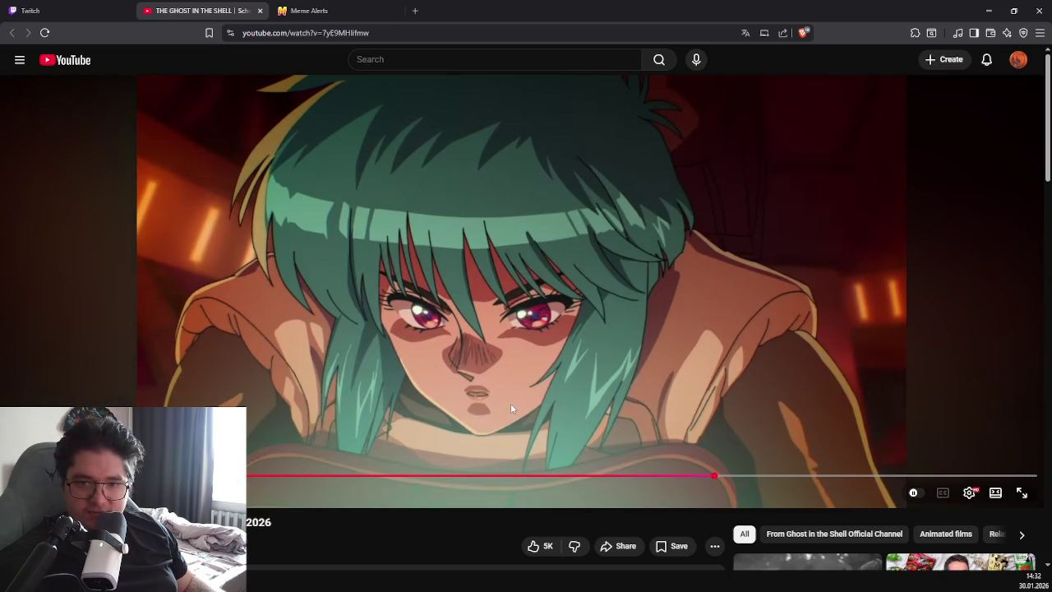
left_click(559, 353)
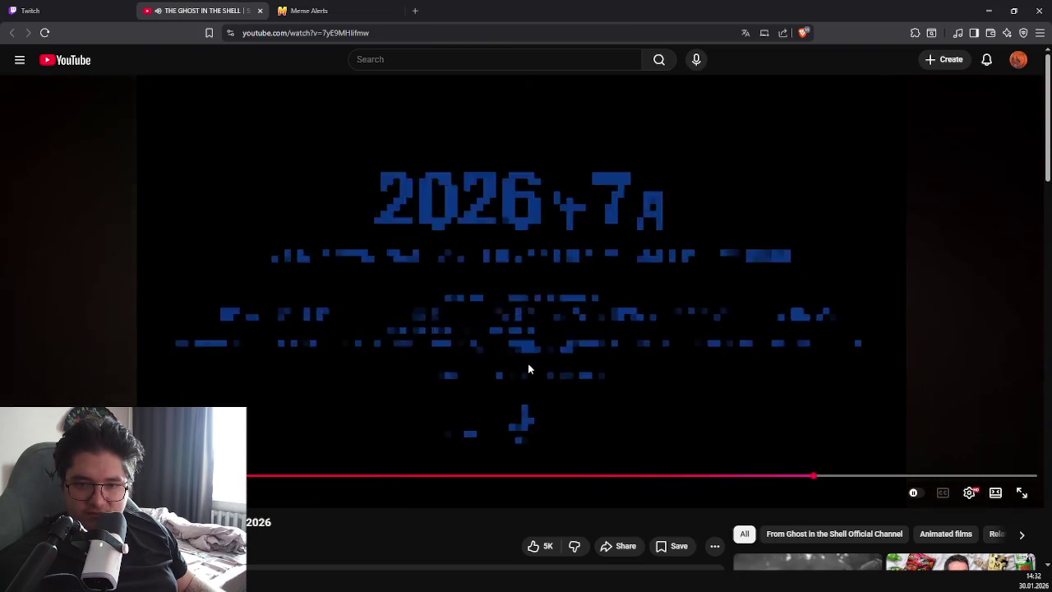
left_click(532, 354)
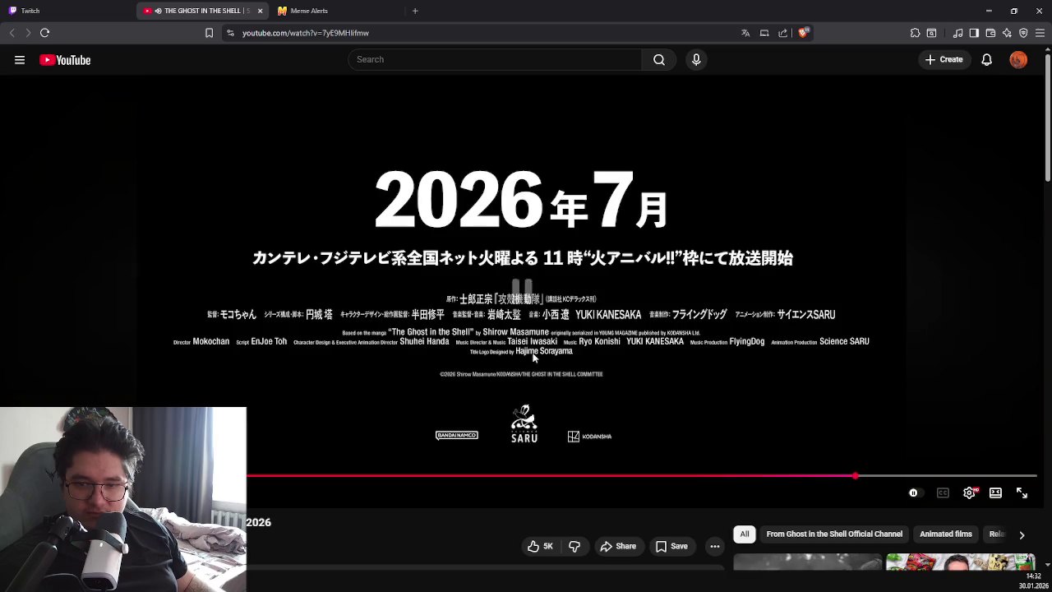
key("alt+Tab")
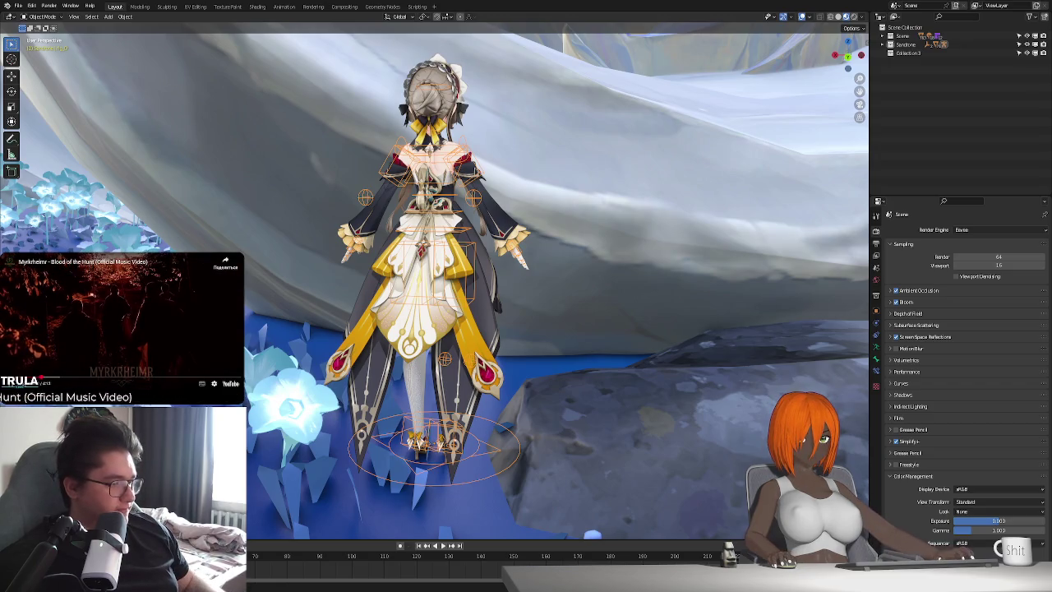
Rename the new collection to '414' and hide the cave environment collection.
double_click(908, 52)
type("414")
key("Return")
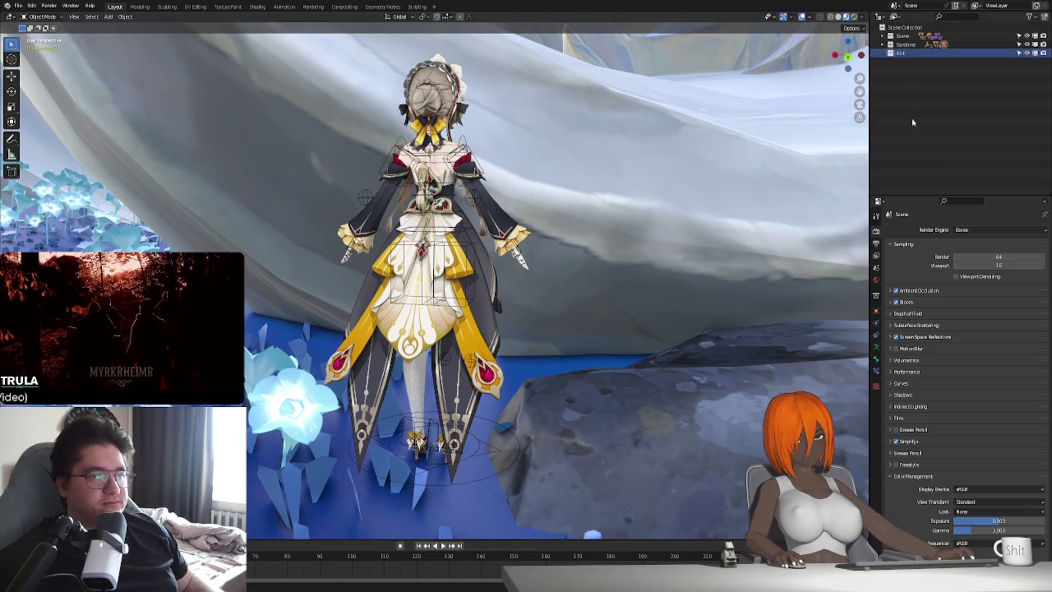
left_click(1026, 36)
Duplicate the character rig and its objects, placing the copy to the right of the original.
scroll(624, 287, "down", 7)
middle_click_drag(554, 322, 563, 343)
scroll(563, 343, "down", 5)
key("shift+d")
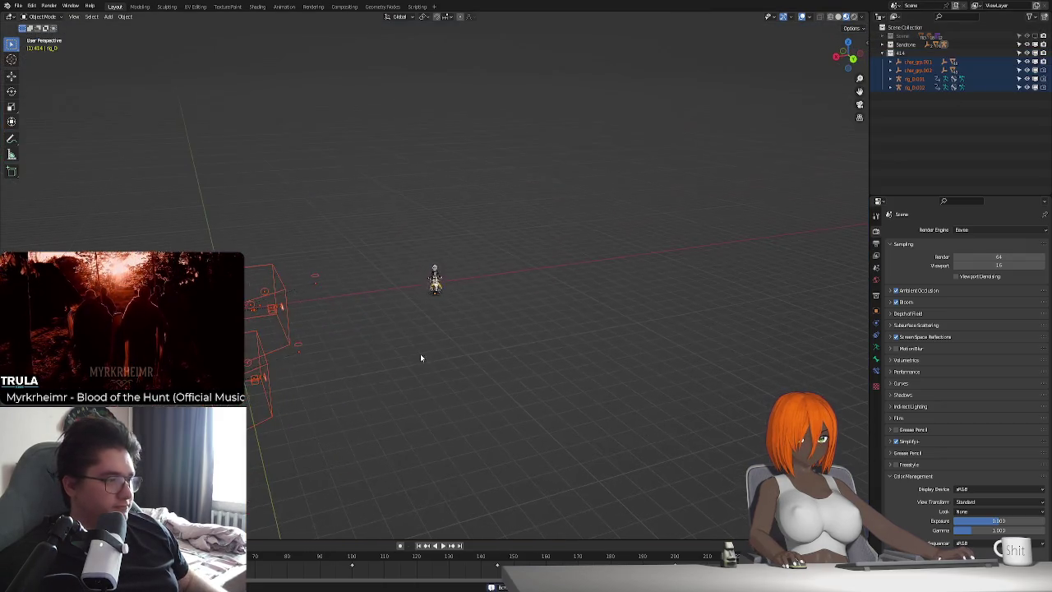
left_click(444, 361)
scroll(396, 356, "up", 5)
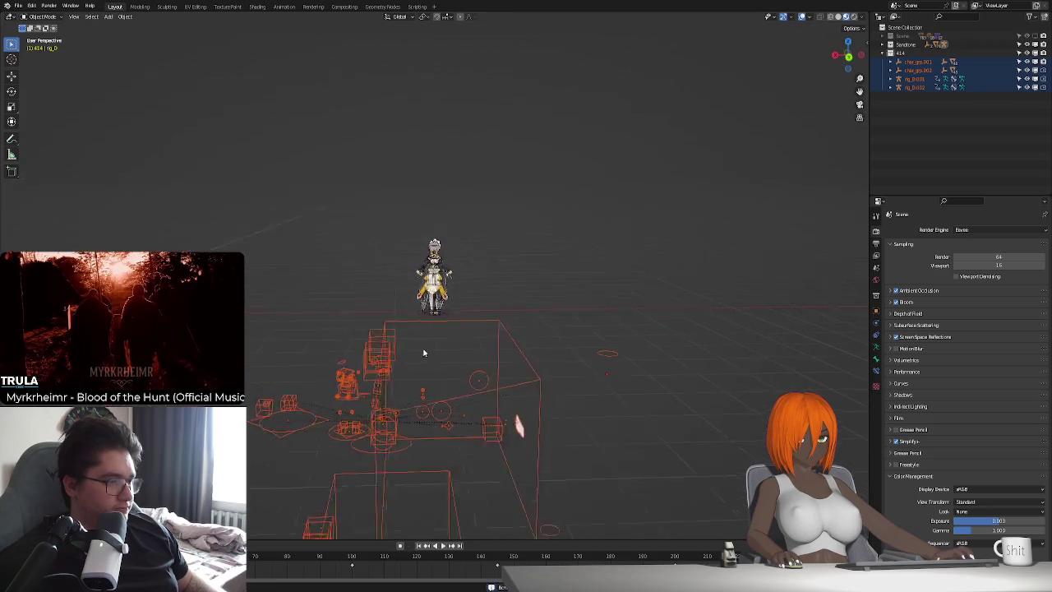
key("g")
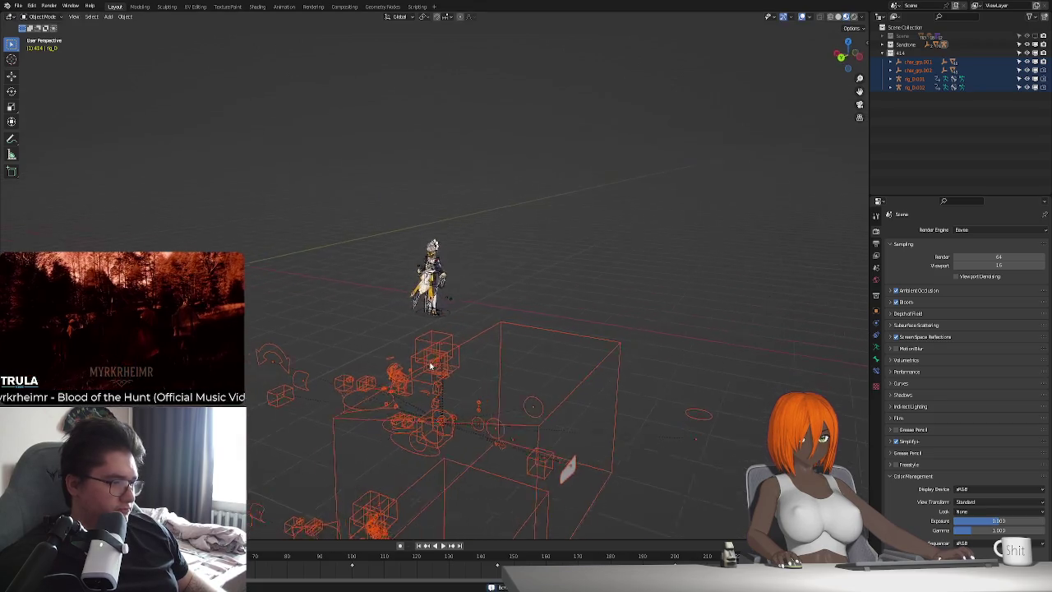
left_click(602, 359)
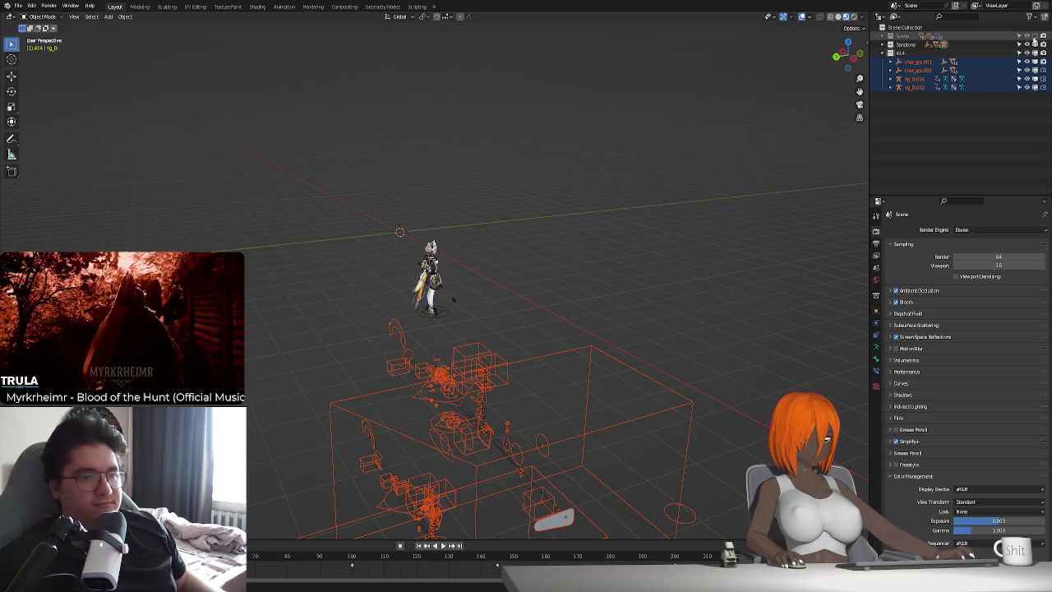
In material shading, select the maid rig, then rig_0.002 as active, at frame 100, and open Link/Transfer Data.
key("shift+z")
scroll(464, 337, "up", 3)
scroll(465, 337, "up", 3)
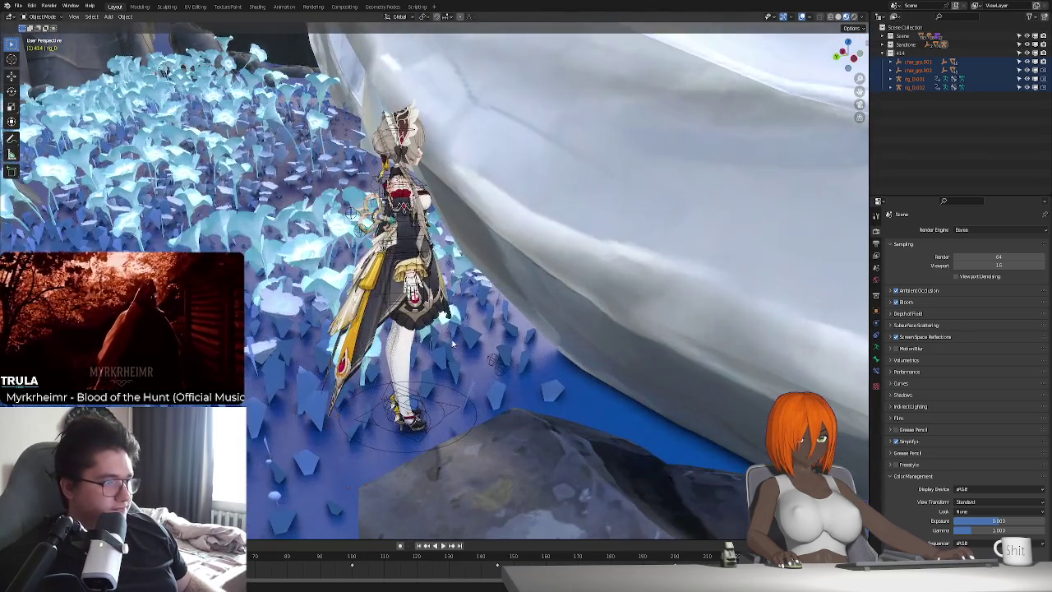
mouse_move(464, 337)
middle_mouse_down()
mouse_move(486, 393)
mouse_move(436, 417)
middle_mouse_up()
left_click(454, 372)
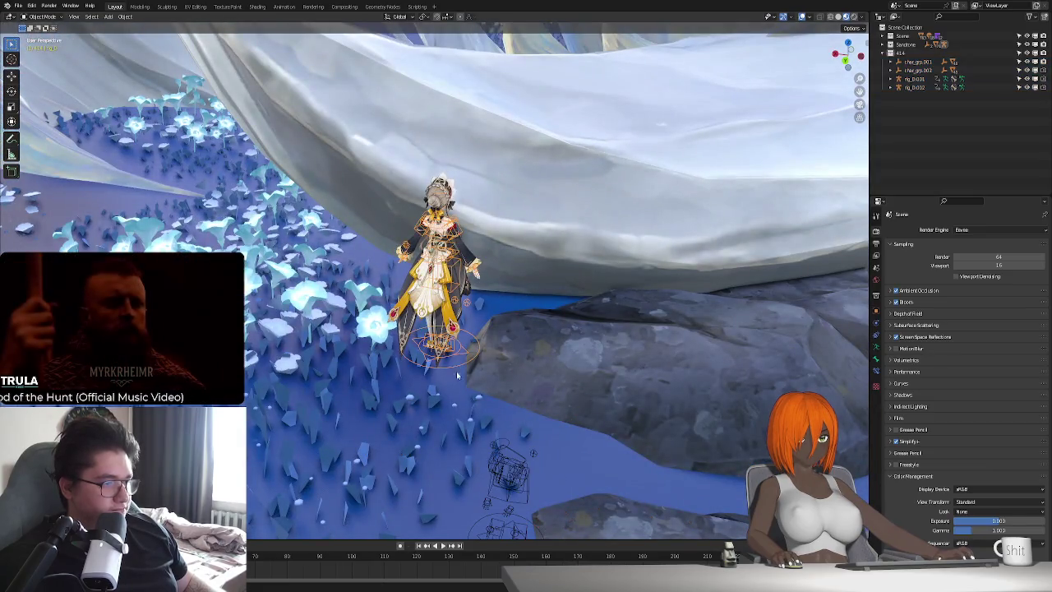
left_click(504, 467)
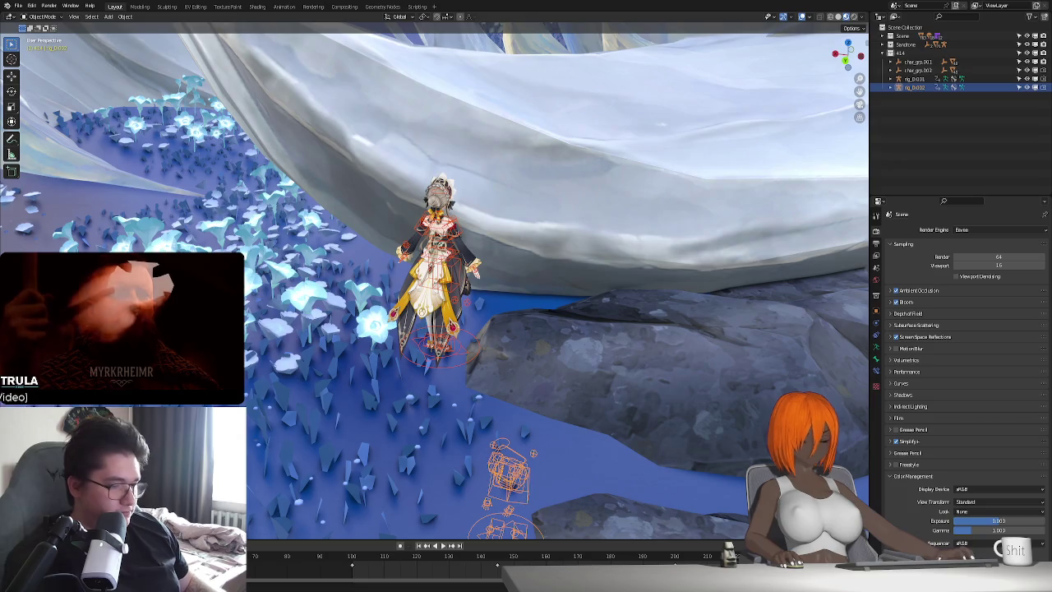
key("Up")
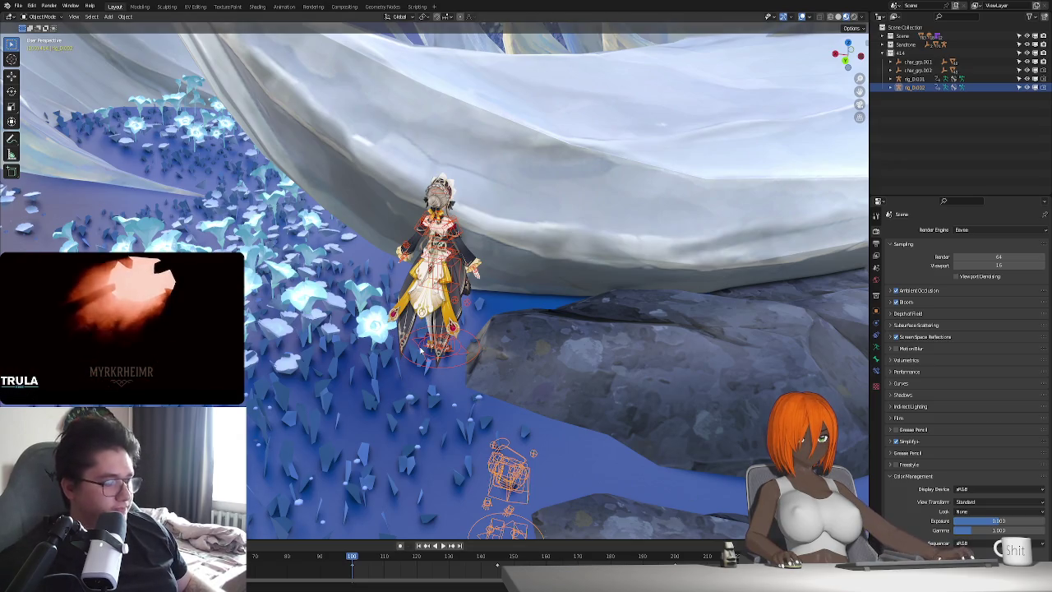
key("ctrl+l")
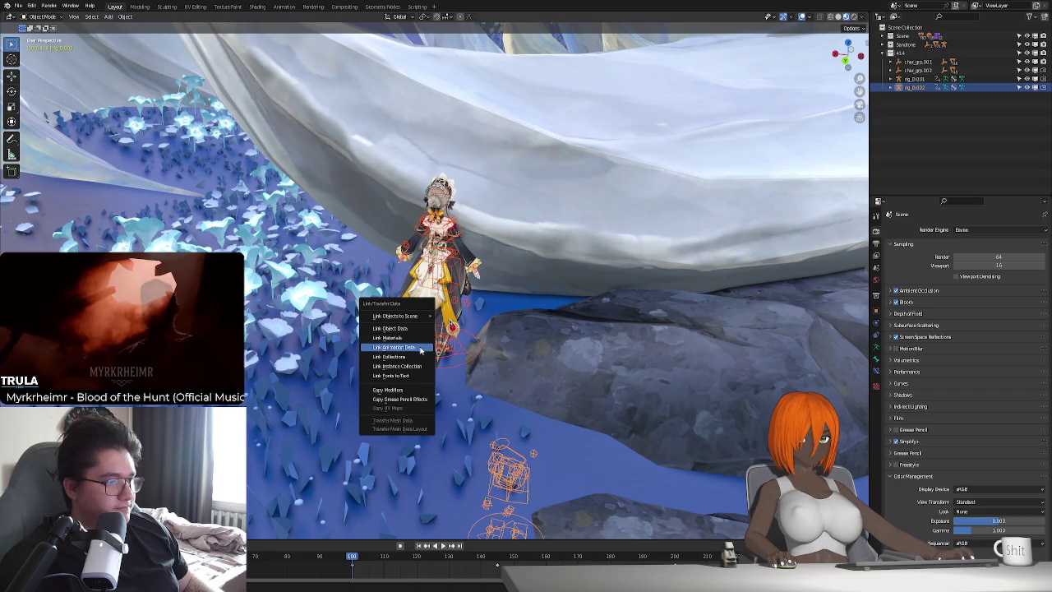
Link the second rig's animation data to the maid's rig, then play it briefly and stop at frame 100.
left_click(421, 350)
scroll(419, 349, "up", 2)
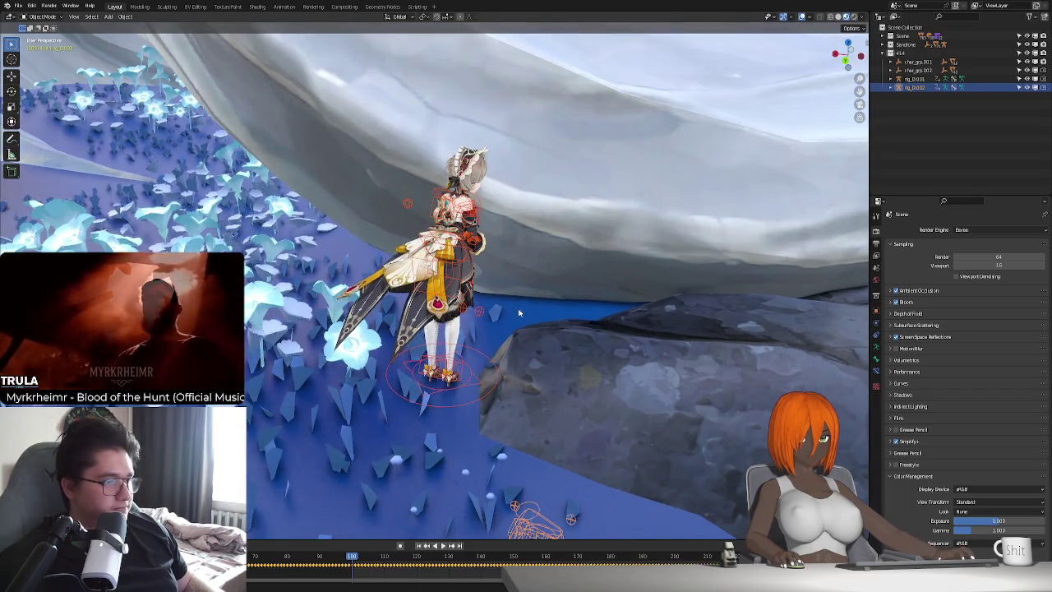
middle_click_drag(419, 349, 499, 291)
scroll(499, 291, "up", 3)
key("space")
scroll(499, 291, "up", 3)
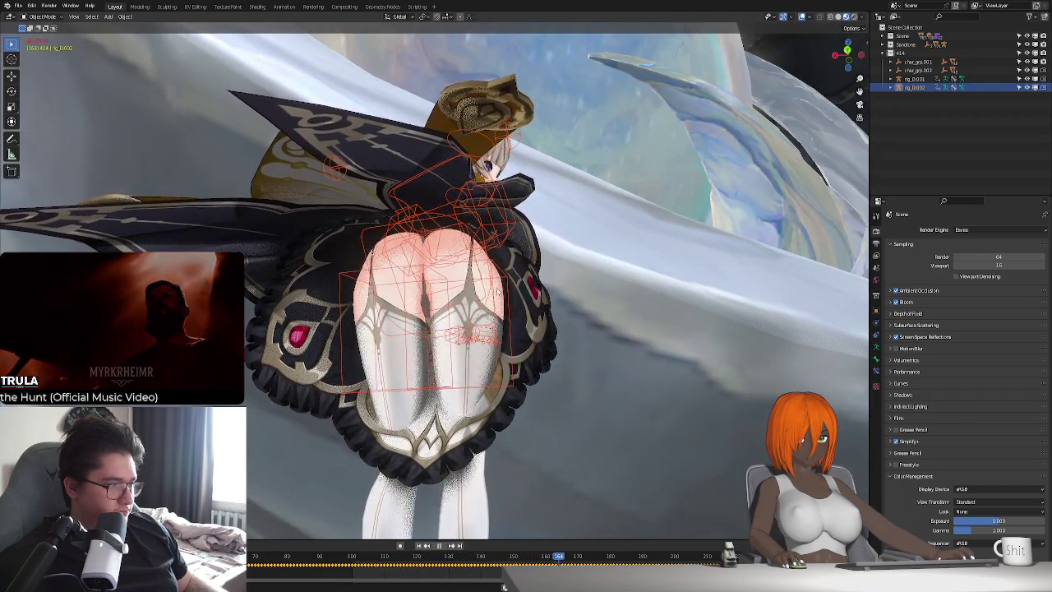
key("Escape")
Select the maid's rig, enter Pose Mode, and pick the root control under her feet.
middle_click_drag(513, 241, 495, 263)
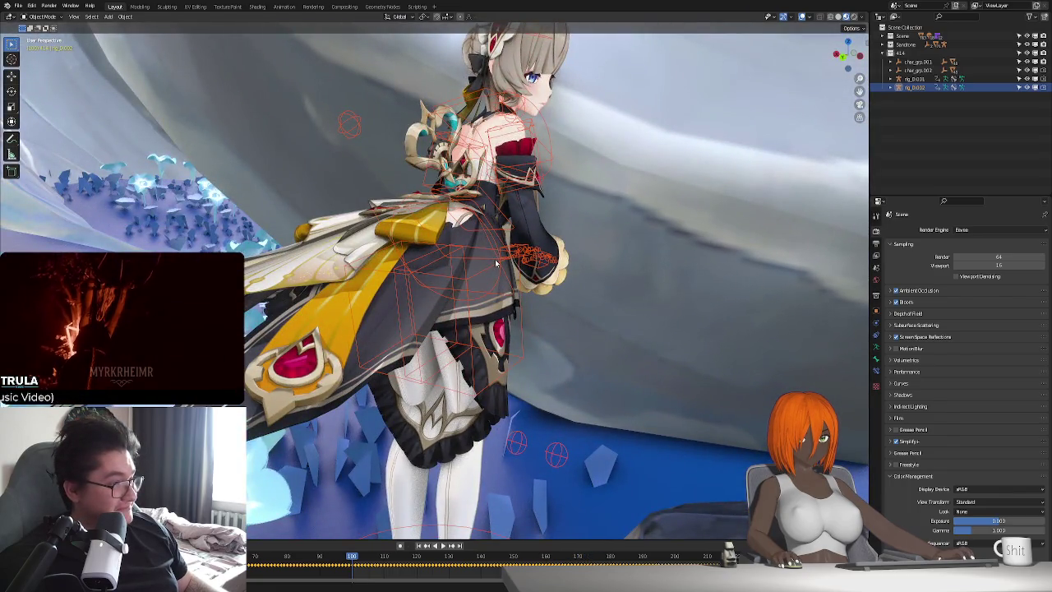
left_click(354, 256)
mouse_move(369, 246)
middle_mouse_down()
mouse_move(485, 323)
mouse_move(488, 252)
mouse_move(537, 292)
middle_mouse_up()
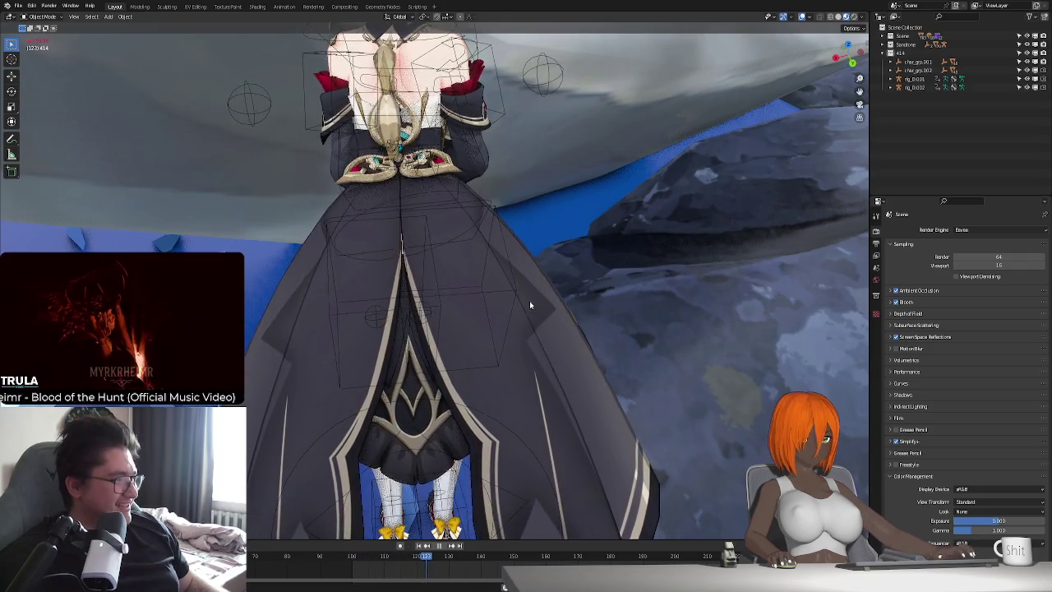
mouse_move(529, 301)
middle_mouse_down()
mouse_move(511, 272)
mouse_move(549, 471)
mouse_move(508, 440)
mouse_move(518, 456)
mouse_move(449, 491)
mouse_move(483, 491)
middle_mouse_up()
left_click(509, 306)
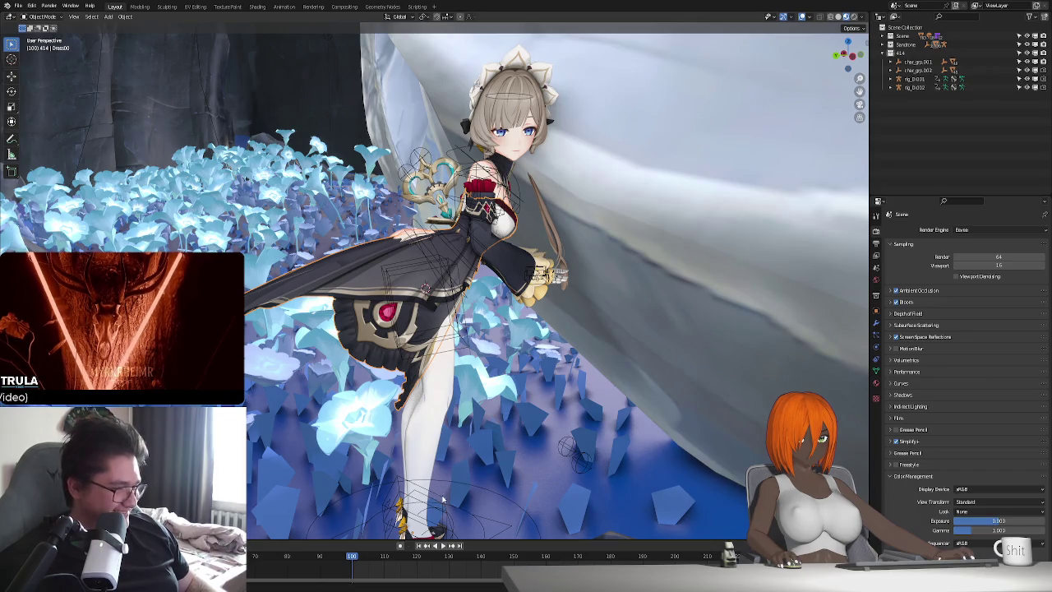
left_click(483, 491)
scroll(483, 491, "down", 2)
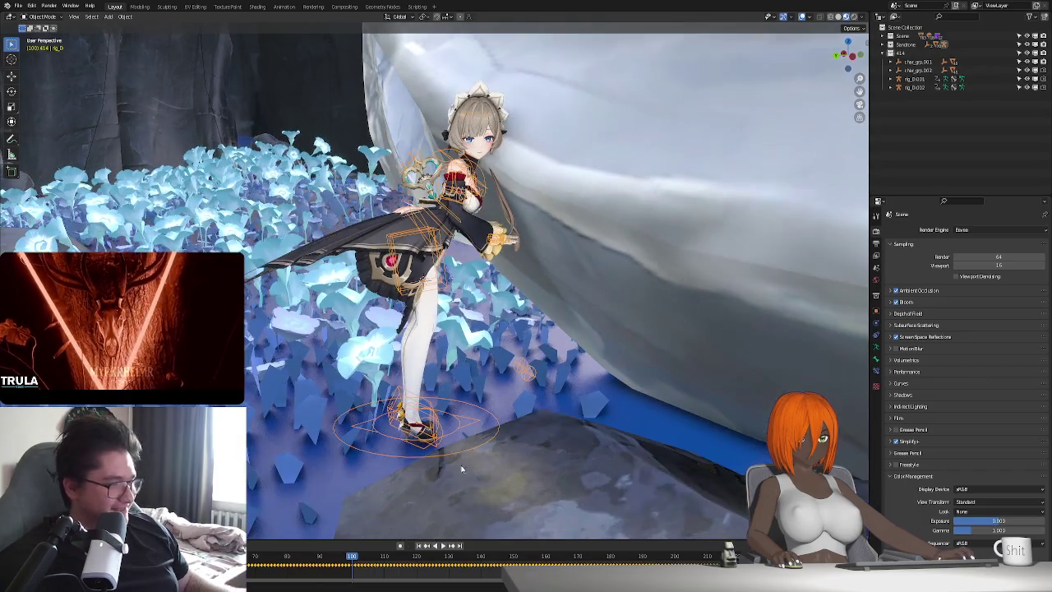
key("ctrl+Tab")
left_click(471, 445)
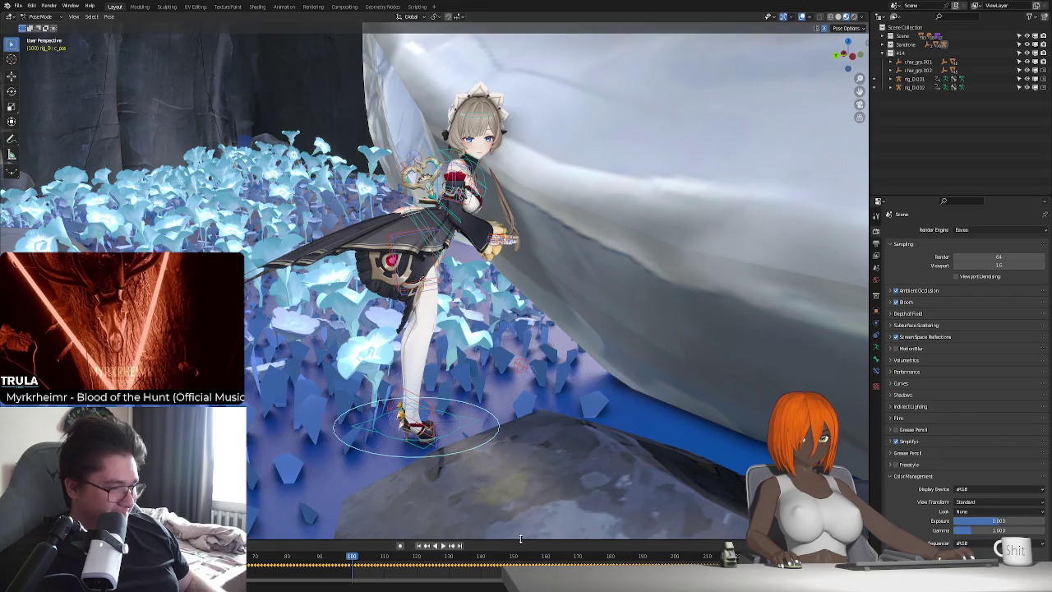
Enlarge the timeline, deselect all bones, and in Object Mode move the rig along Z.
left_click_drag(517, 541, 518, 492)
left_click(453, 306)
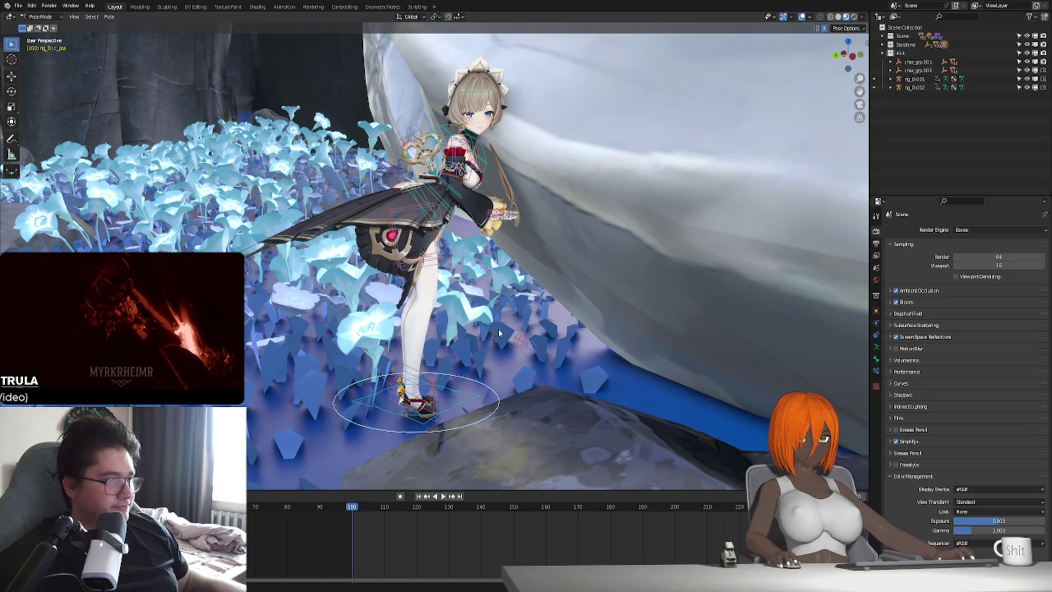
mouse_move(499, 331)
middle_mouse_down()
mouse_move(512, 409)
mouse_move(495, 400)
middle_mouse_up()
key("ctrl+Tab")
key("g")
key("z")
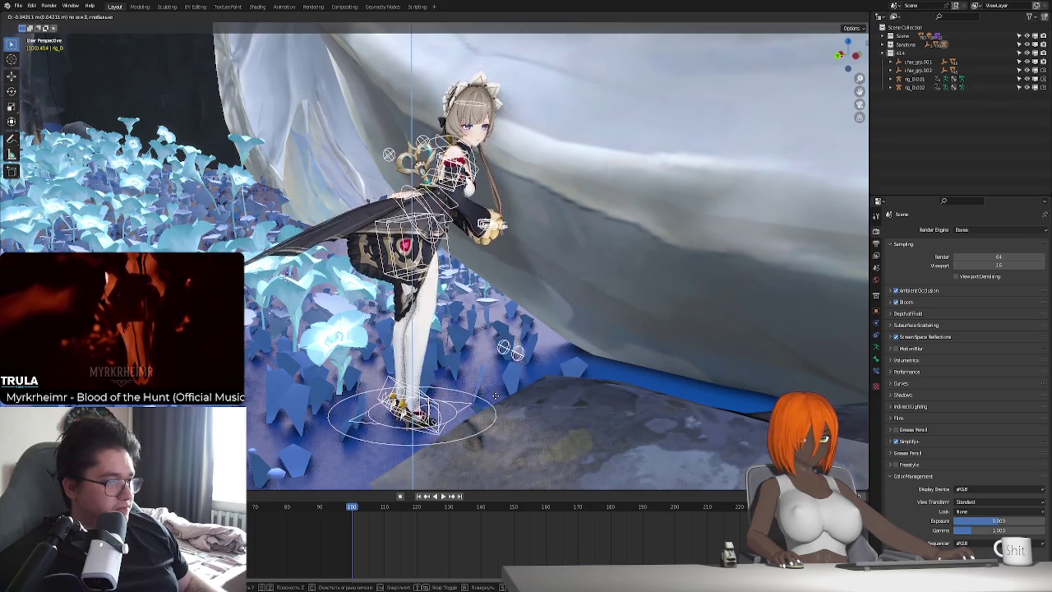
left_click(499, 388)
Shift the rig along Y, rotate it around Z, nudge it onto the rock, and return to Pose Mode.
middle_click_drag(502, 384, 514, 326)
key("g")
key("y")
left_click(513, 338)
key("r")
key("z")
left_click(525, 331)
mouse_move(525, 331)
middle_mouse_down()
mouse_move(646, 382)
mouse_move(544, 380)
mouse_move(575, 370)
middle_mouse_up()
key("g")
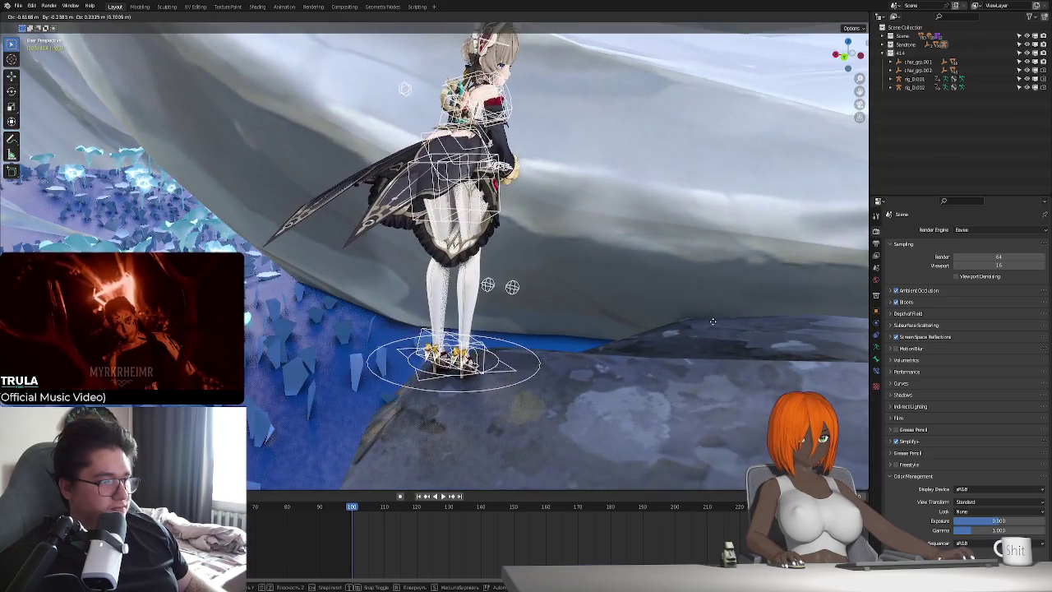
left_click(569, 347)
mouse_move(569, 347)
middle_mouse_down()
mouse_move(542, 344)
mouse_move(554, 320)
mouse_move(520, 331)
mouse_move(516, 355)
mouse_move(501, 362)
middle_mouse_up()
key("ctrl+Tab")
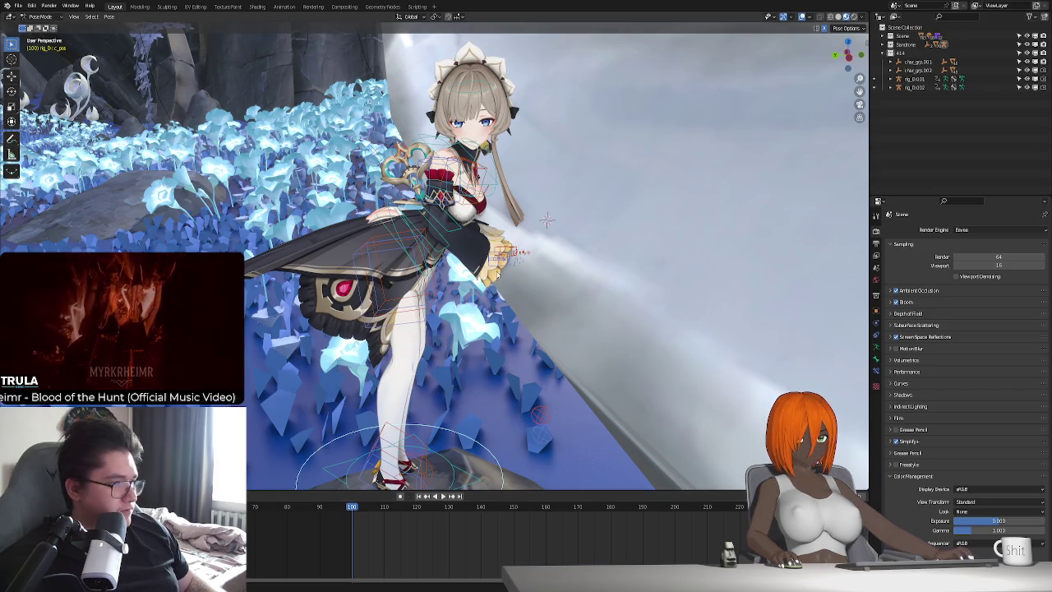
Try swinging the arm, cancel it, and move the hand bone to a new position.
mouse_move(574, 329)
middle_mouse_down()
mouse_move(509, 366)
mouse_move(585, 375)
middle_mouse_up()
scroll(509, 367, "up", 3)
key("r")
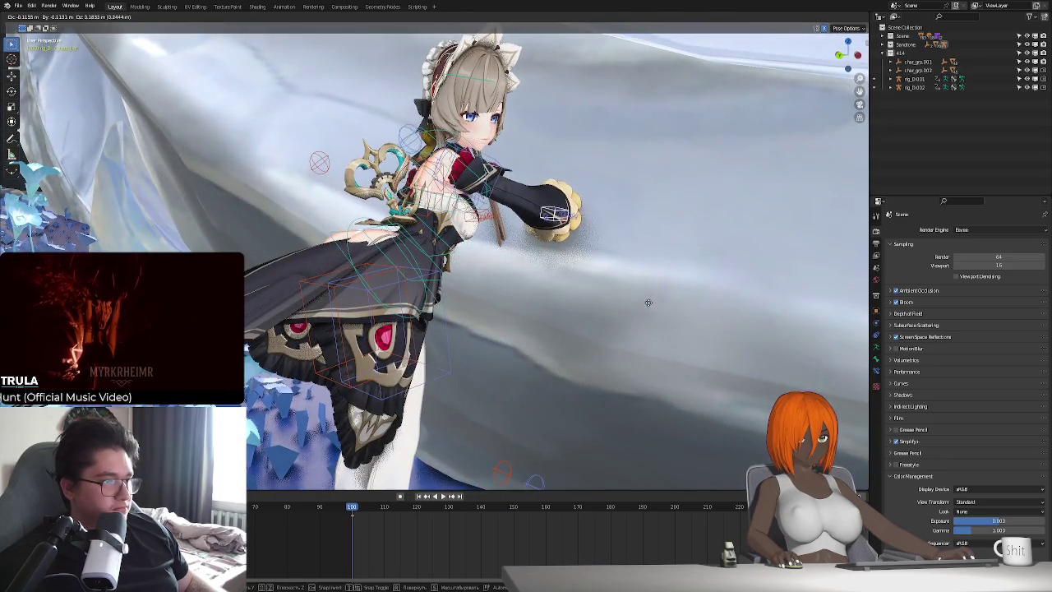
key("Escape")
key("g")
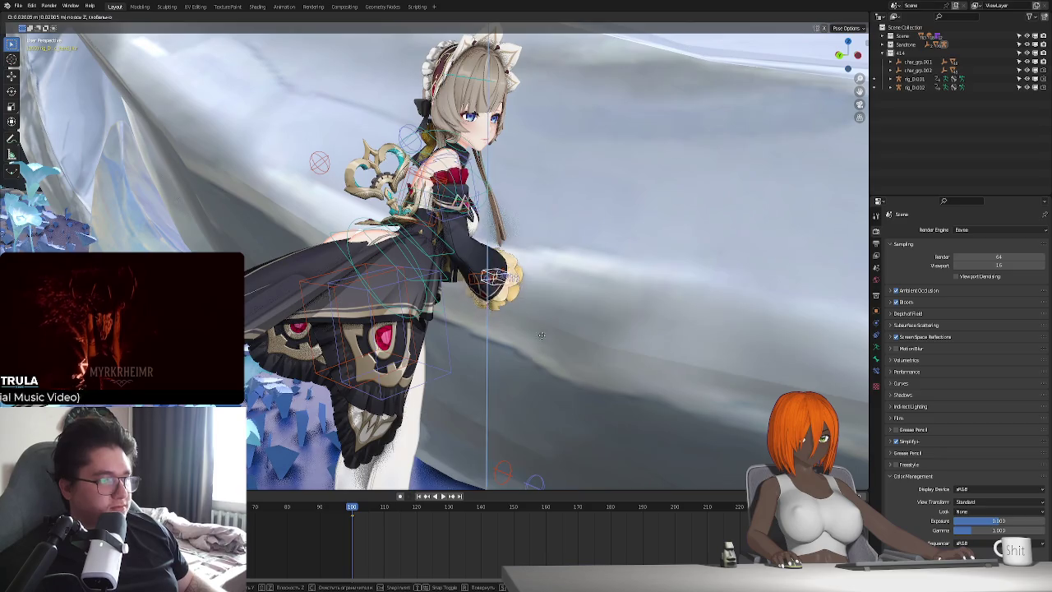
left_click(604, 319)
middle_click_drag(603, 318, 556, 327)
Rotate the hand, move it against the cave wall, and tilt it around Y.
key("r")
left_click(556, 263)
middle_click_drag(555, 263, 423, 348)
key("g")
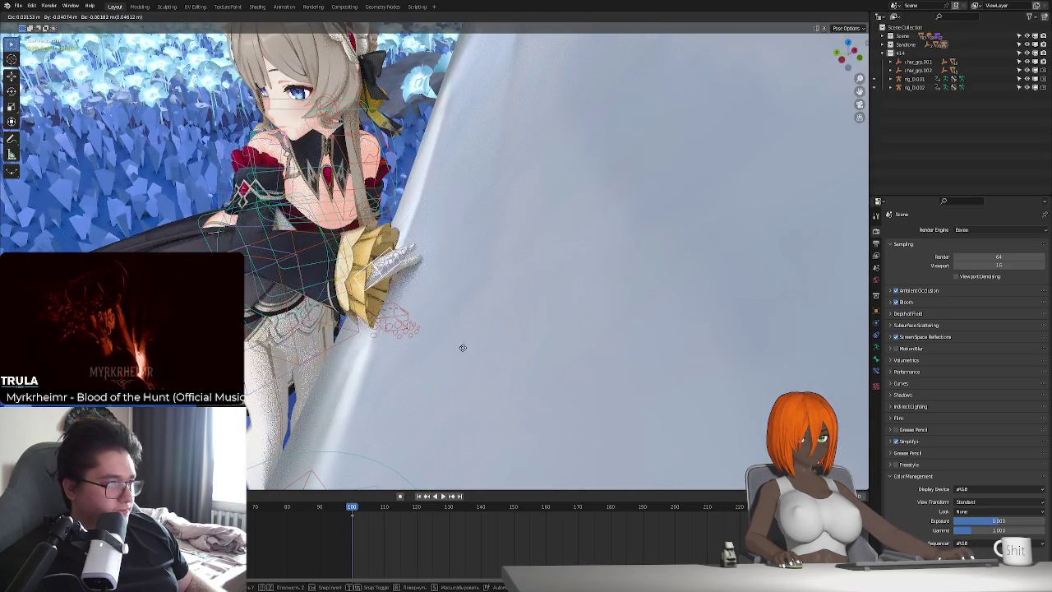
left_click(463, 356)
key("r")
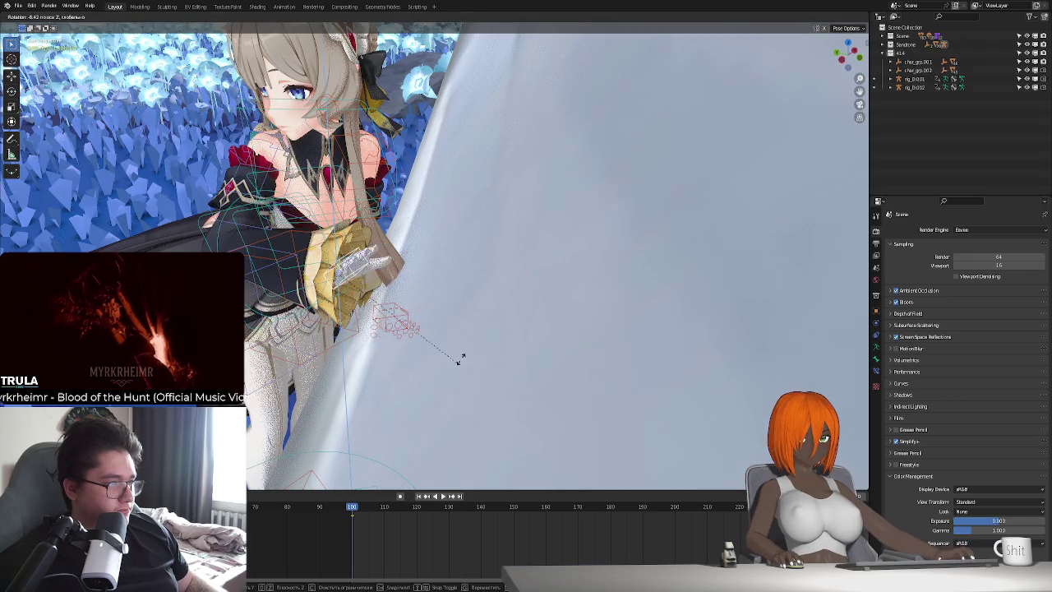
key("y")
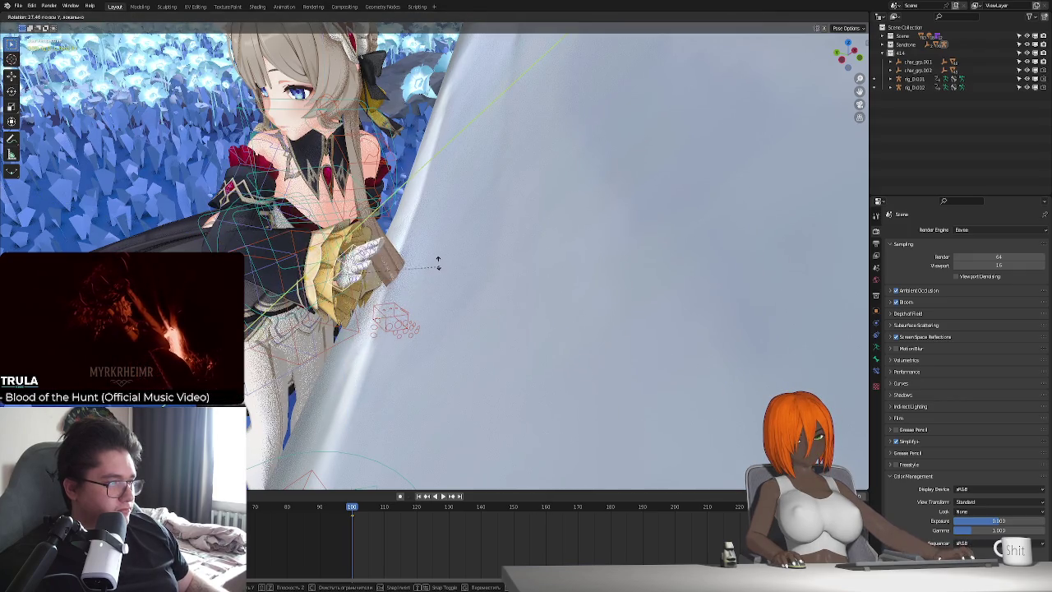
left_click(411, 283)
In the armature's Object Data properties, toggle bone layers to show the arm bones and inspect the arm.
left_click(876, 346)
left_click(911, 282)
left_click(904, 282)
left_click(908, 282)
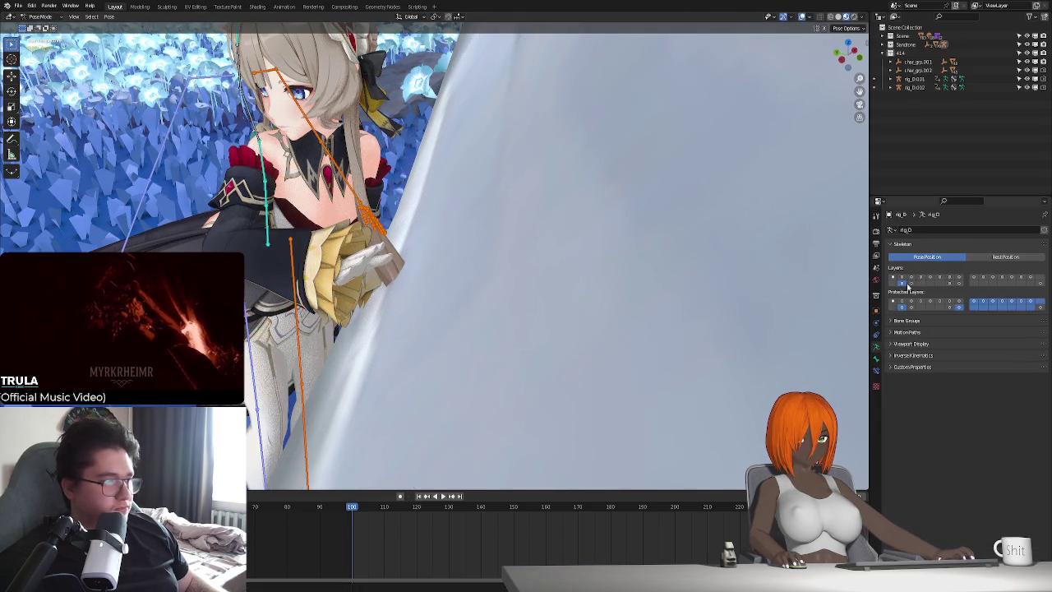
left_click(910, 283)
left_click(920, 277)
middle_click_drag(512, 393, 389, 283)
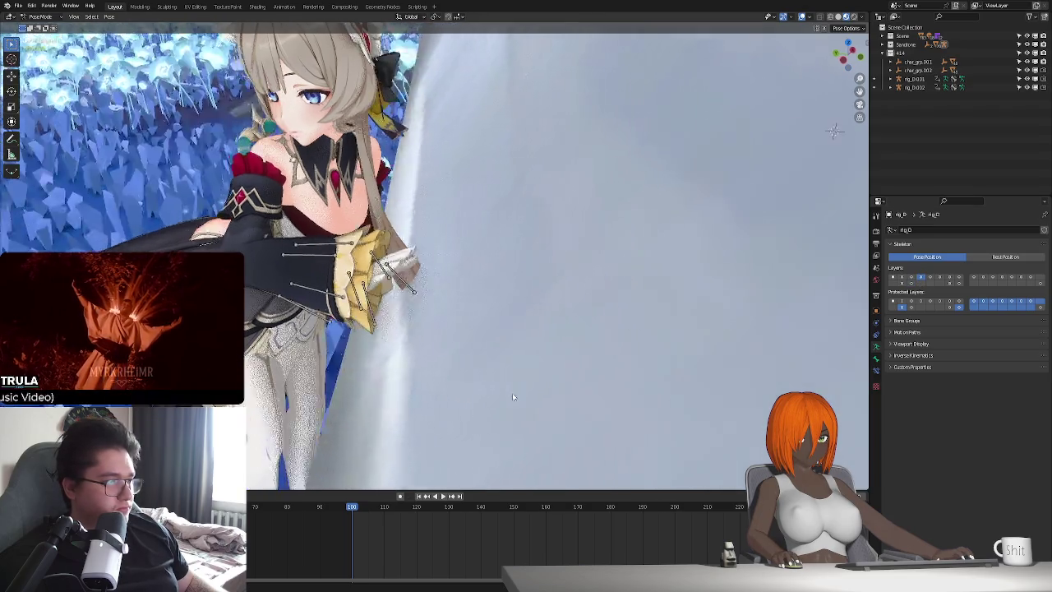
middle_click_drag(379, 341, 402, 325)
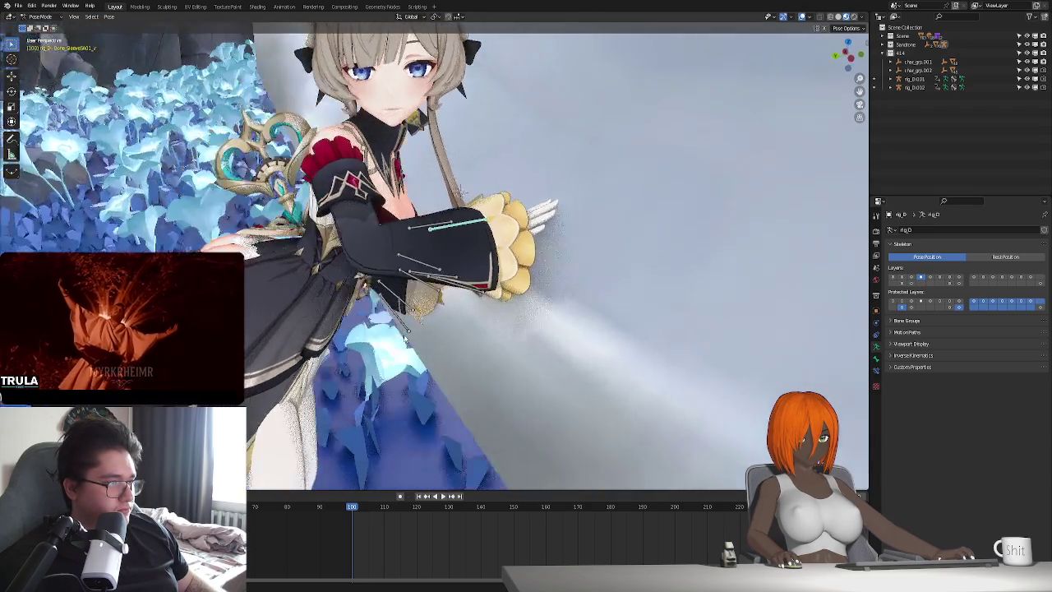
scroll(425, 307, "up", 3)
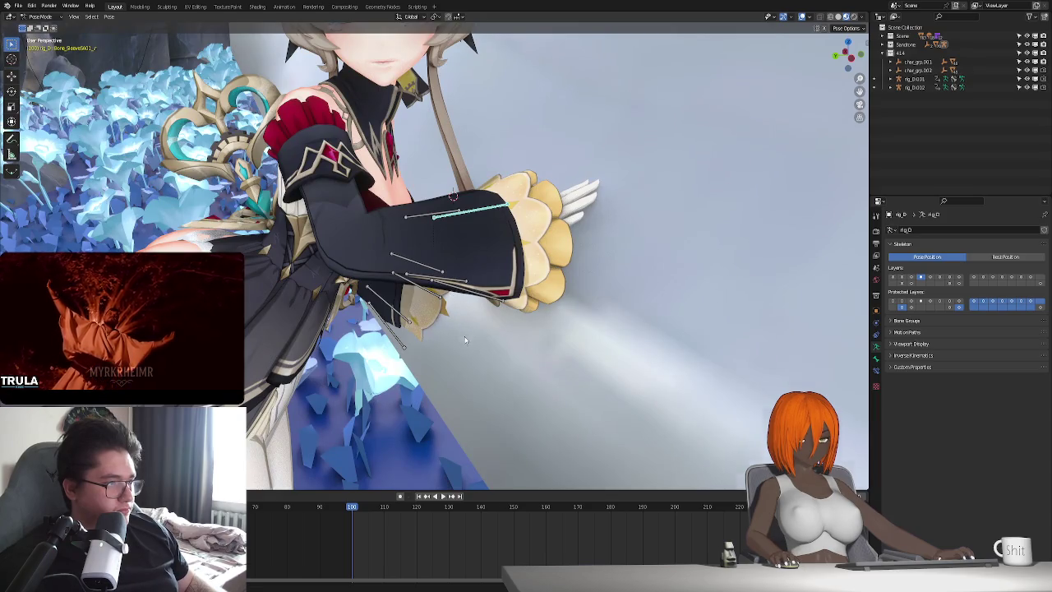
middle_click_drag(464, 339, 431, 346)
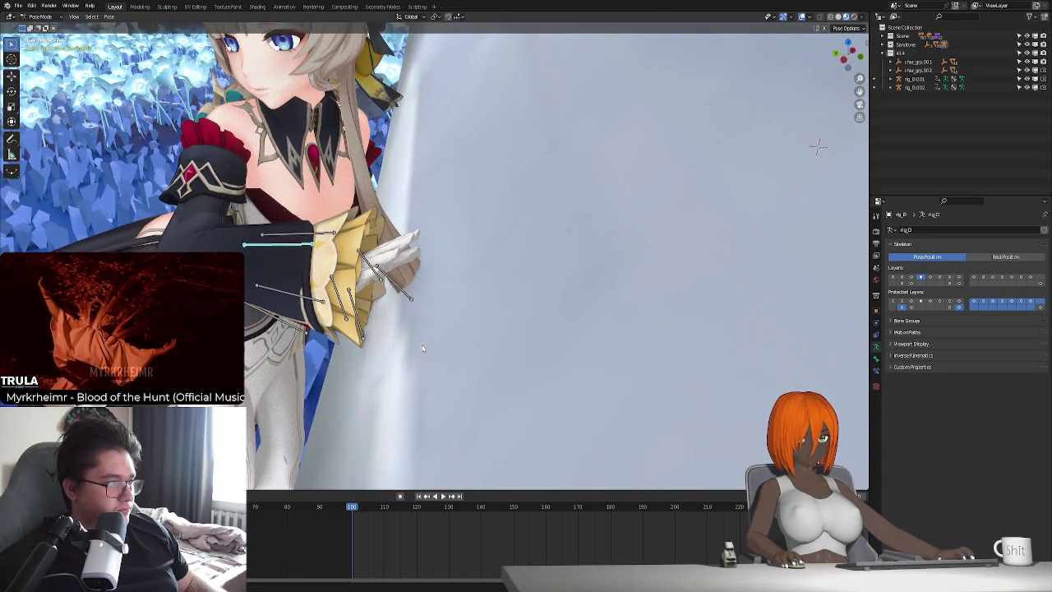
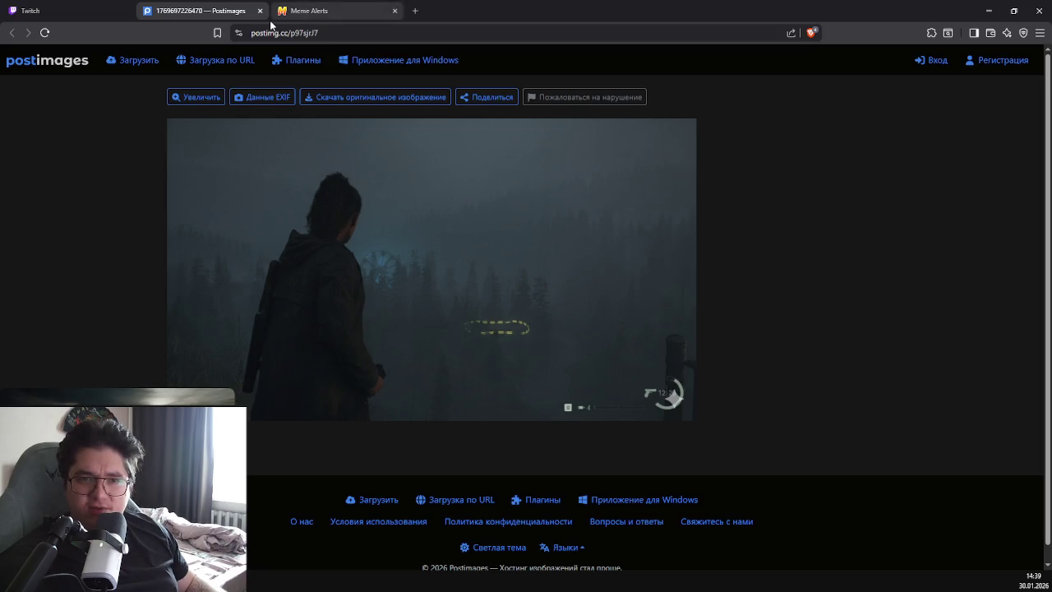
Switch from the Postimages browser tab back to the Blender window.
key("alt+Tab")
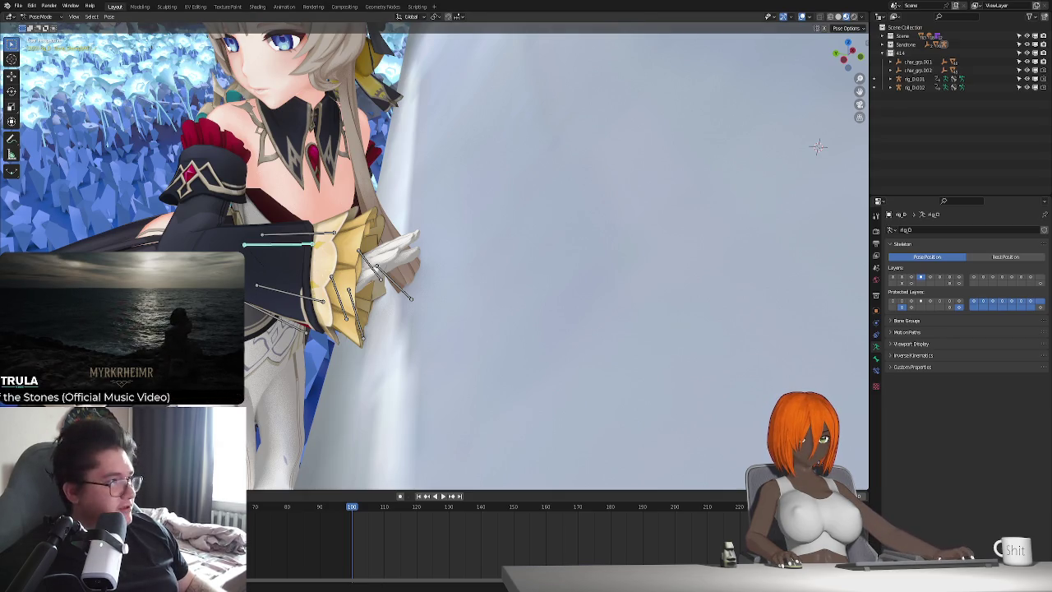
Show the rig's bones and move the hand bone up toward the wall.
mouse_move(575, 246)
middle_mouse_down()
mouse_move(391, 310)
mouse_move(393, 243)
middle_mouse_up()
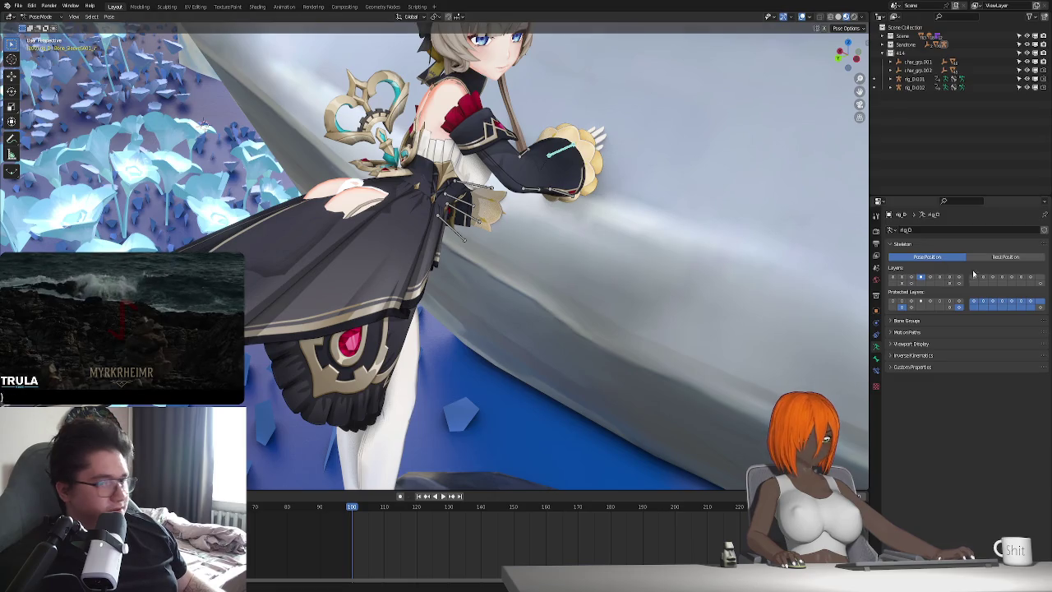
key("alt+h")
mouse_move(392, 247)
middle_mouse_down()
mouse_move(528, 280)
mouse_move(567, 259)
middle_mouse_up()
key("g")
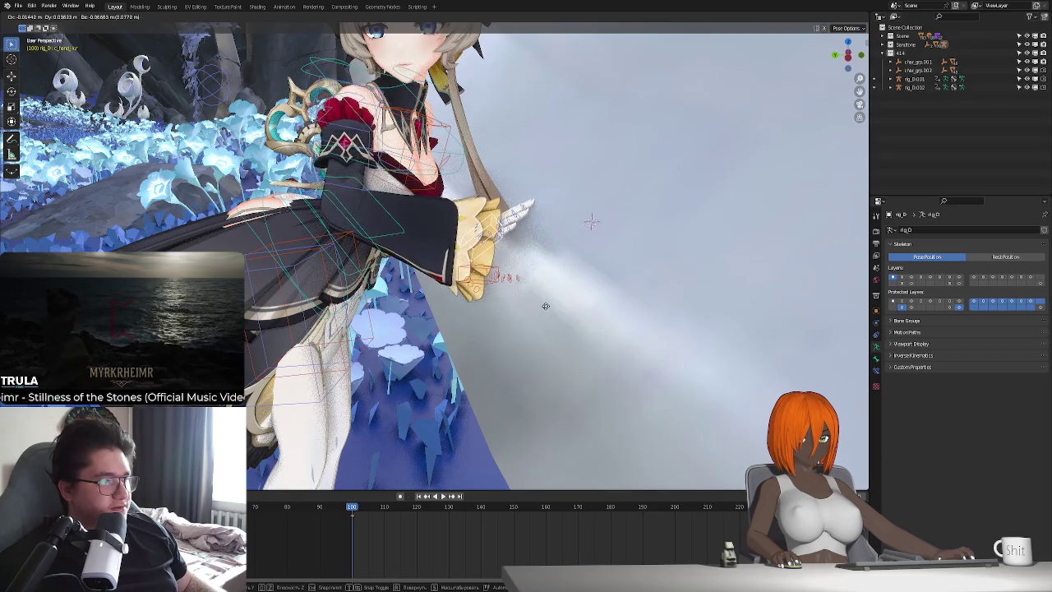
left_click(592, 236)
middle_click_drag(591, 236, 612, 243)
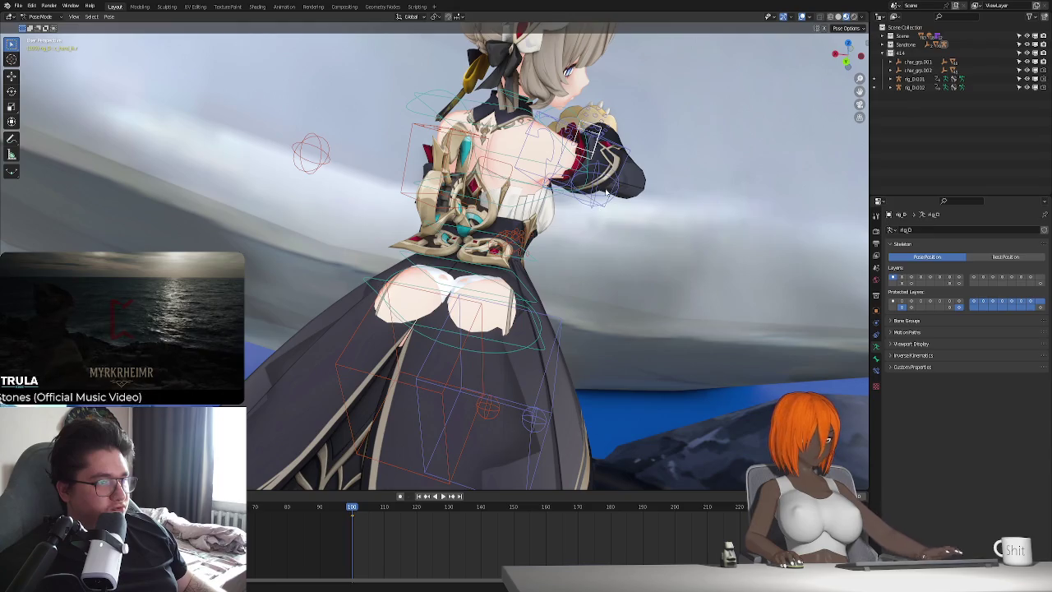
key("g")
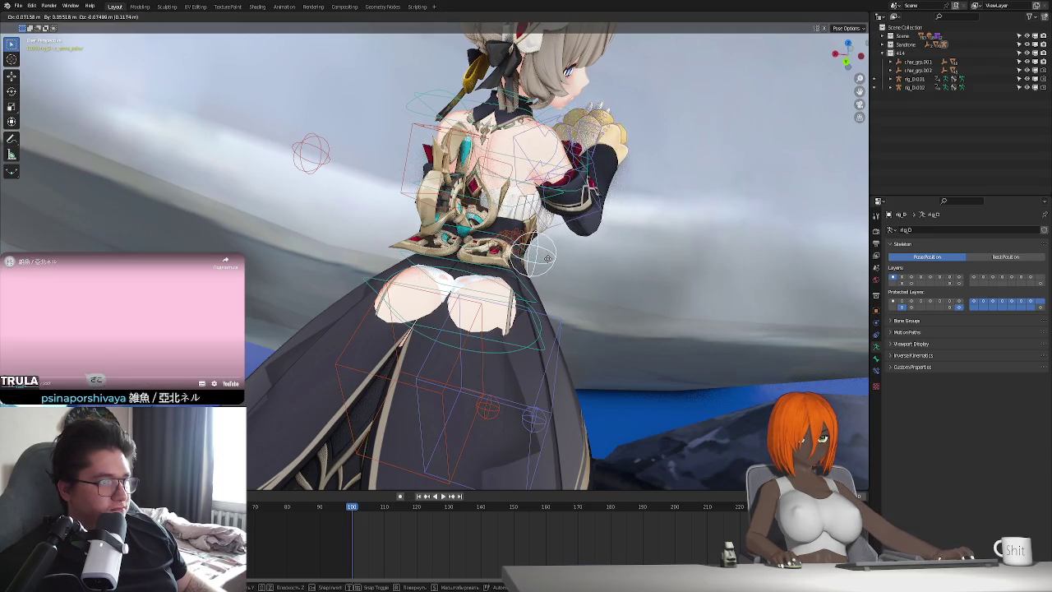
left_click(588, 268)
Rotate the hand bone on Y and move the arm bone along Z.
middle_click_drag(588, 268, 497, 247)
key("r")
key("y")
left_click(496, 232)
middle_click_drag(497, 232, 522, 249)
key("g")
key("z")
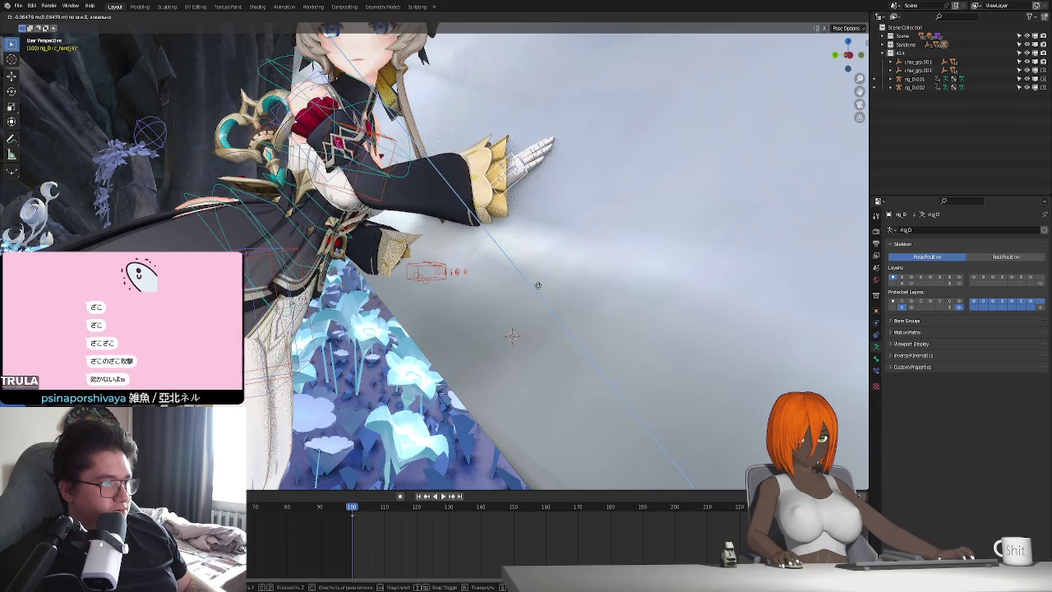
left_click(537, 284)
Try a Z-axis rotation on the bone, leaving it unchanged, and re-orbit around the character.
middle_click_drag(538, 284, 577, 314)
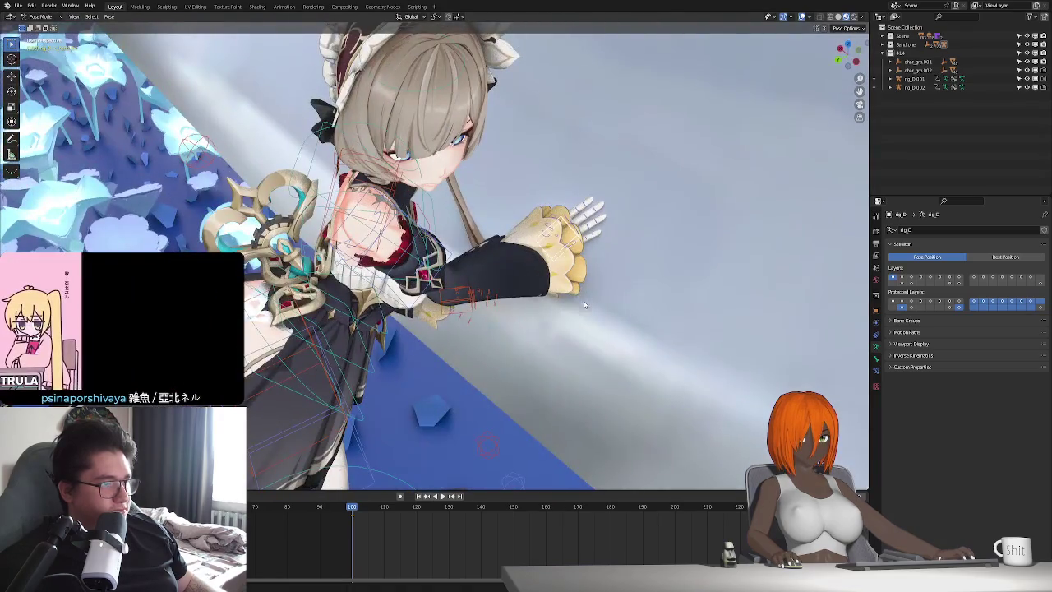
key("r")
key("z")
left_click(586, 290)
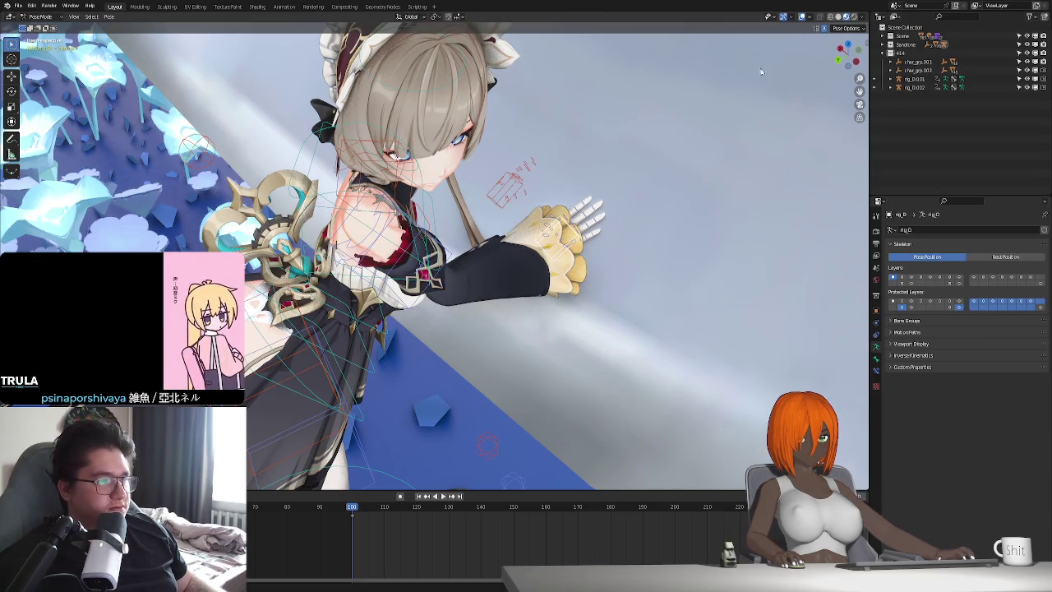
middle_click_drag(455, 208, 511, 257)
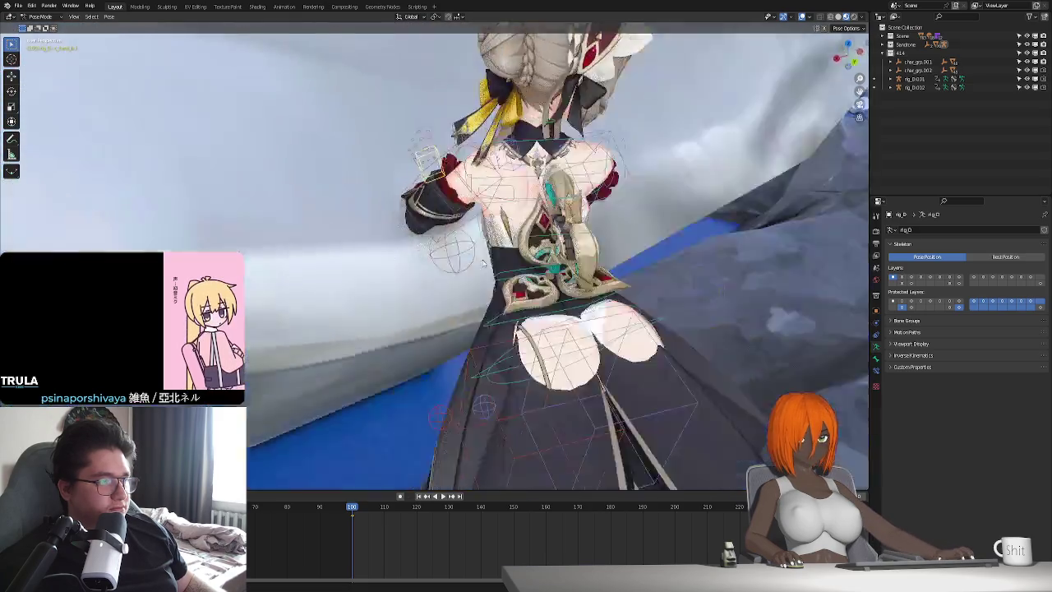
Rotate the arm bone on Y and shift it vertically along Z.
key("g")
key("z")
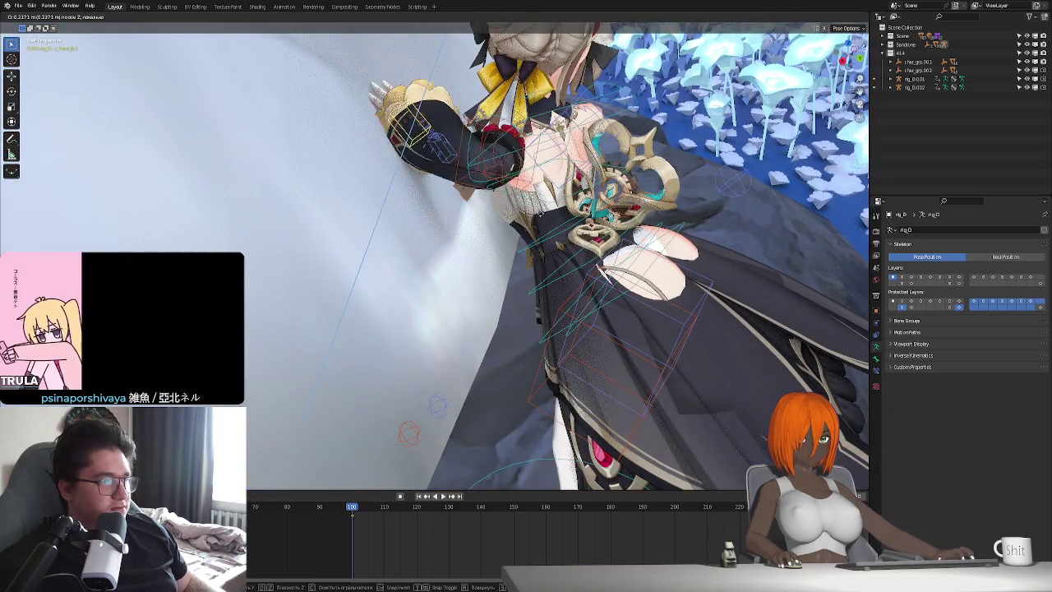
key("r")
key("y")
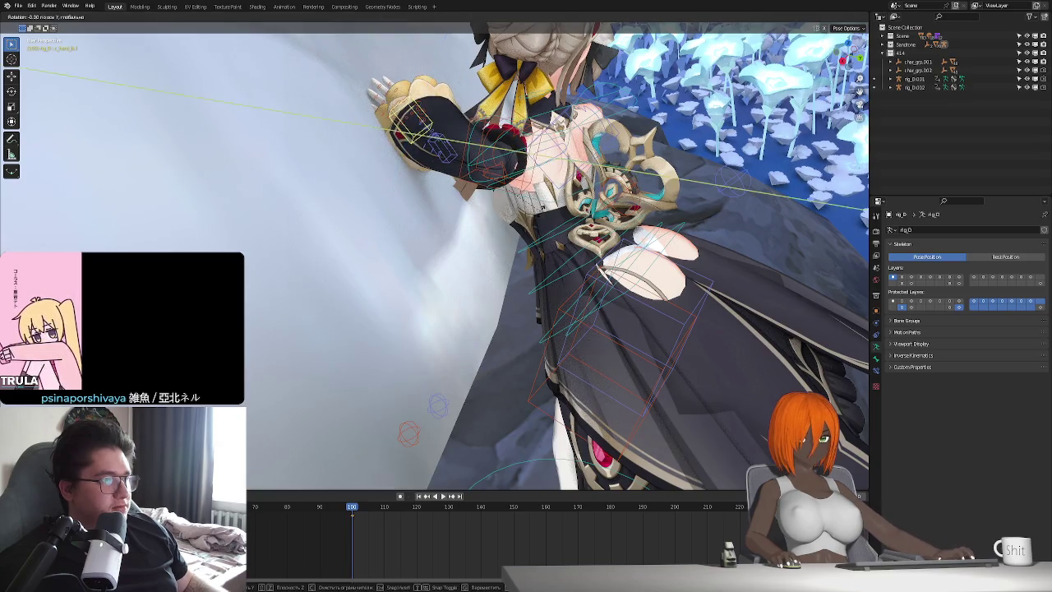
left_click(484, 233)
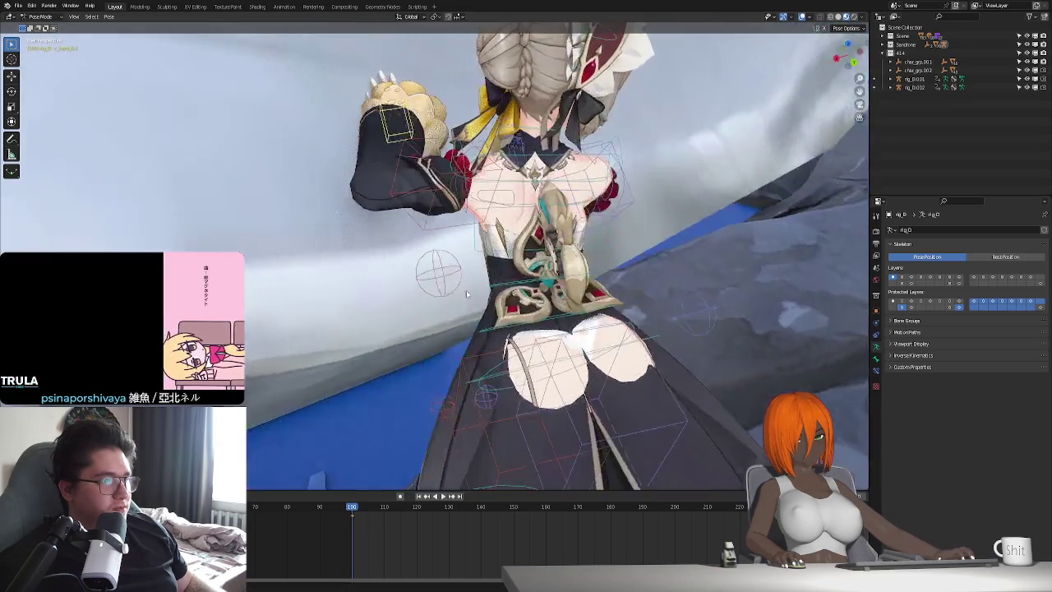
middle_click_drag(484, 233, 441, 285)
key("g")
key("z")
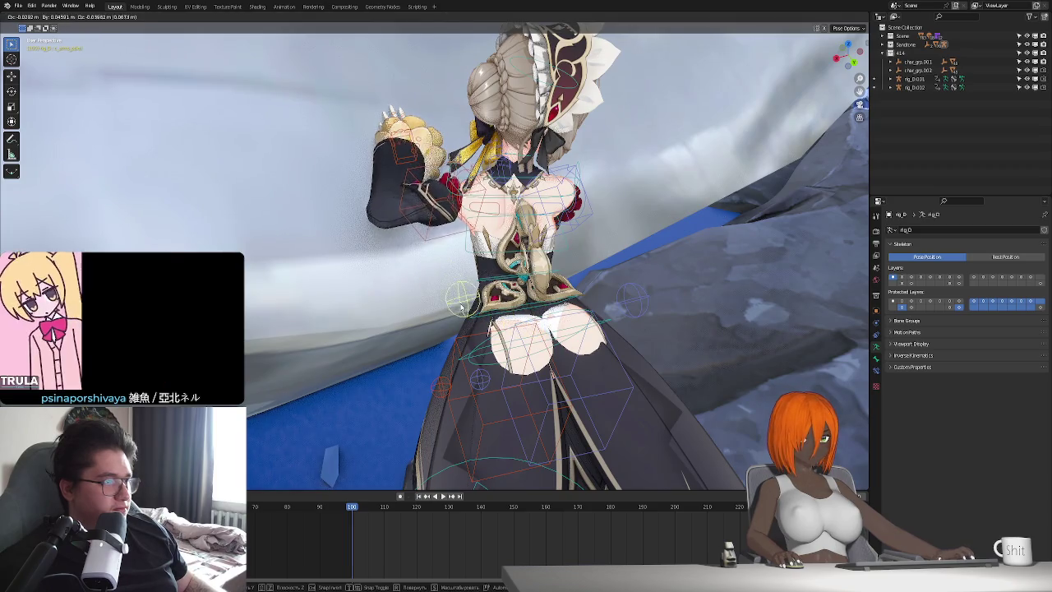
key("Return")
Move the circular IK control bone down to a new position.
middle_click_drag(493, 271, 568, 203)
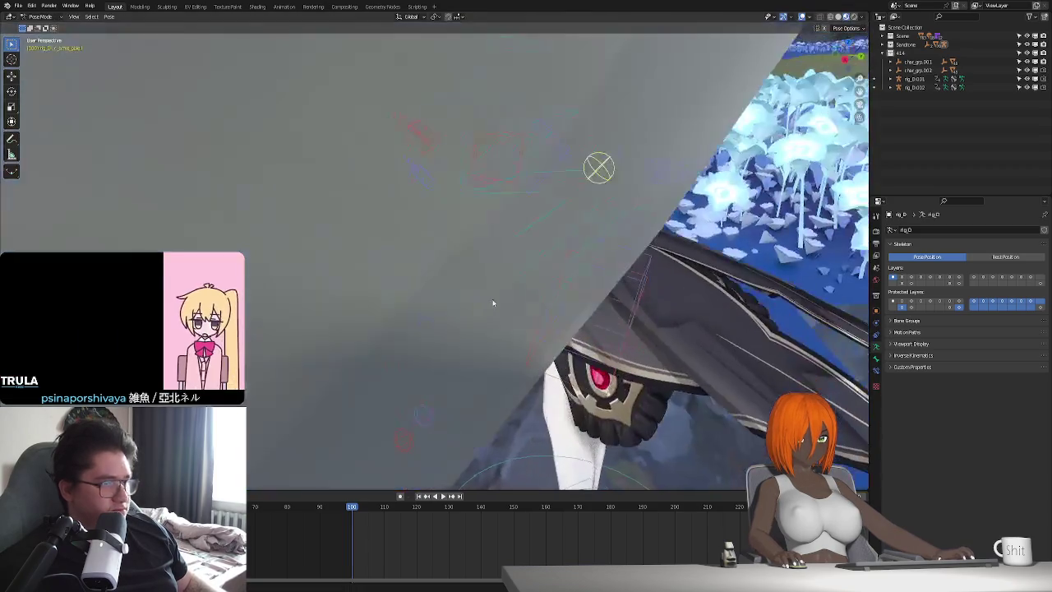
key("g")
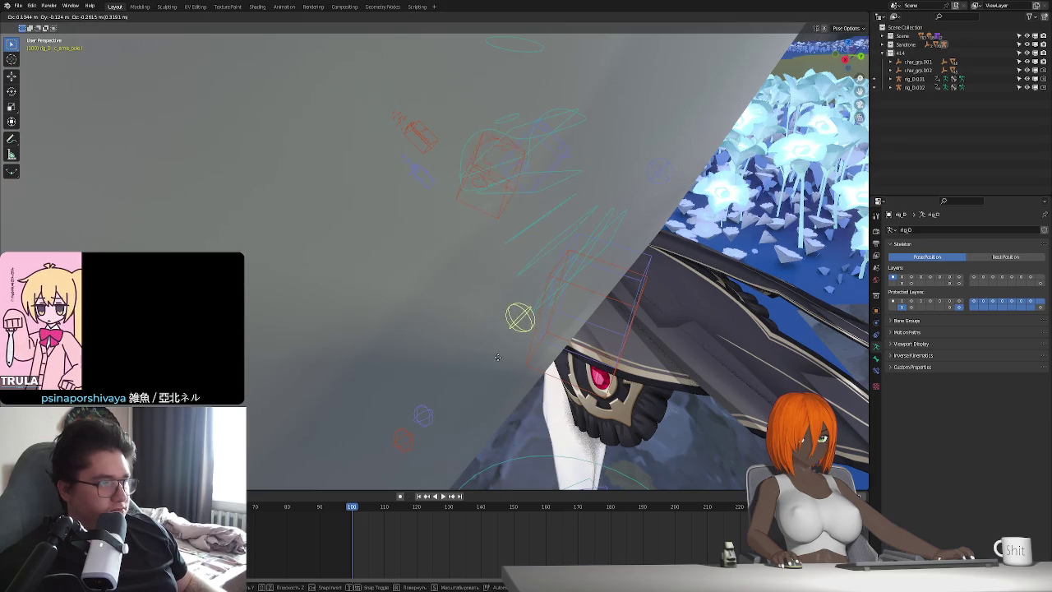
middle_click_drag(497, 356, 488, 312)
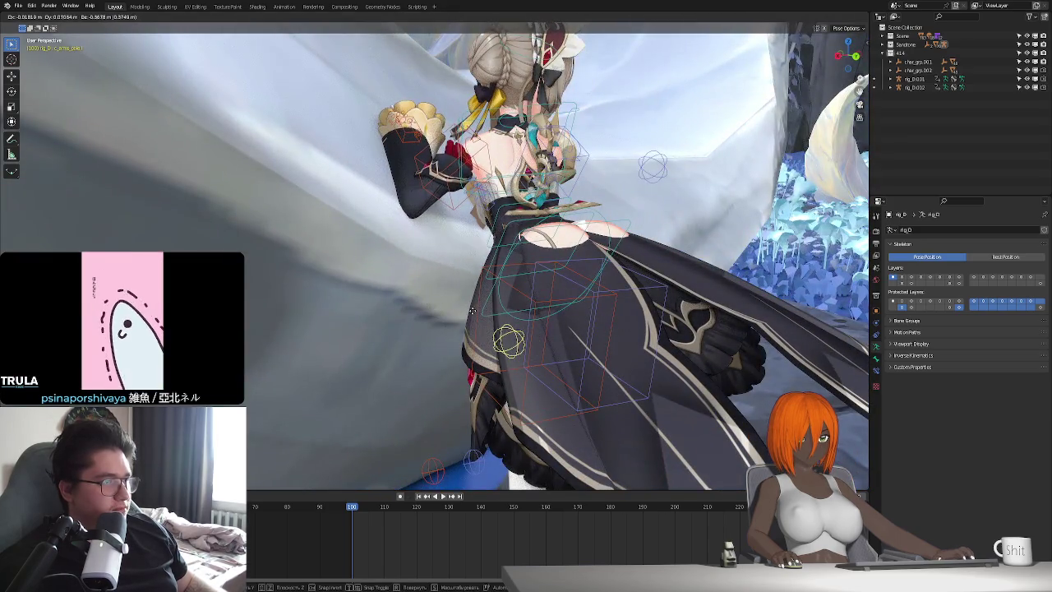
left_click(472, 310)
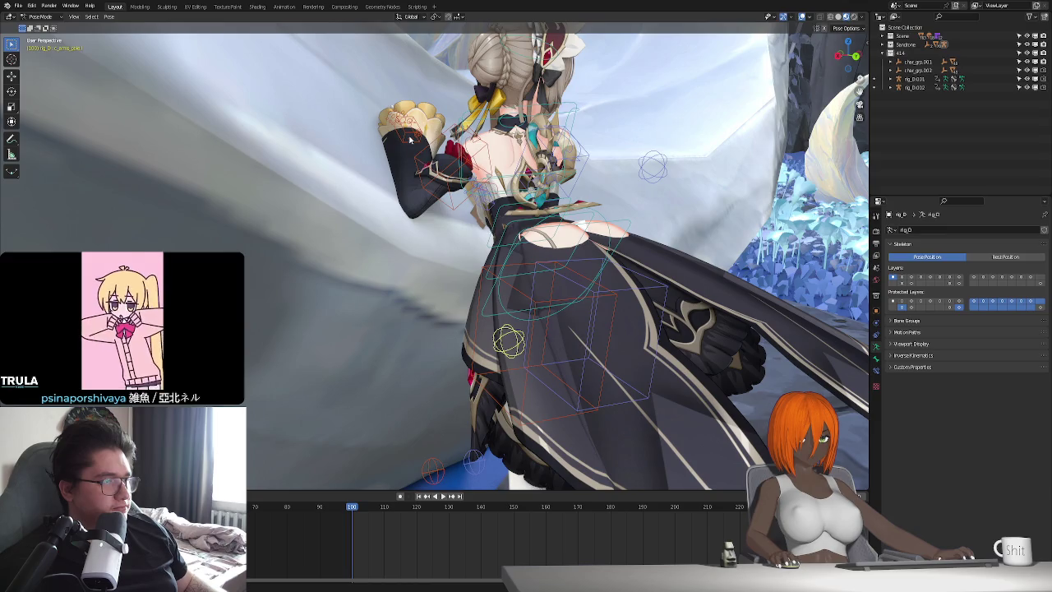
middle_click_drag(482, 230, 525, 247)
Rotate the raised hand, including a Y-axis rotation, so it faces the wall.
key("g")
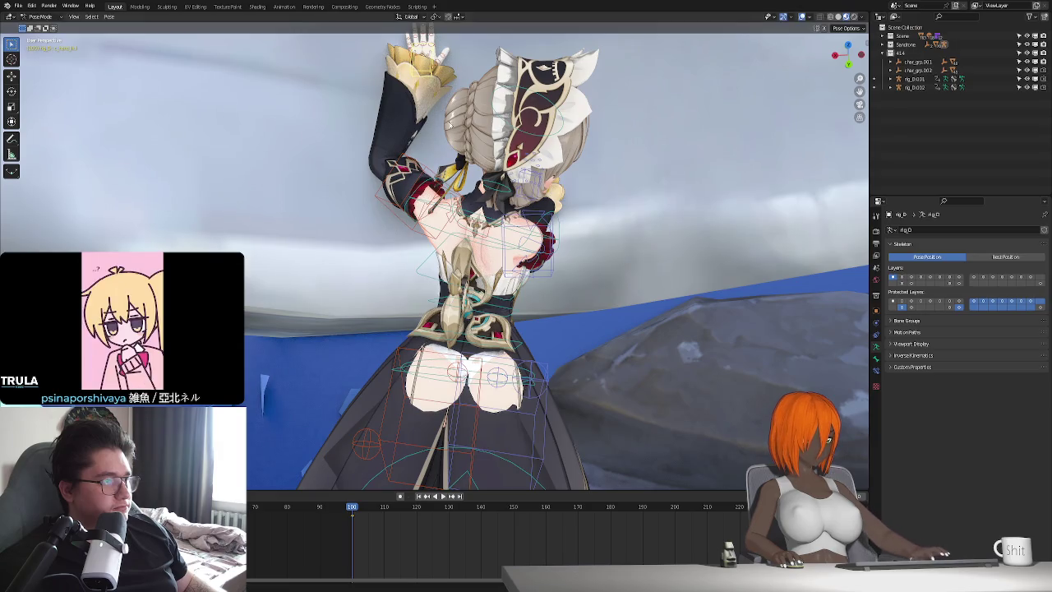
key("r")
left_click(481, 153)
mouse_move(482, 153)
middle_mouse_down()
mouse_move(481, 199)
mouse_move(512, 195)
middle_mouse_up()
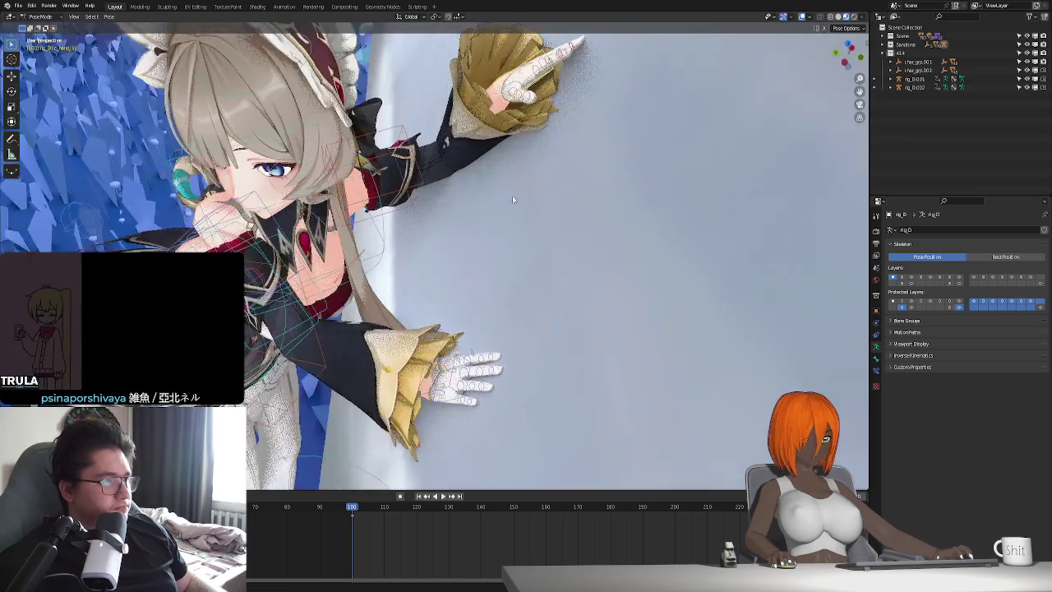
key("r")
key("y")
left_click(552, 136)
Rotate the hand bone around its local Y axis after trying X.
middle_click_drag(551, 137, 496, 216)
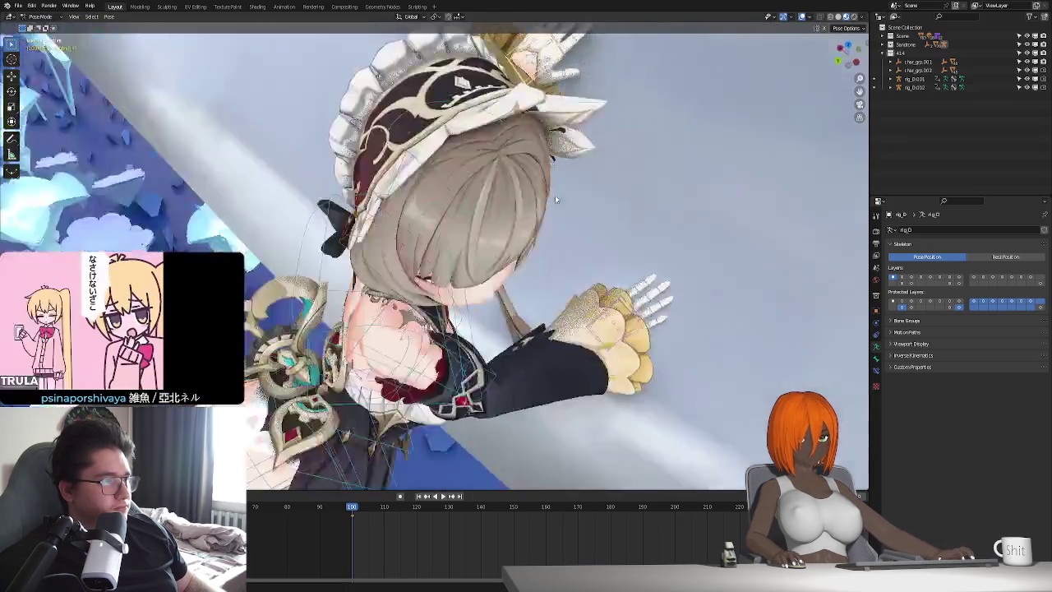
key("g")
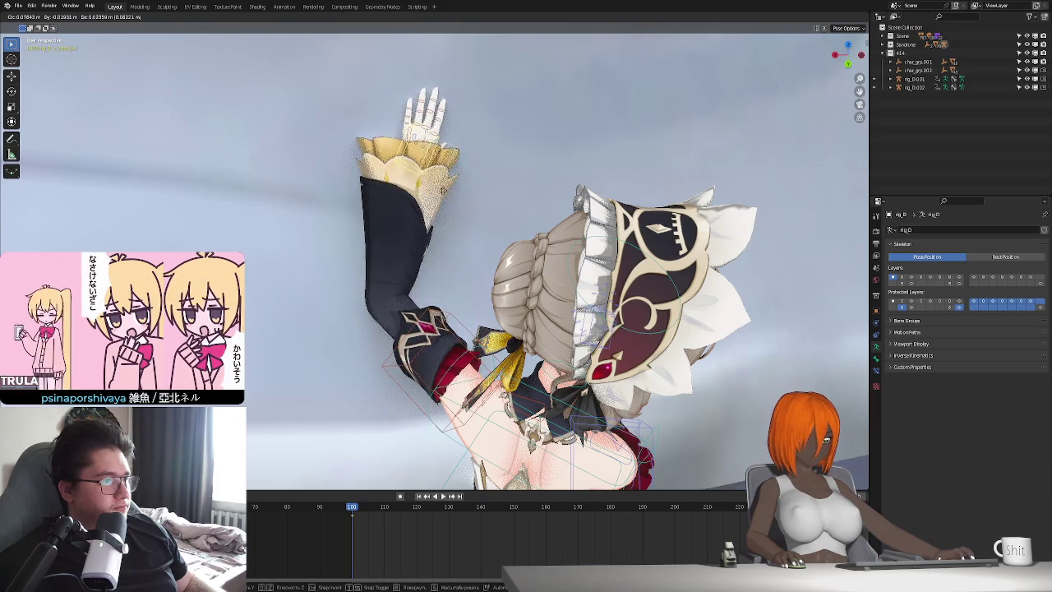
left_click(463, 194)
key("r")
key("x")
key("x")
key("y")
left_click(457, 168)
Nudge the hand slightly along its local Z axis.
middle_click_drag(457, 168, 465, 160)
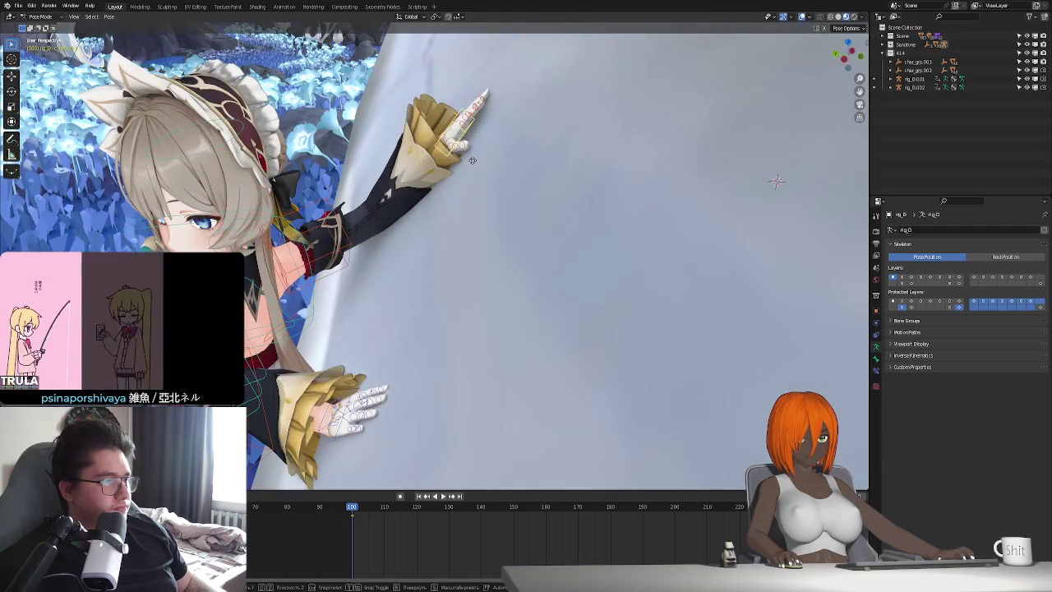
key("g")
key("z")
key("z")
key("r")
key("y")
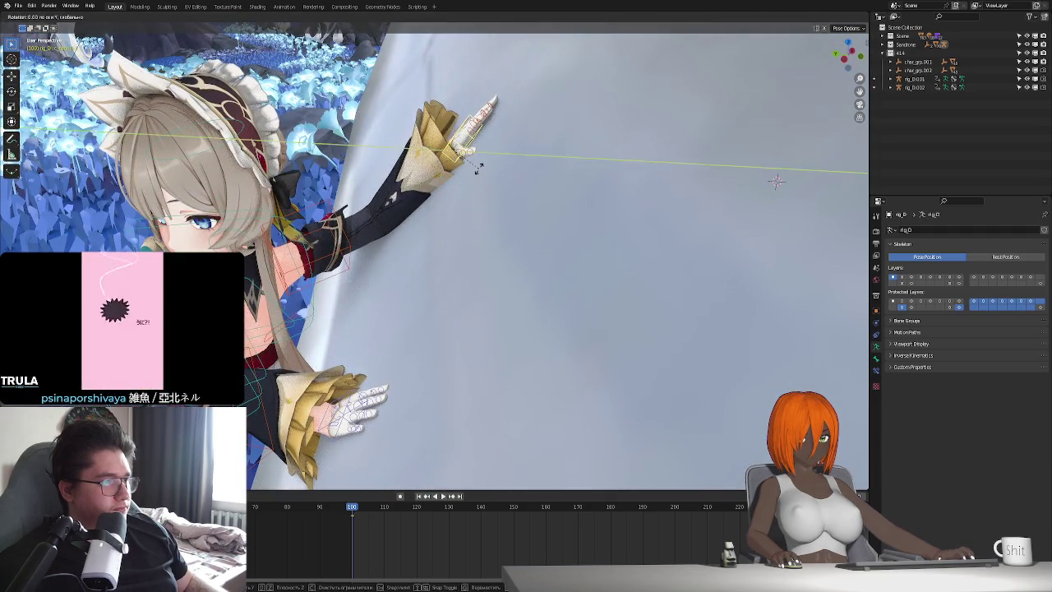
left_click(478, 164)
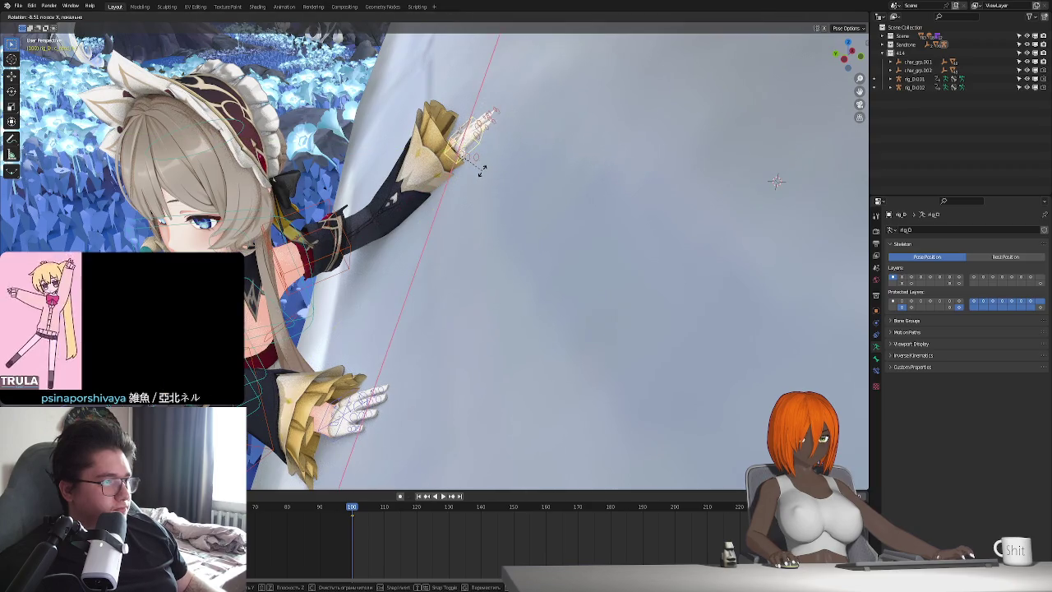
Rotate the hand on its local Y axis so it rests flat on the wall.
key("g")
key("z")
key("z")
key("r")
key("y")
key("y")
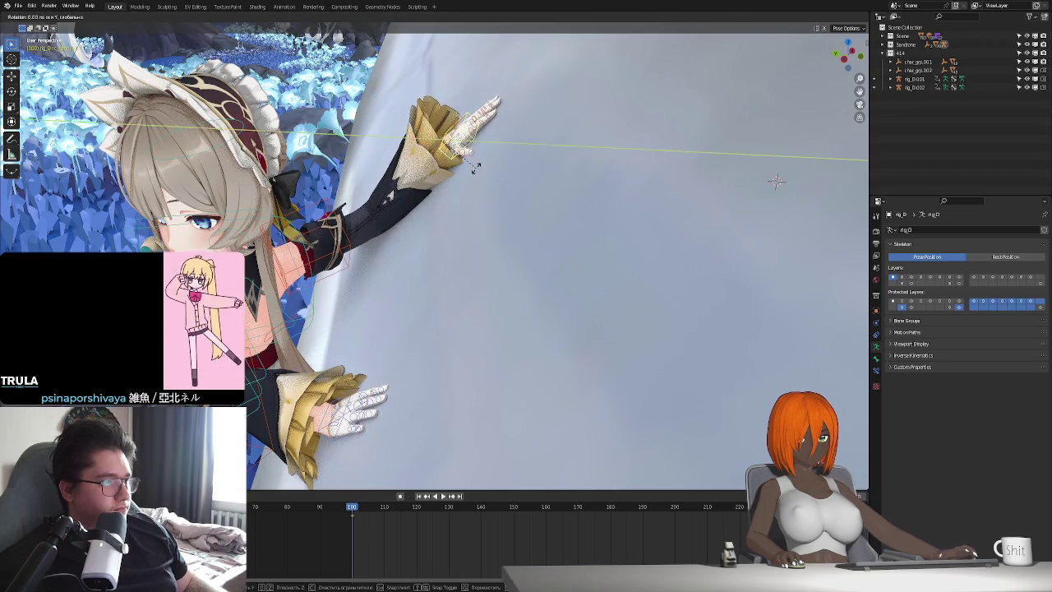
left_click(473, 176)
mouse_move(473, 175)
middle_mouse_down()
mouse_move(461, 243)
mouse_move(481, 279)
mouse_move(466, 287)
middle_mouse_up()
left_click(463, 213)
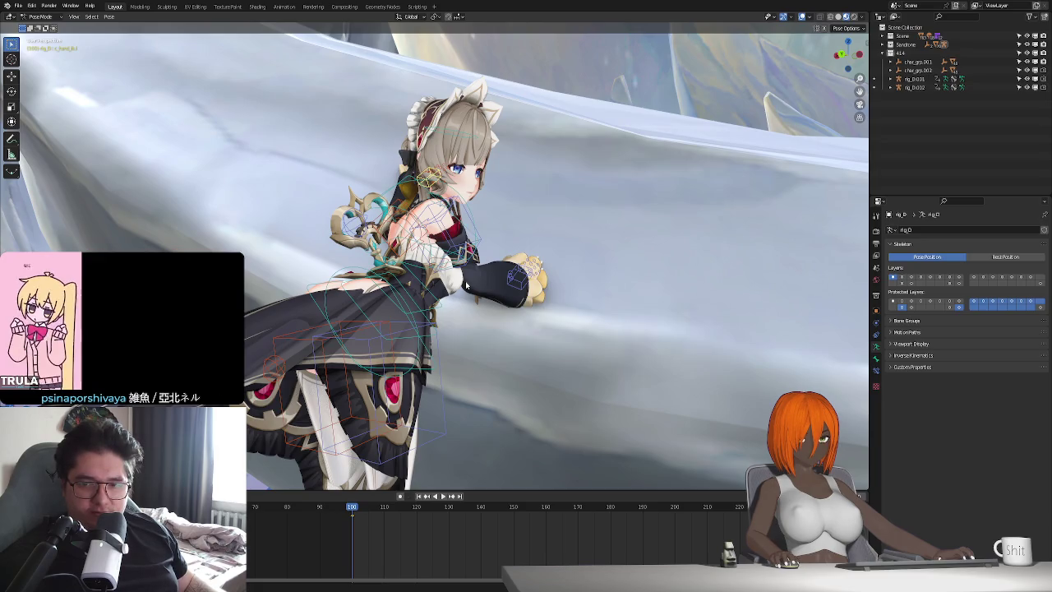
Switch the armature to Rest Position, leave Pose Mode, and enter Edit Mode on the dress mesh.
mouse_move(466, 284)
middle_mouse_down()
mouse_move(489, 246)
mouse_move(607, 259)
middle_mouse_up()
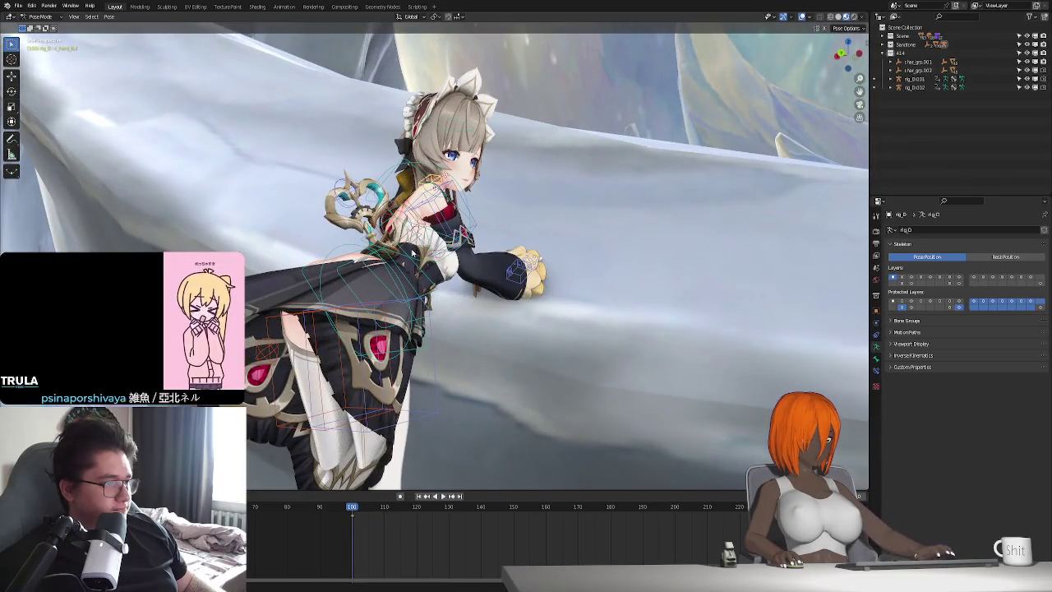
left_click(1005, 257)
key("ctrl+Tab")
mouse_move(460, 329)
middle_mouse_down()
mouse_move(496, 342)
mouse_move(573, 410)
mouse_move(438, 325)
middle_mouse_up()
left_click(496, 342)
key("Tab")
Test linked selection on skirt panels, deselect all, and isolate the dress in Local View.
scroll(438, 325, "up", 3)
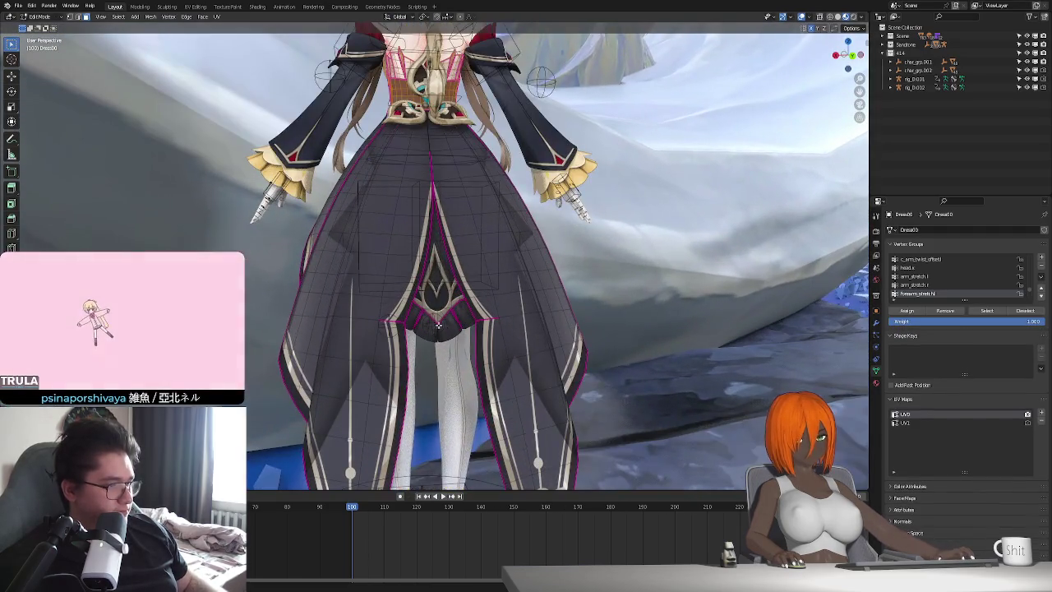
key("l")
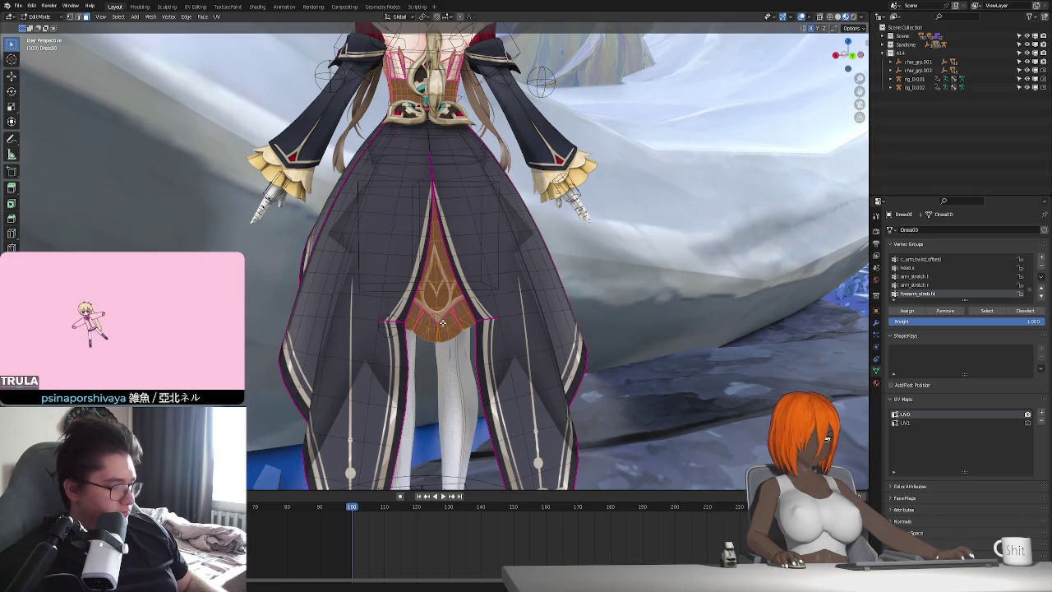
key("alt+a")
key("l")
middle_click_drag(462, 324, 498, 319)
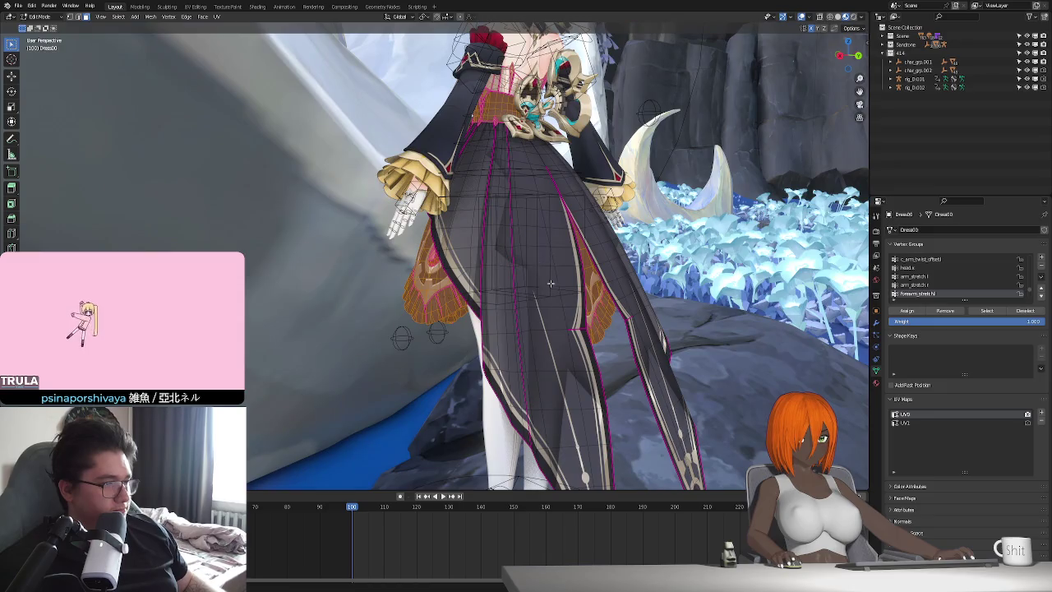
left_click_drag(521, 247, 545, 259)
key("l")
middle_click_drag(567, 312, 524, 313)
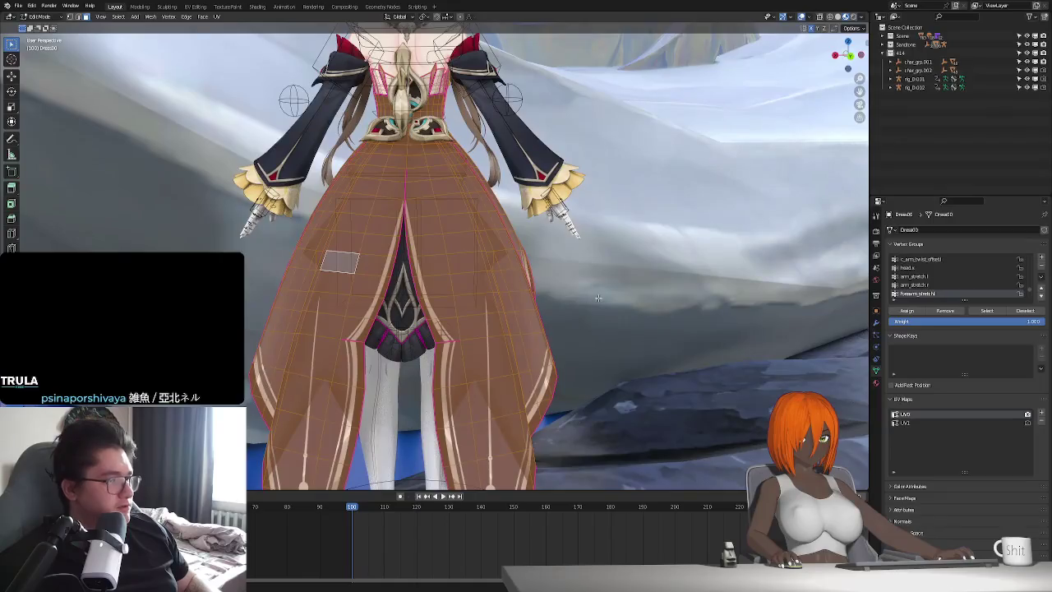
key("alt+a")
mouse_move(453, 305)
middle_mouse_down()
mouse_move(602, 311)
mouse_move(570, 274)
mouse_move(524, 272)
mouse_move(517, 300)
mouse_move(547, 330)
mouse_move(564, 326)
mouse_move(468, 259)
mouse_move(516, 303)
mouse_move(495, 289)
middle_mouse_up()
key("KP_Divide")
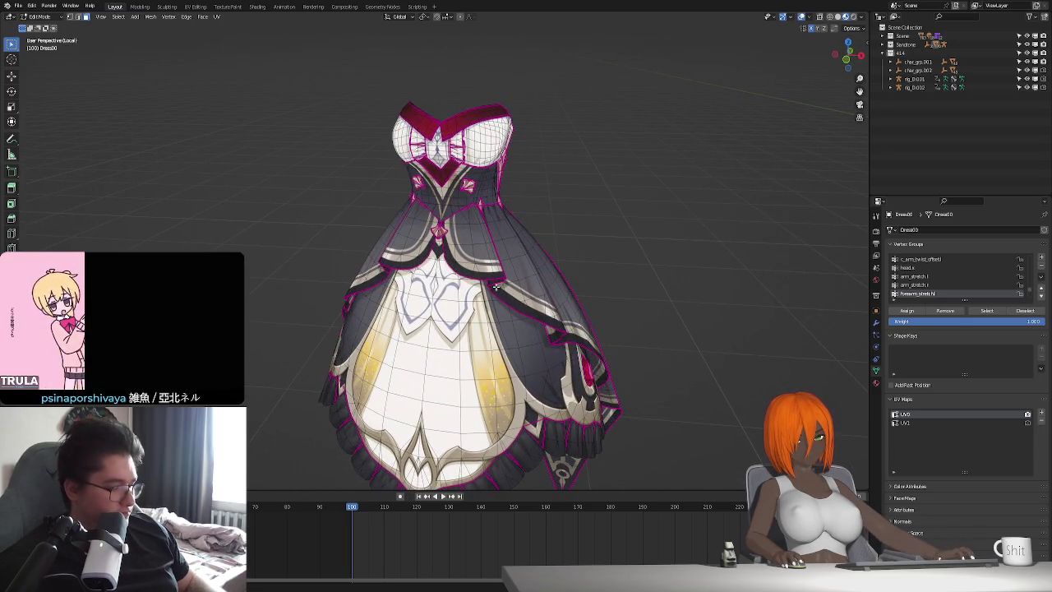
Circle-select overskirt faces across the dress front, along the sash and down the front skirt panel.
key("c")
mouse_move(466, 256)
left_mouse_down()
mouse_move(460, 246)
mouse_move(478, 225)
left_mouse_up()
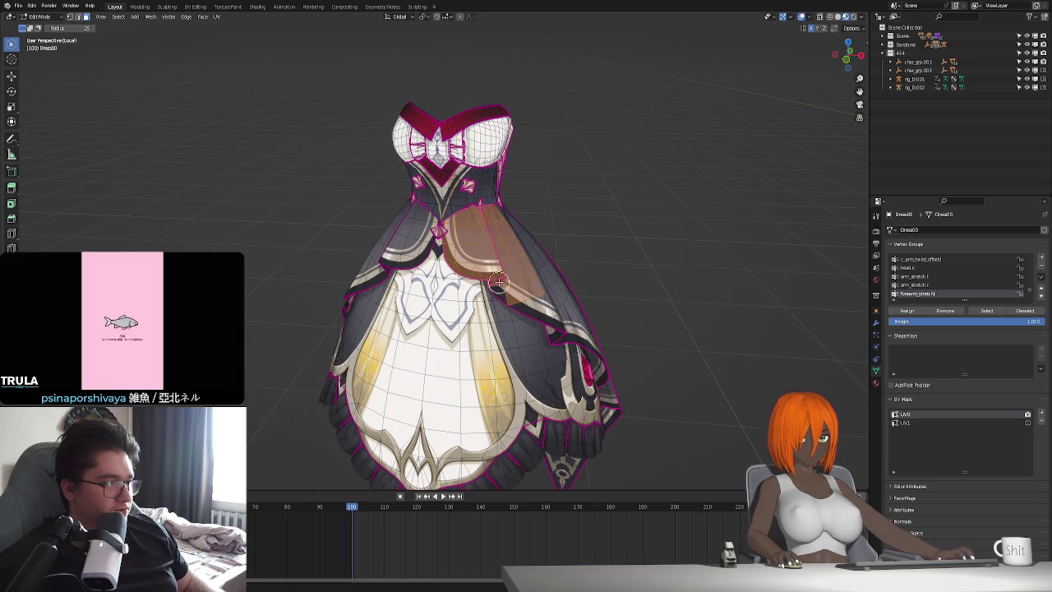
middle_click_drag(508, 290, 445, 273)
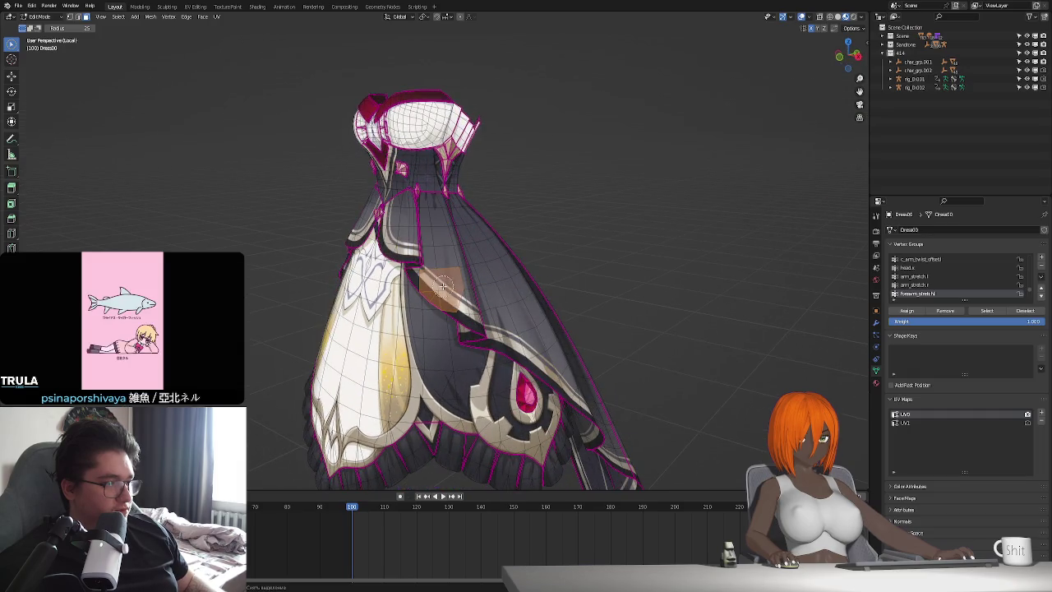
mouse_move(445, 274)
left_mouse_down()
mouse_move(470, 326)
mouse_move(449, 214)
left_mouse_up()
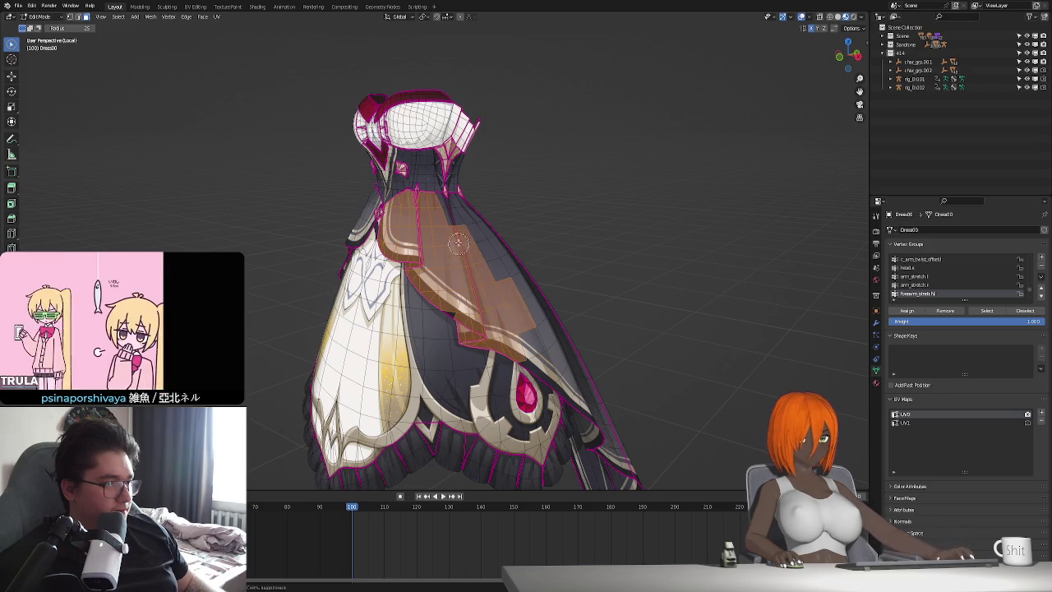
middle_click_drag(448, 215, 409, 268)
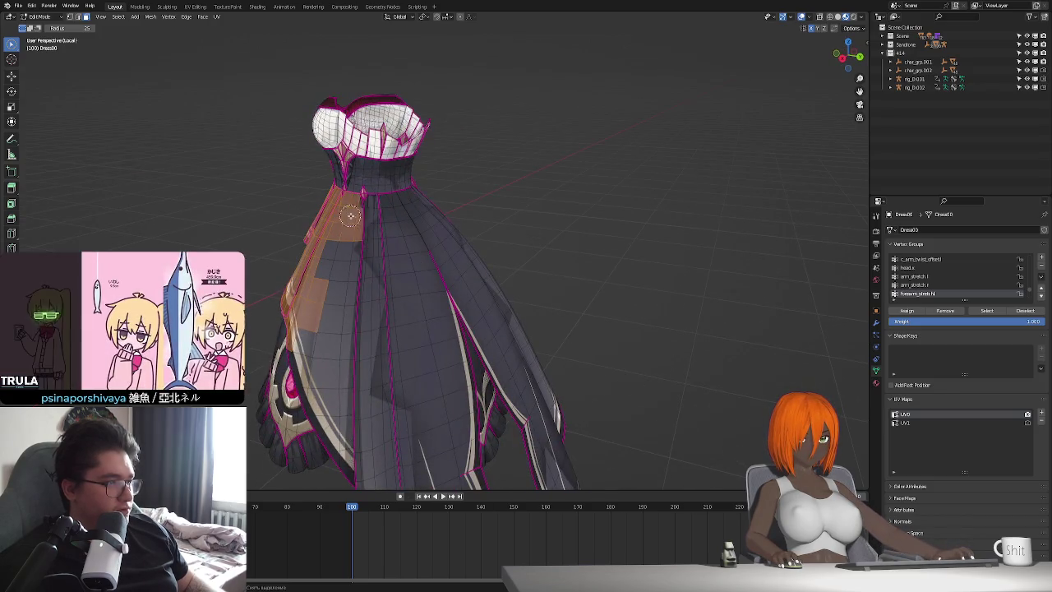
left_click_drag(380, 211, 333, 432)
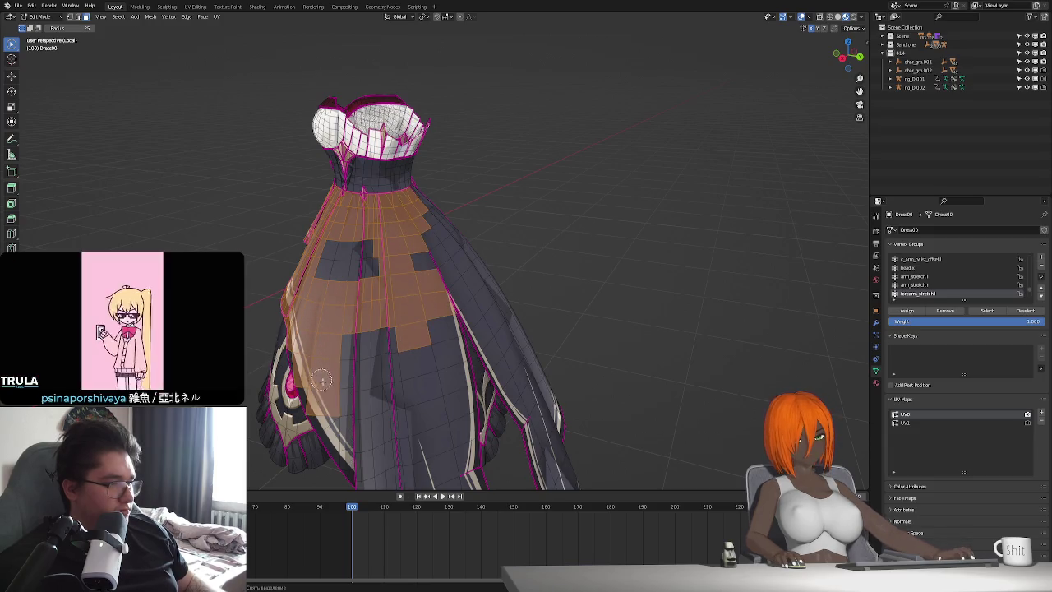
mouse_move(333, 428)
middle_mouse_down()
mouse_move(369, 345)
mouse_move(365, 204)
middle_mouse_up()
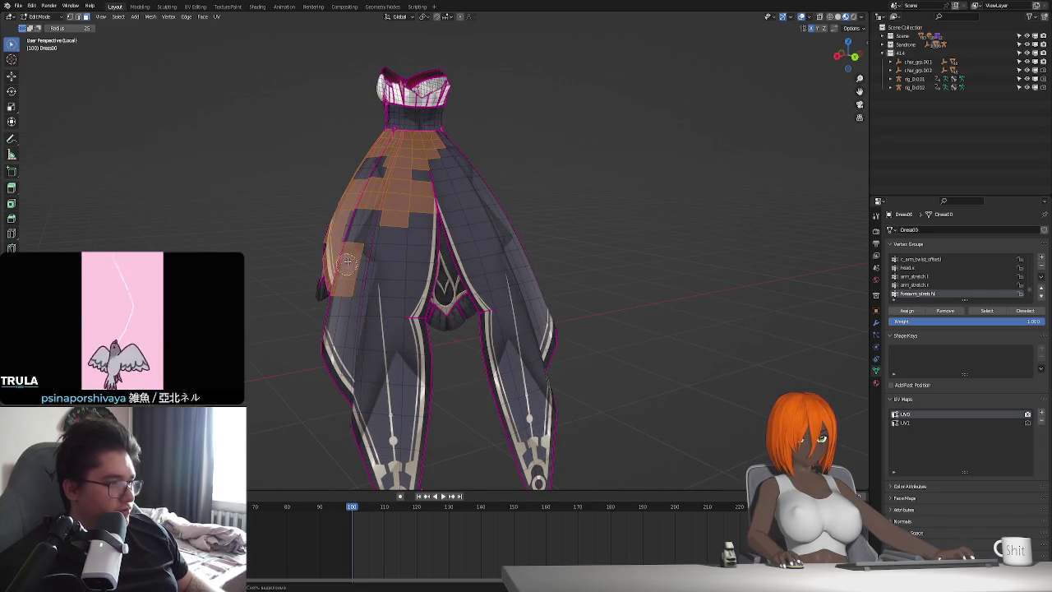
mouse_move(369, 265)
middle_mouse_down()
mouse_move(445, 290)
mouse_move(447, 206)
mouse_move(419, 316)
mouse_move(522, 277)
mouse_move(499, 301)
mouse_move(356, 285)
mouse_move(442, 301)
middle_mouse_up()
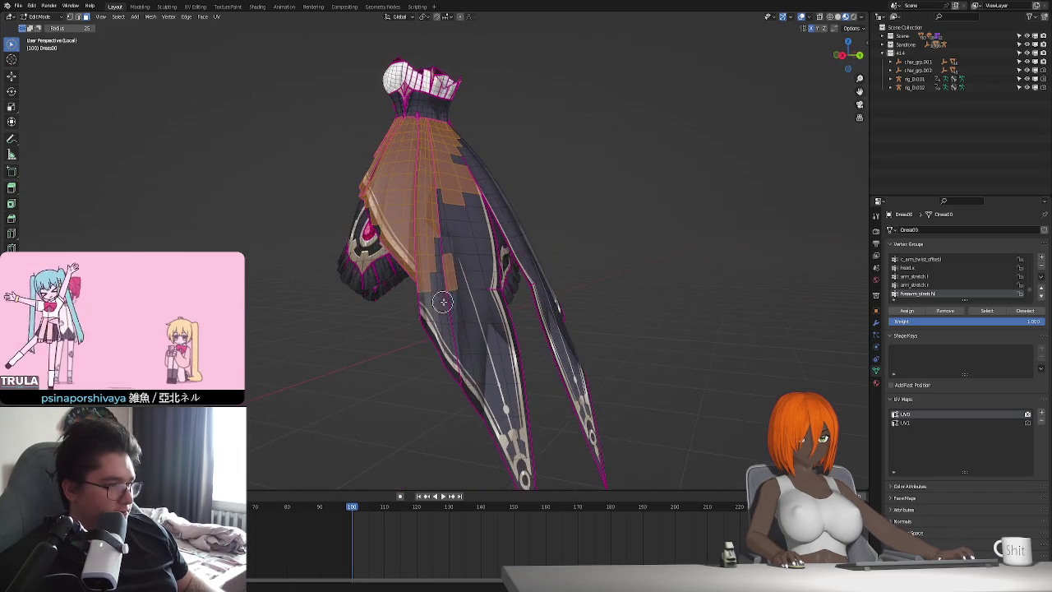
mouse_move(448, 305)
left_mouse_down()
mouse_move(426, 276)
mouse_move(437, 231)
left_mouse_up()
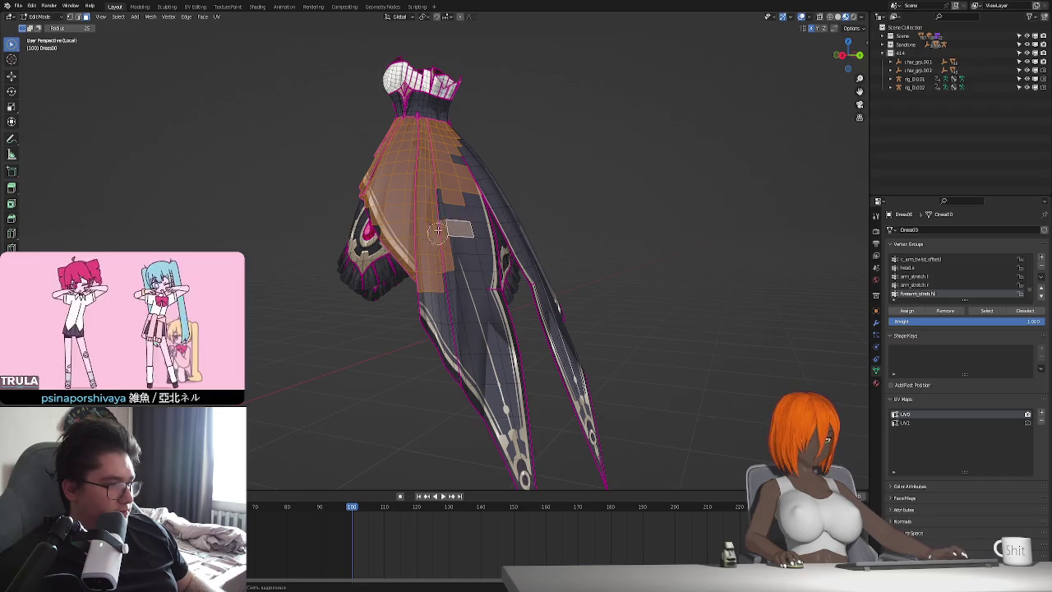
mouse_move(451, 165)
left_mouse_down()
mouse_move(472, 210)
mouse_move(493, 410)
mouse_move(519, 457)
left_mouse_up()
middle_click_drag(519, 457, 460, 346)
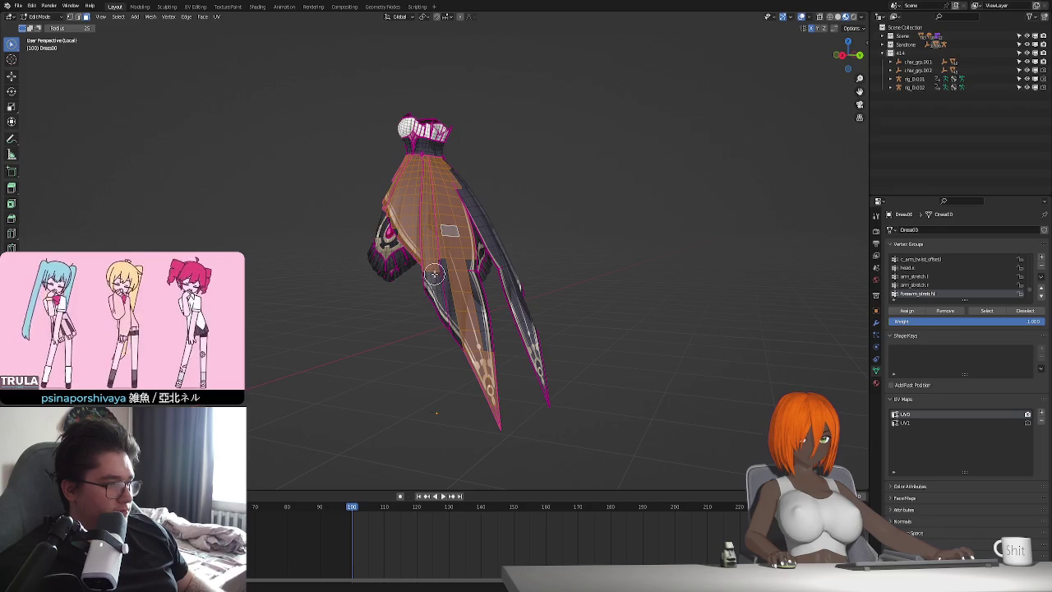
Orbit and zoom around the dress to review the selected faces from above, side and front.
middle_click_drag(442, 297, 436, 364)
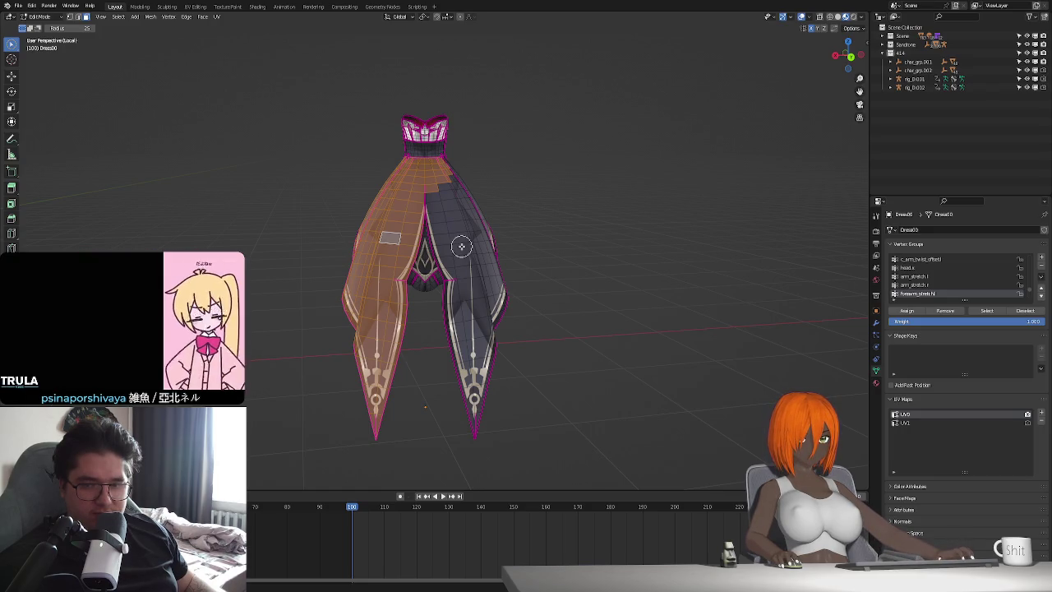
middle_click_drag(450, 240, 465, 265)
scroll(449, 223, "up", 2)
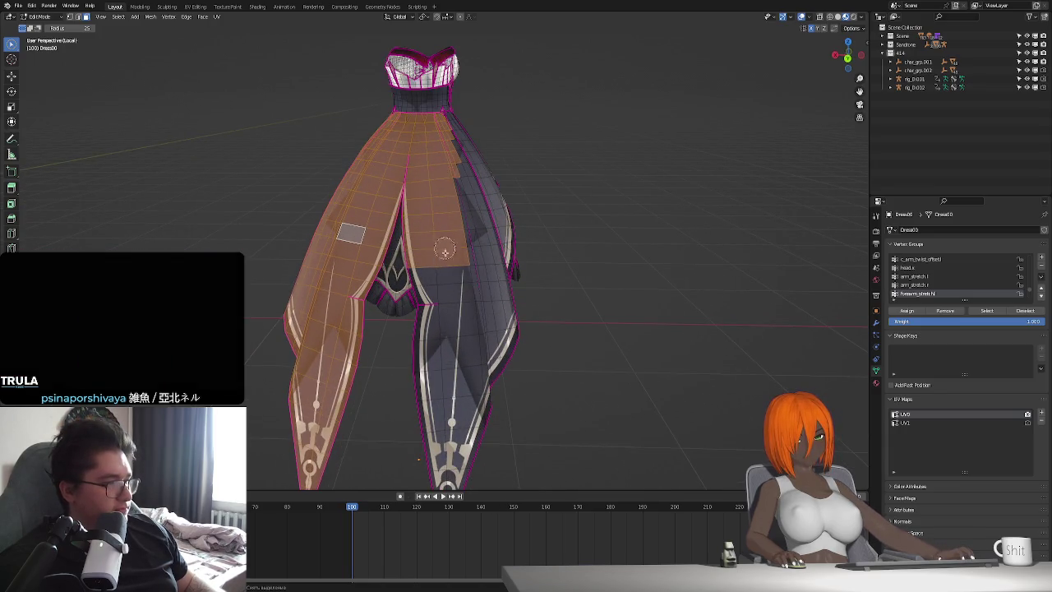
middle_click_drag(435, 293, 458, 386)
scroll(451, 398, "down", 2)
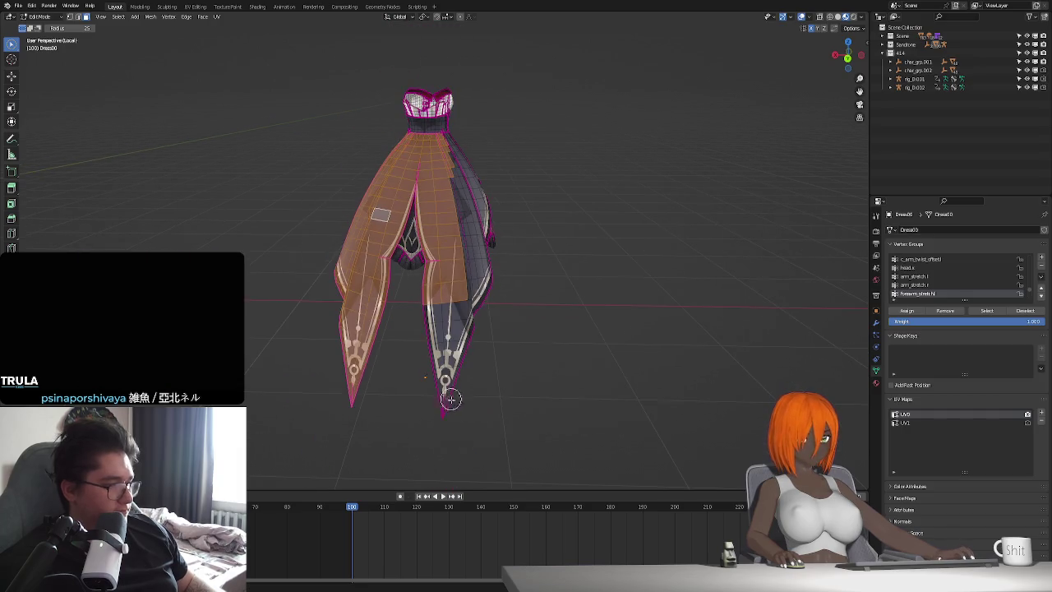
mouse_move(474, 318)
middle_mouse_down()
mouse_move(469, 331)
mouse_move(409, 340)
middle_mouse_up()
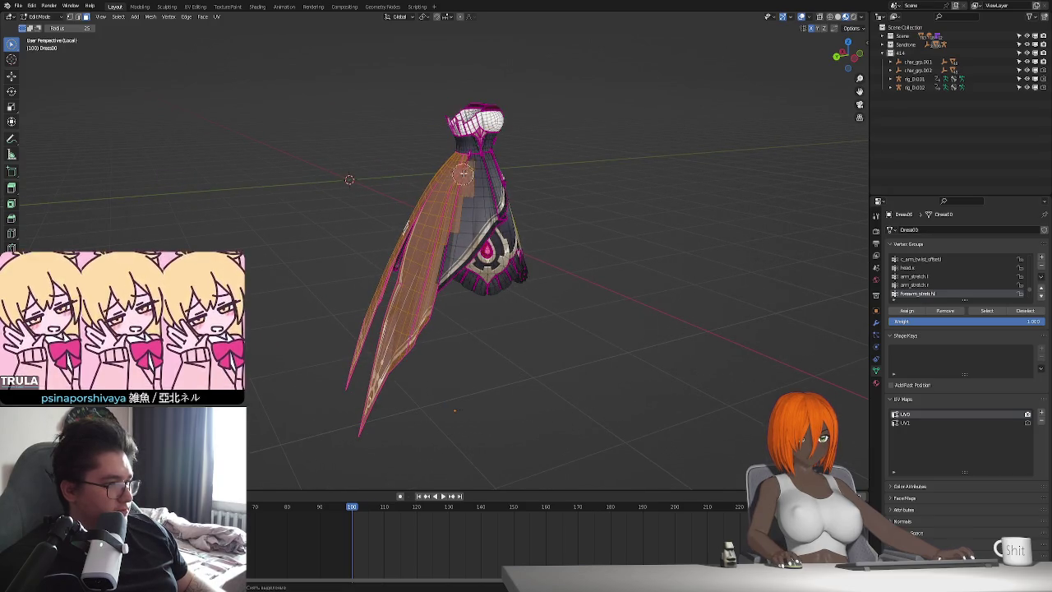
mouse_move(483, 166)
middle_mouse_down()
mouse_move(435, 219)
mouse_move(535, 267)
middle_mouse_up()
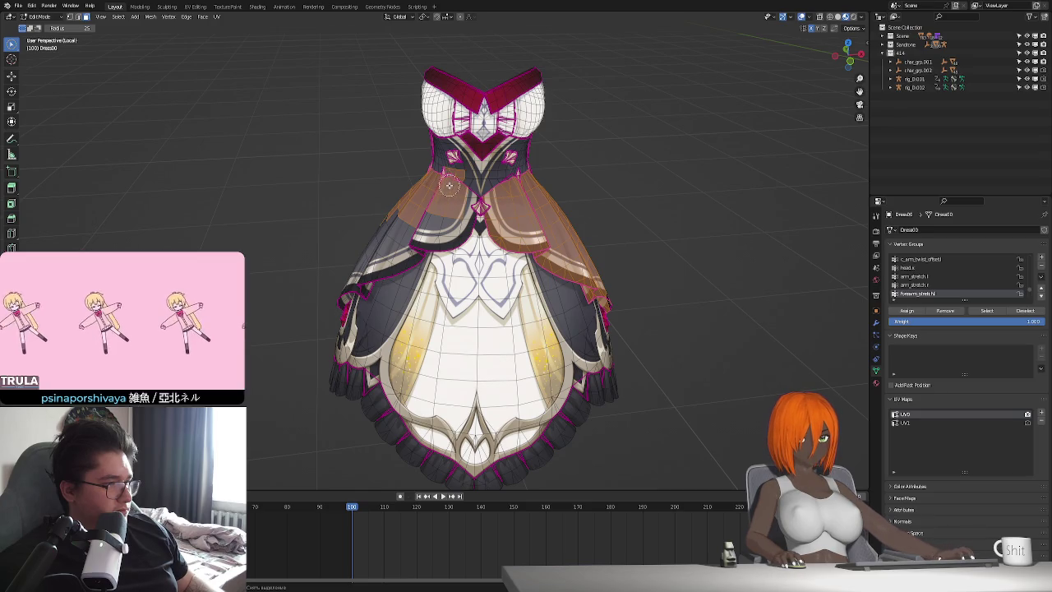
Add the waist faces and dark skirt panel faces to the overskirt selection.
scroll(470, 194, "up", 2)
scroll(469, 278, "up", 2)
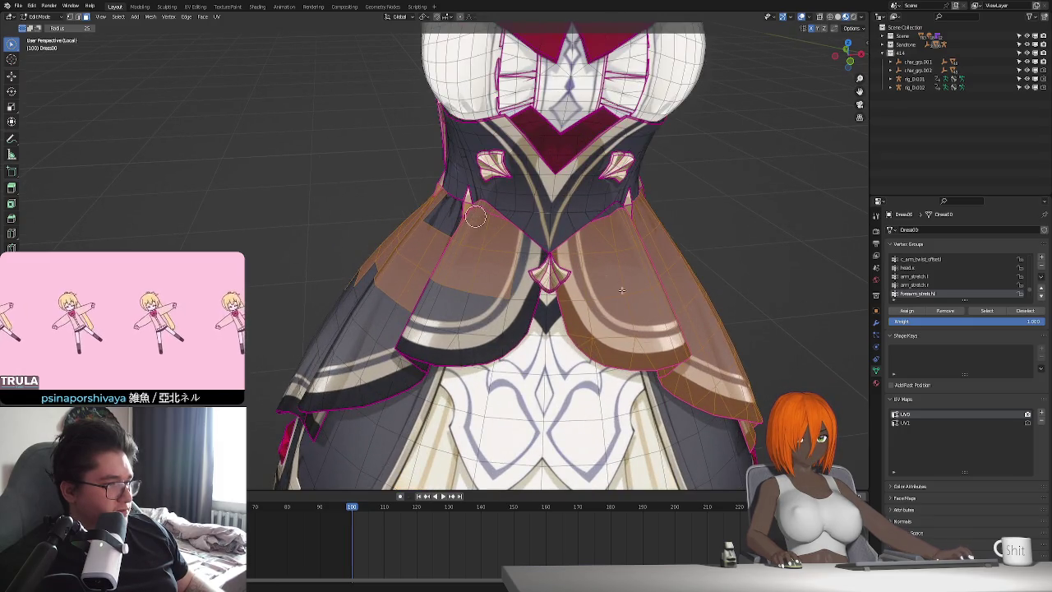
middle_click_drag(475, 216, 602, 298)
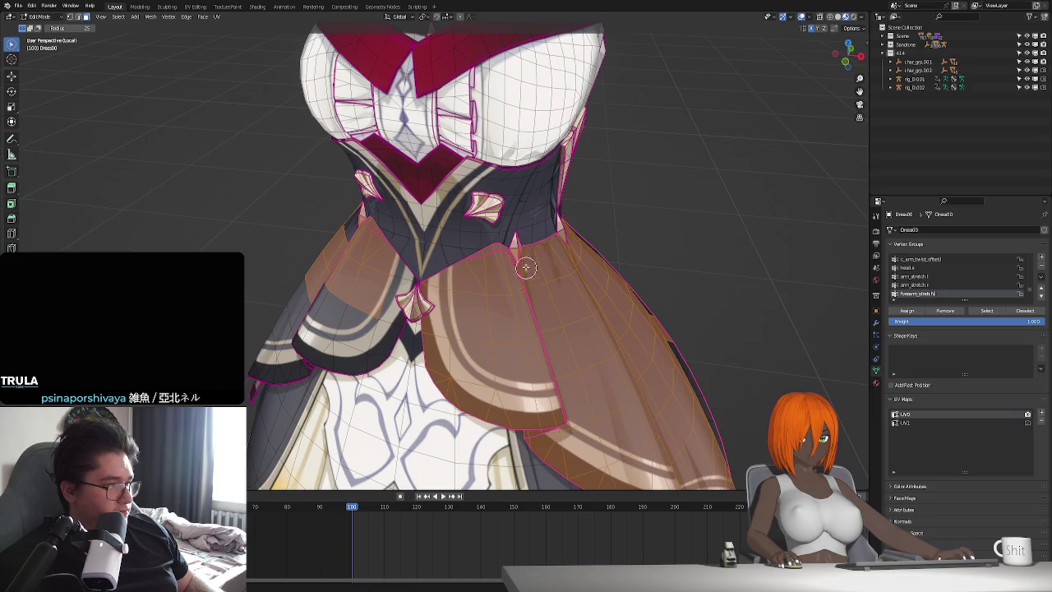
middle_click_drag(519, 294, 500, 296)
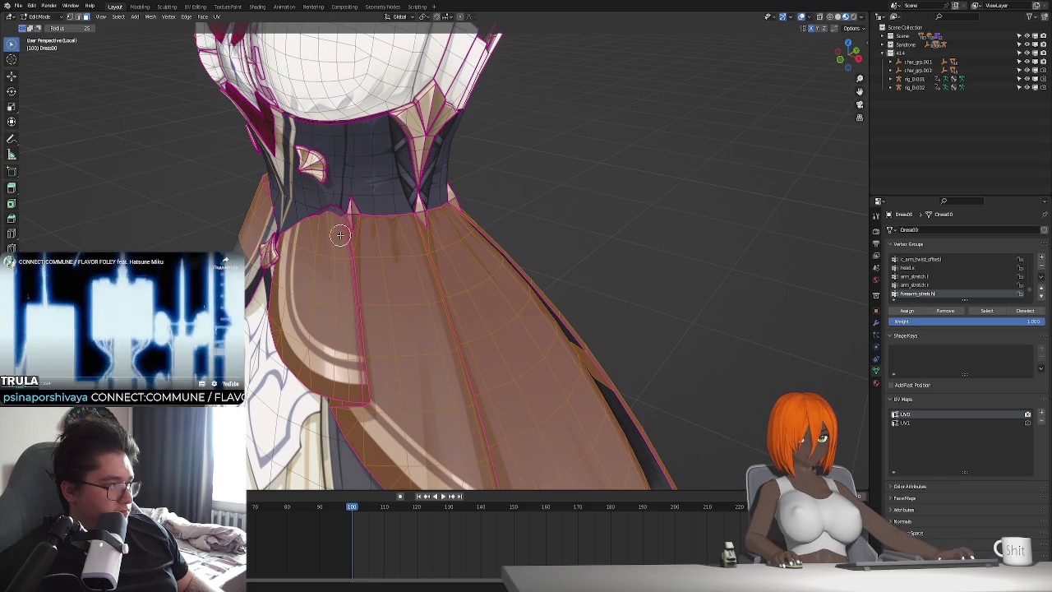
mouse_move(326, 263)
middle_mouse_down()
mouse_move(629, 293)
mouse_move(469, 280)
middle_mouse_up()
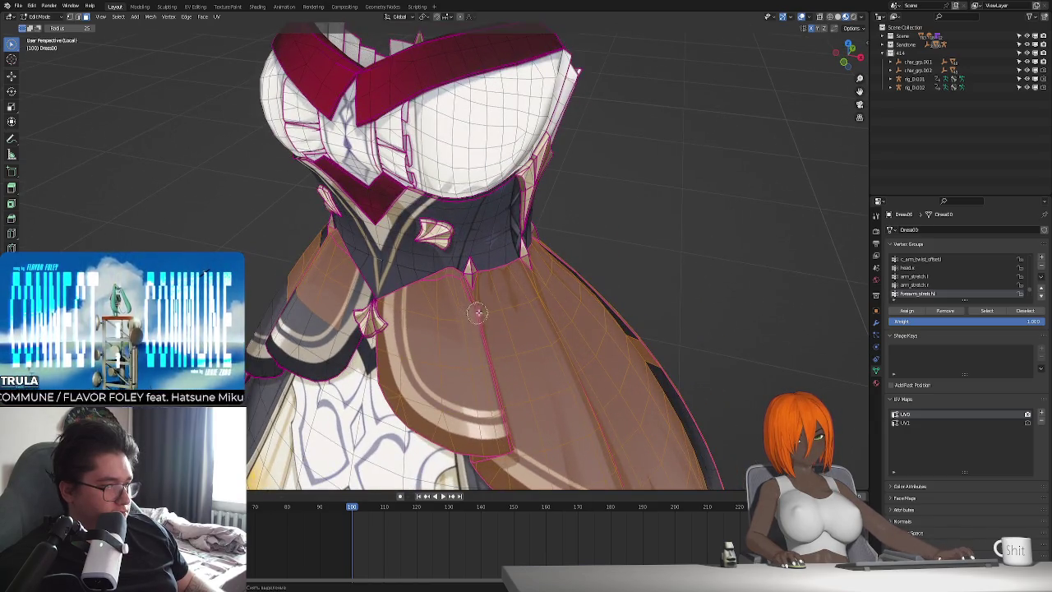
middle_click_drag(463, 317, 562, 206)
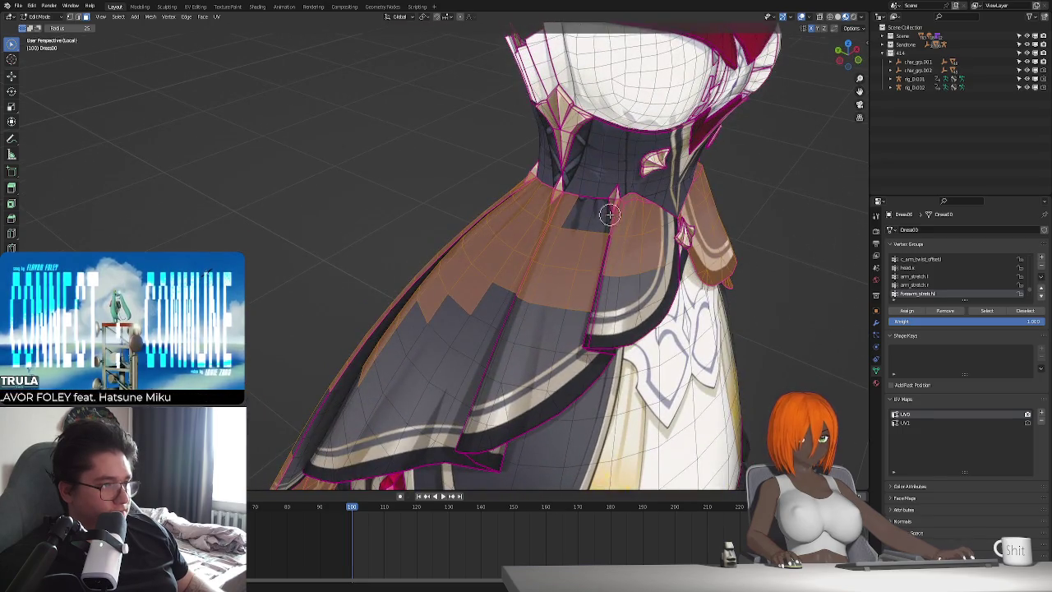
middle_click_drag(552, 202, 525, 203)
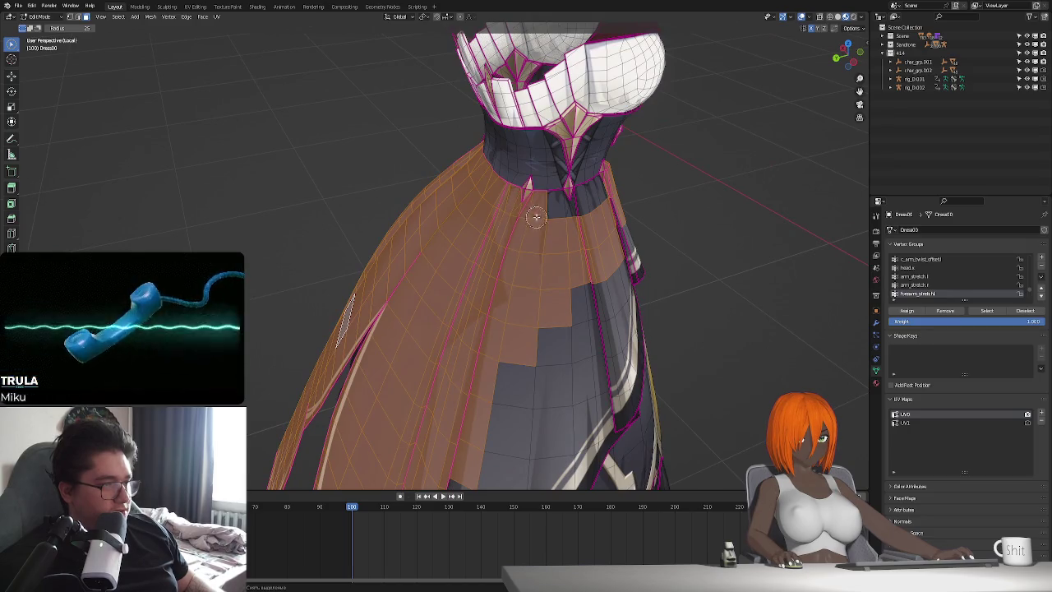
left_click_drag(510, 223, 554, 215)
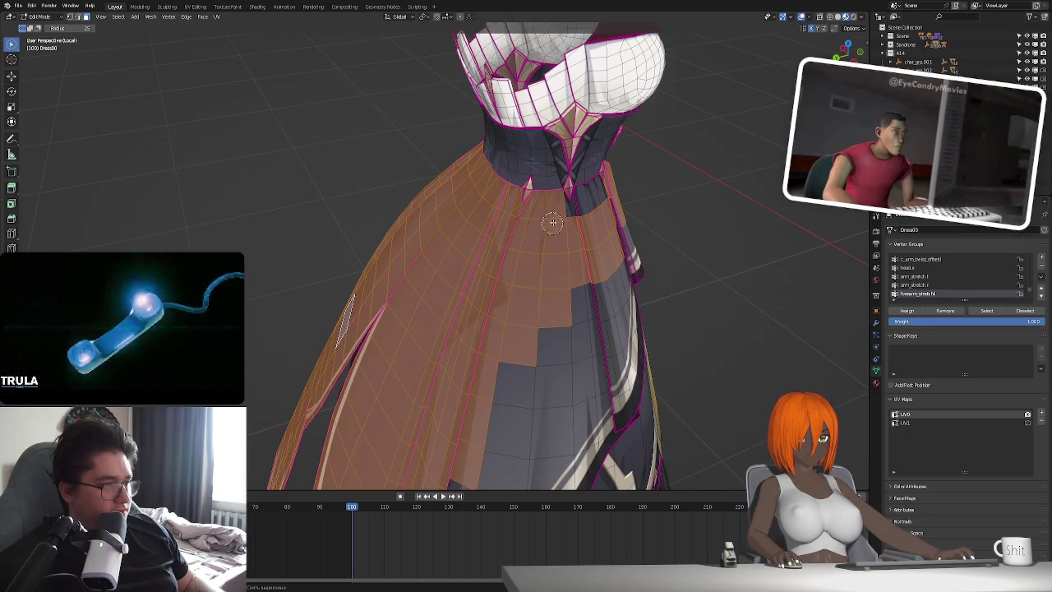
middle_click_drag(602, 229, 558, 263)
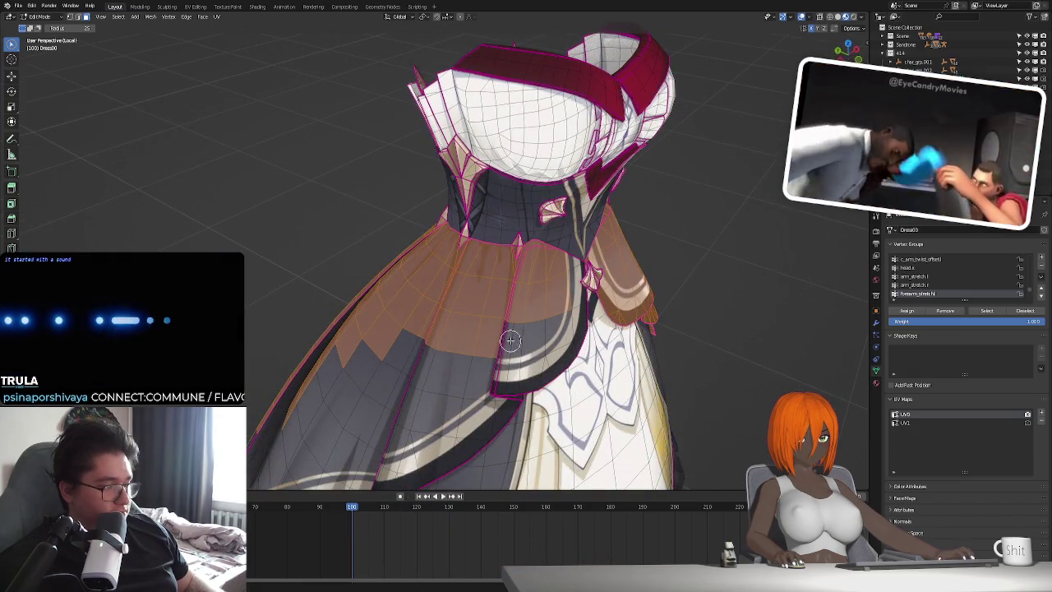
middle_click_drag(523, 325, 474, 245)
left_click_drag(474, 244, 504, 252)
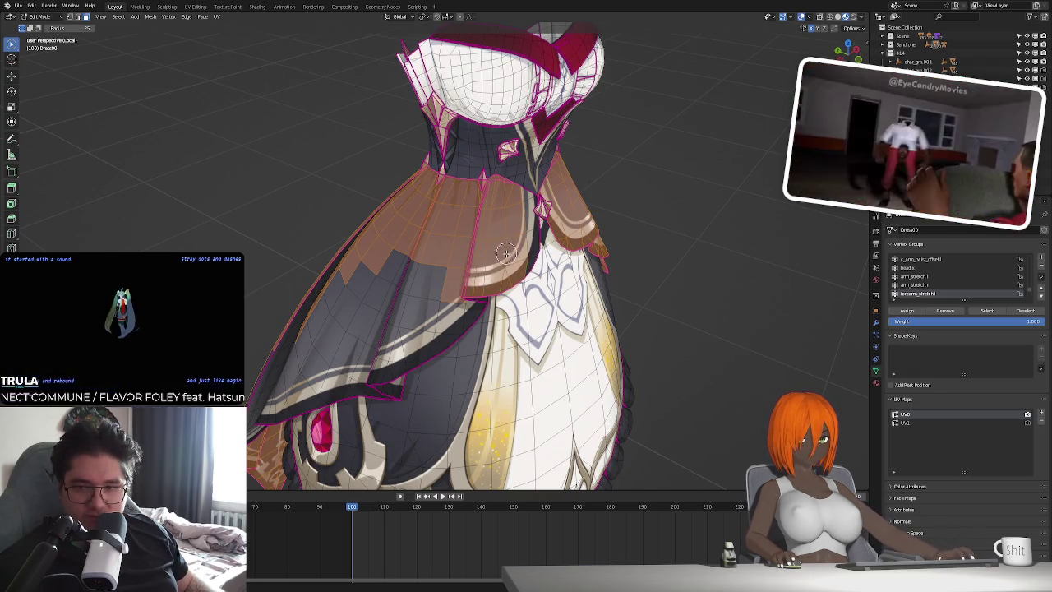
Add a diagonal band and the faces along the left skirt edge to the selection.
middle_click_drag(504, 252, 429, 265)
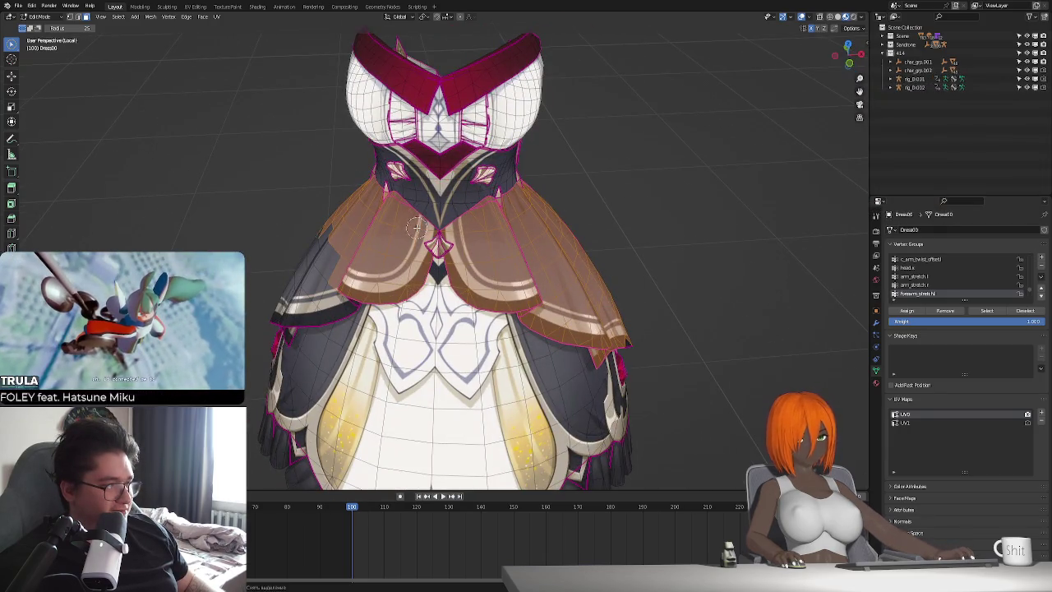
middle_click_drag(457, 292, 508, 240)
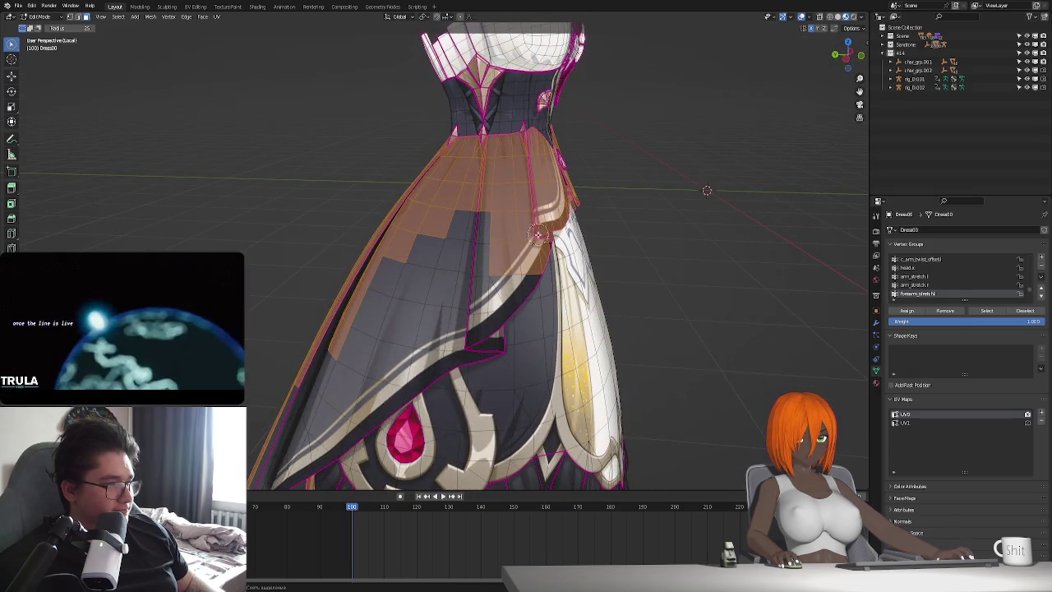
mouse_move(539, 239)
left_mouse_down()
mouse_move(467, 328)
mouse_move(488, 328)
left_mouse_up()
middle_click_drag(508, 391, 512, 335)
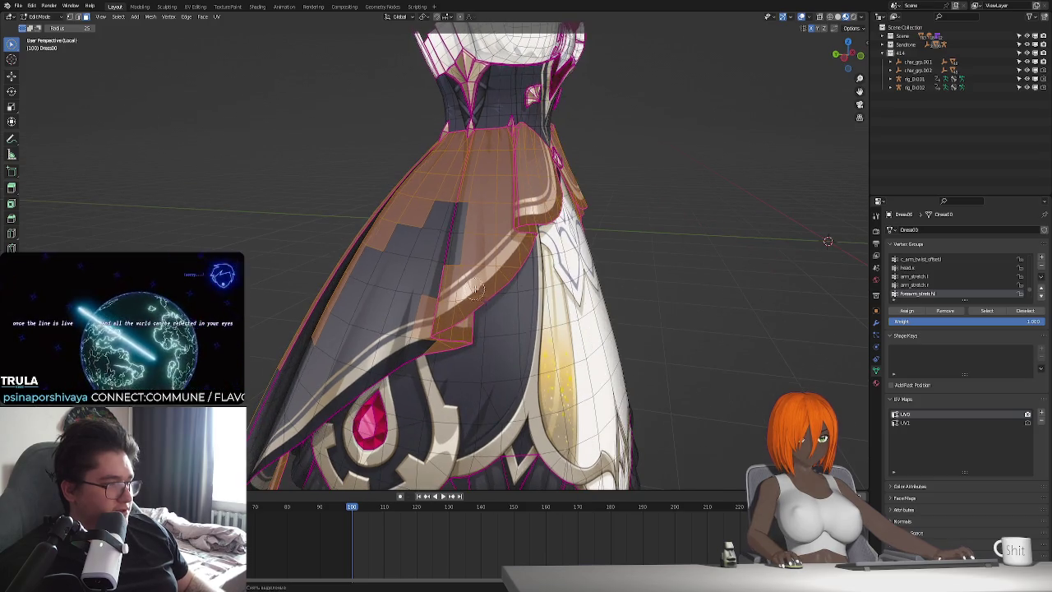
left_click_drag(462, 210, 401, 259)
mouse_move(401, 259)
middle_mouse_down()
mouse_move(430, 284)
mouse_move(400, 198)
middle_mouse_up()
mouse_move(400, 198)
left_mouse_down()
mouse_move(348, 304)
mouse_move(318, 332)
left_mouse_up()
middle_click_drag(318, 332, 345, 353)
left_click_drag(345, 353, 362, 320)
mouse_move(363, 320)
middle_mouse_down()
mouse_move(364, 345)
mouse_move(340, 383)
mouse_move(356, 378)
middle_mouse_up()
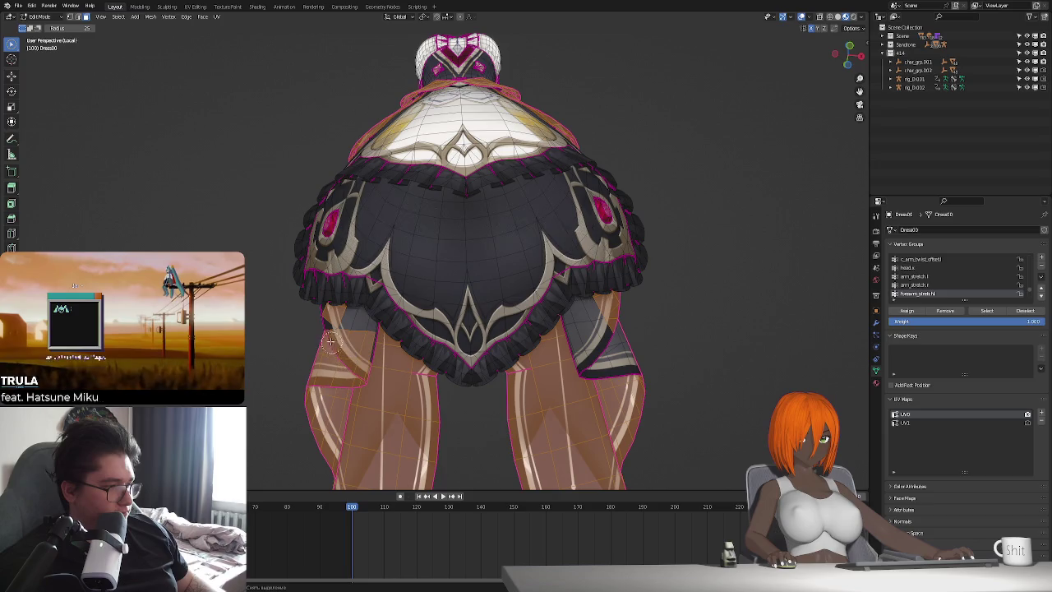
Check the overskirt selection from below, behind and the side of the dress.
mouse_move(366, 337)
middle_mouse_down()
mouse_move(399, 301)
mouse_move(434, 299)
mouse_move(498, 413)
mouse_move(419, 277)
mouse_move(377, 306)
middle_mouse_up()
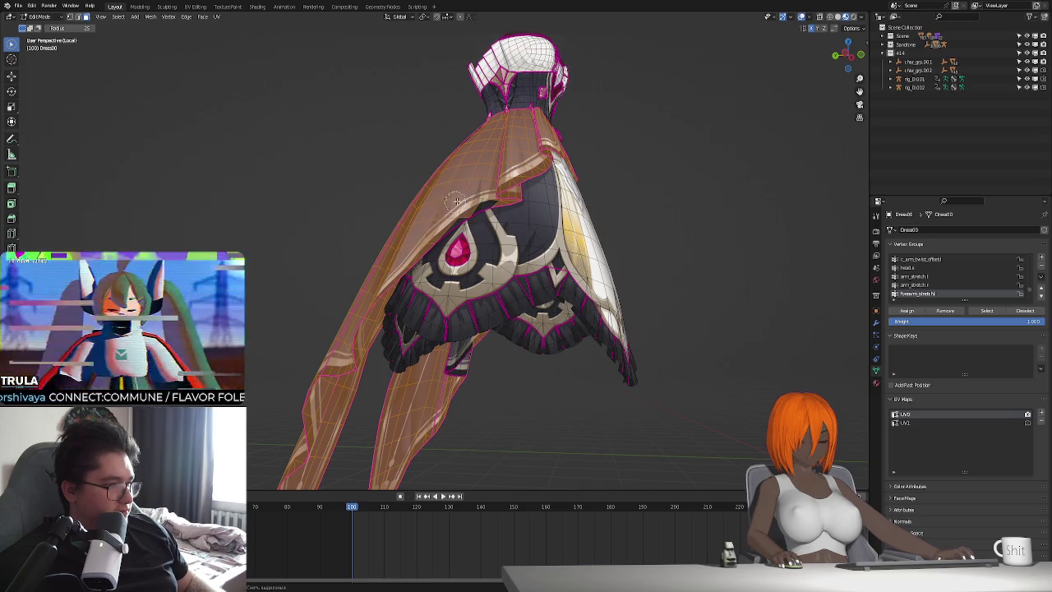
mouse_move(456, 201)
middle_mouse_down()
mouse_move(453, 282)
mouse_move(453, 270)
middle_mouse_up()
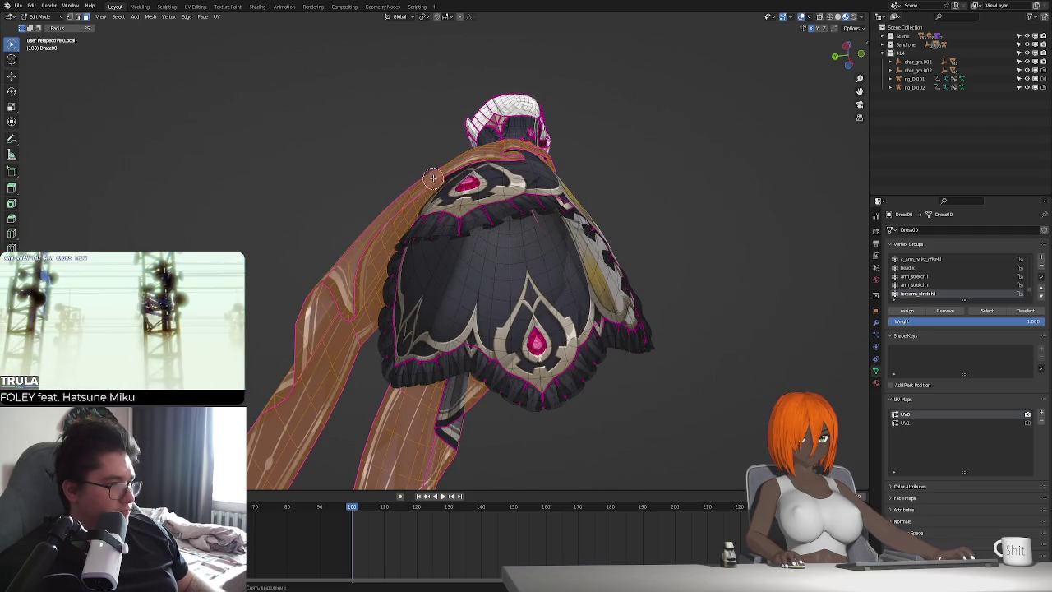
mouse_move(463, 185)
middle_mouse_down()
mouse_move(520, 342)
mouse_move(362, 248)
mouse_move(517, 349)
mouse_move(438, 314)
middle_mouse_up()
scroll(439, 314, "up", 2)
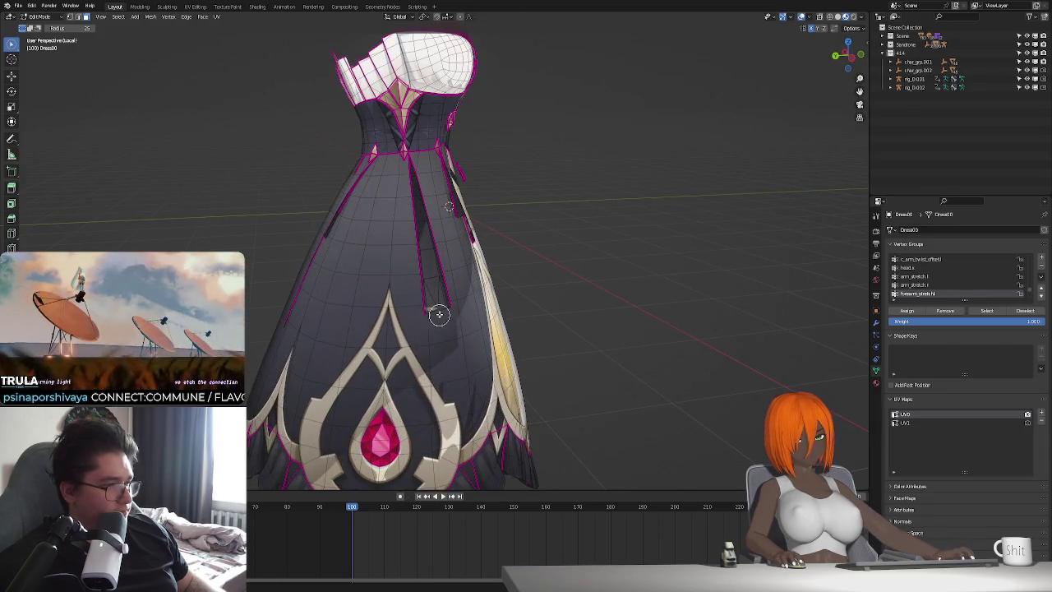
Hide a vertical strip of skirt faces below the waist and inspect the gap.
mouse_move(433, 303)
left_mouse_down()
mouse_move(409, 171)
mouse_move(430, 160)
mouse_move(393, 236)
mouse_move(399, 286)
left_mouse_up()
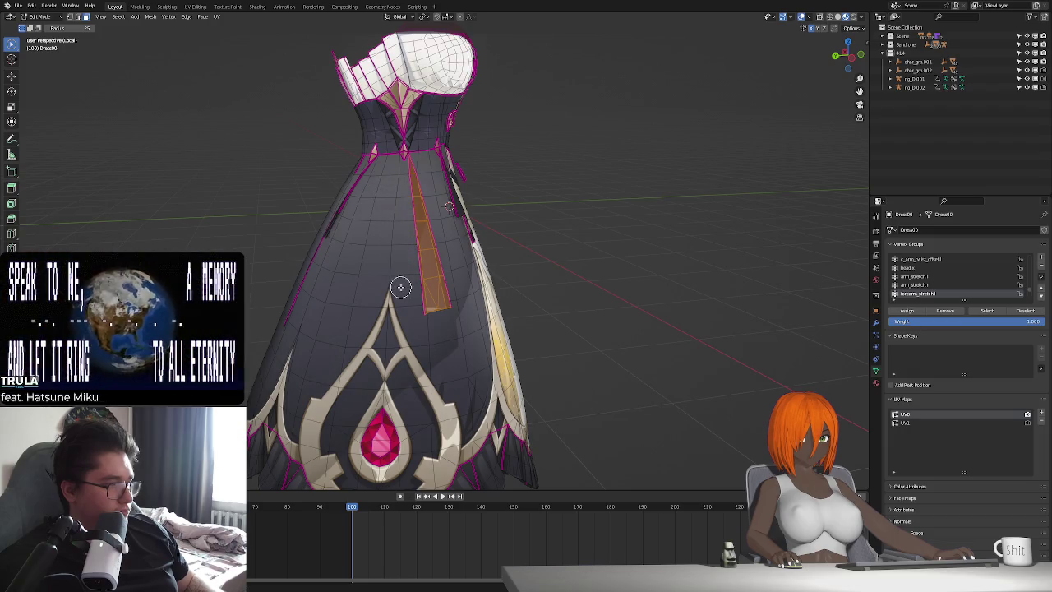
key("h")
middle_click_drag(399, 329, 387, 316)
scroll(374, 304, "up", 4)
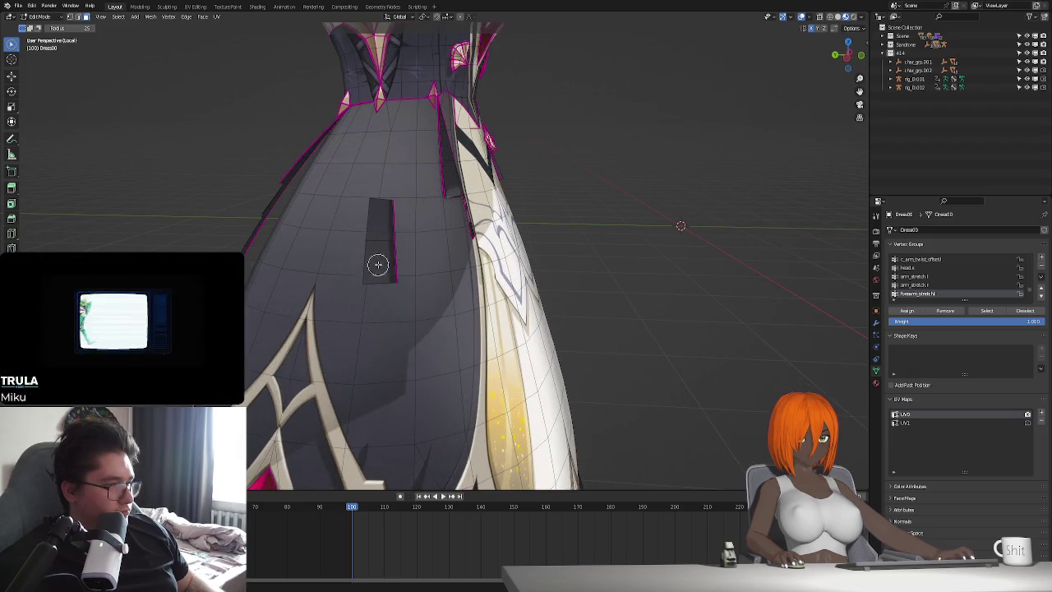
key("alt+a")
Reveal the strip, drop its lower part from the selection, and hide the remainder.
middle_click_drag(463, 241, 415, 270)
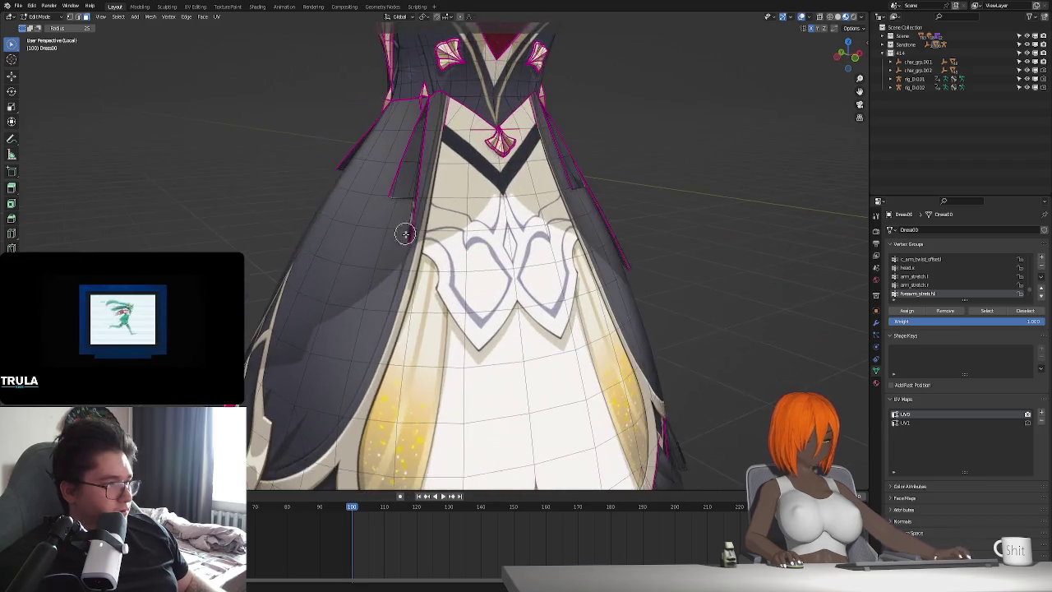
key("alt+h")
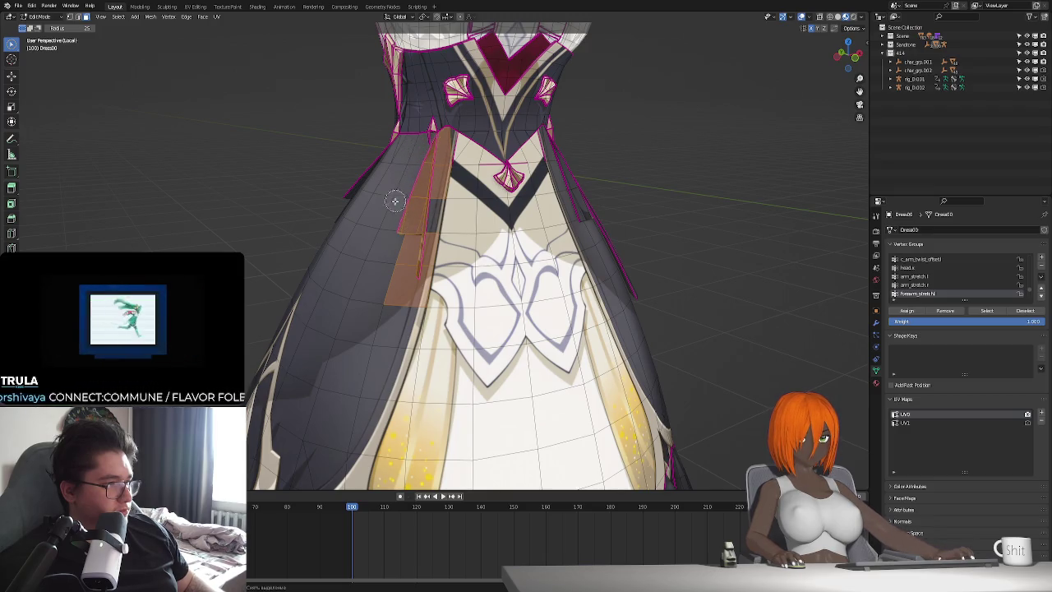
left_click_drag(399, 259, 417, 239, "ctrl")
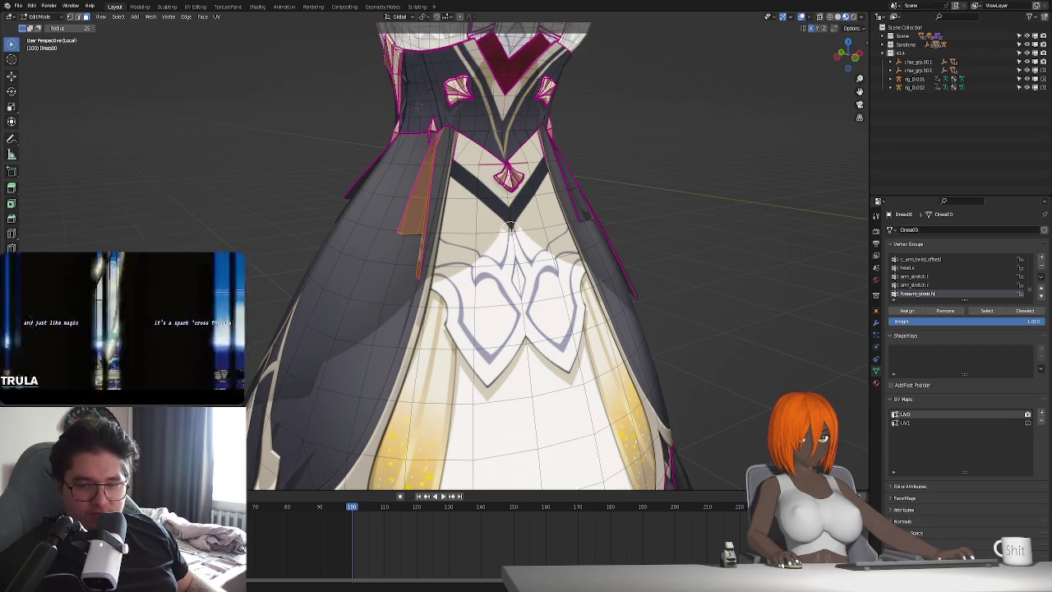
key("h")
Select a column of faces and a patch near the waist on the dress's left side.
middle_click_drag(510, 227, 422, 277)
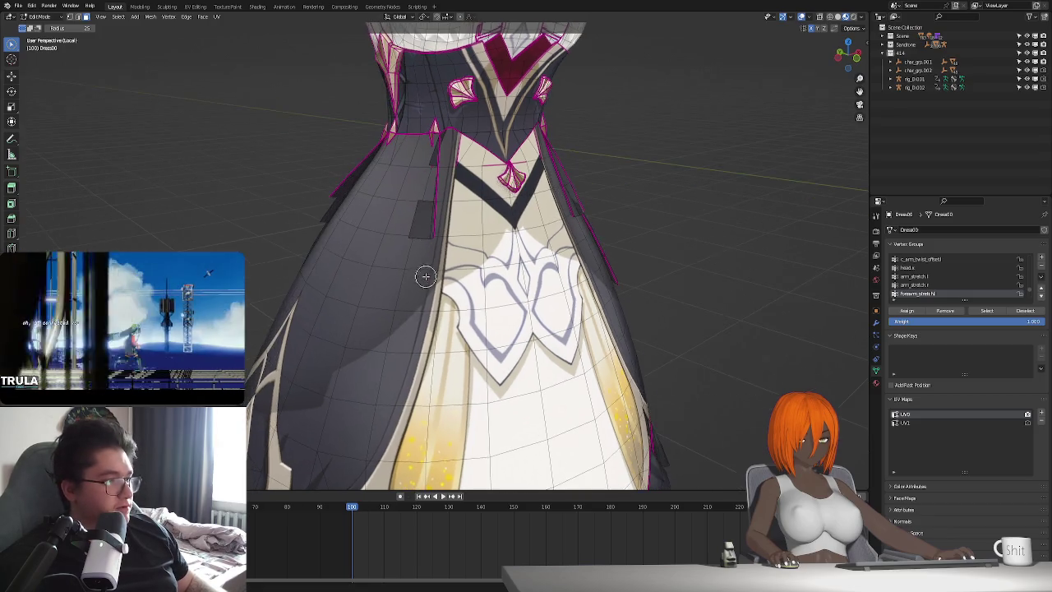
left_click(427, 223)
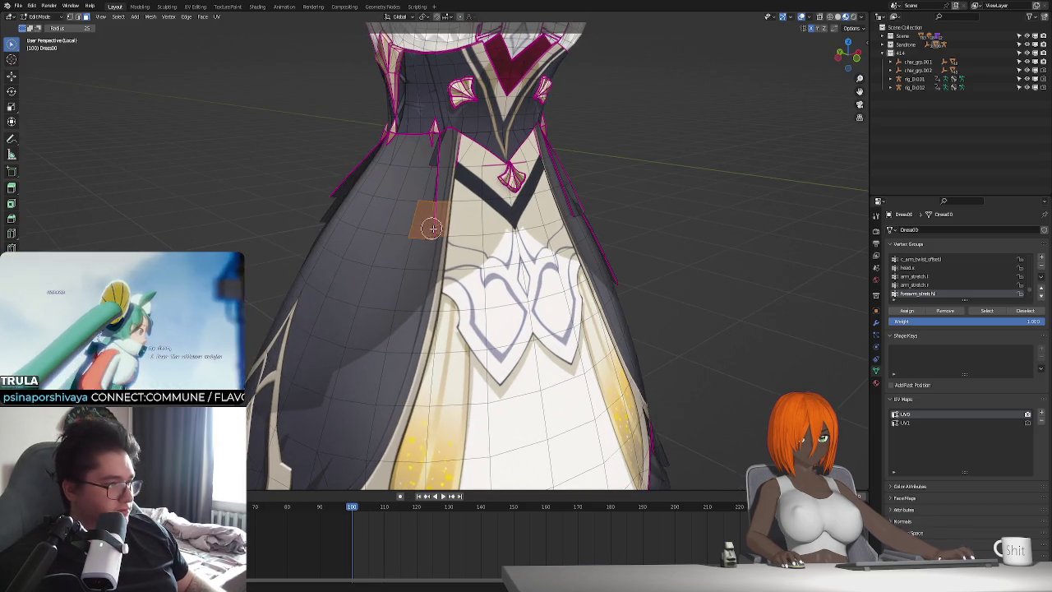
scroll(460, 234, "up", 3)
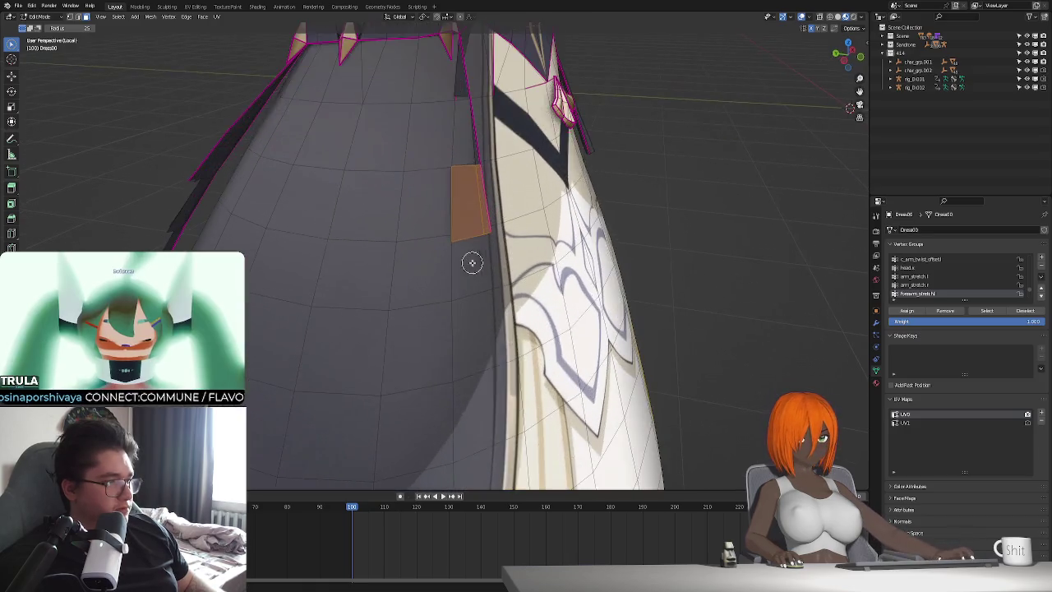
mouse_move(484, 211)
left_mouse_down()
mouse_move(474, 156)
mouse_move(493, 82)
mouse_move(434, 167)
mouse_move(510, 261)
mouse_move(475, 292)
left_mouse_up()
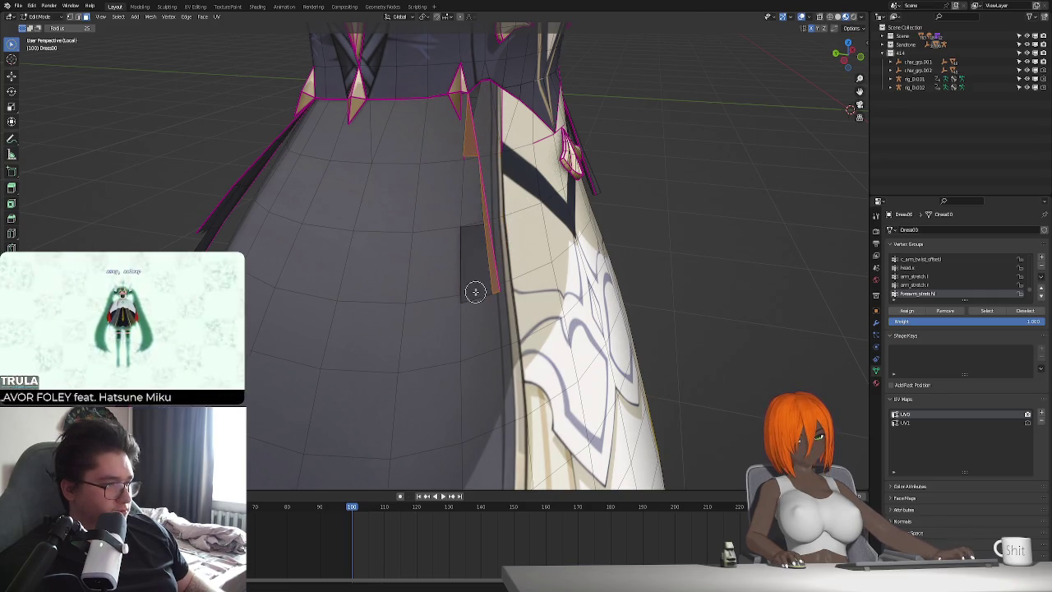
left_click(486, 293, "ctrl")
left_click(483, 286)
left_click(482, 282, "ctrl")
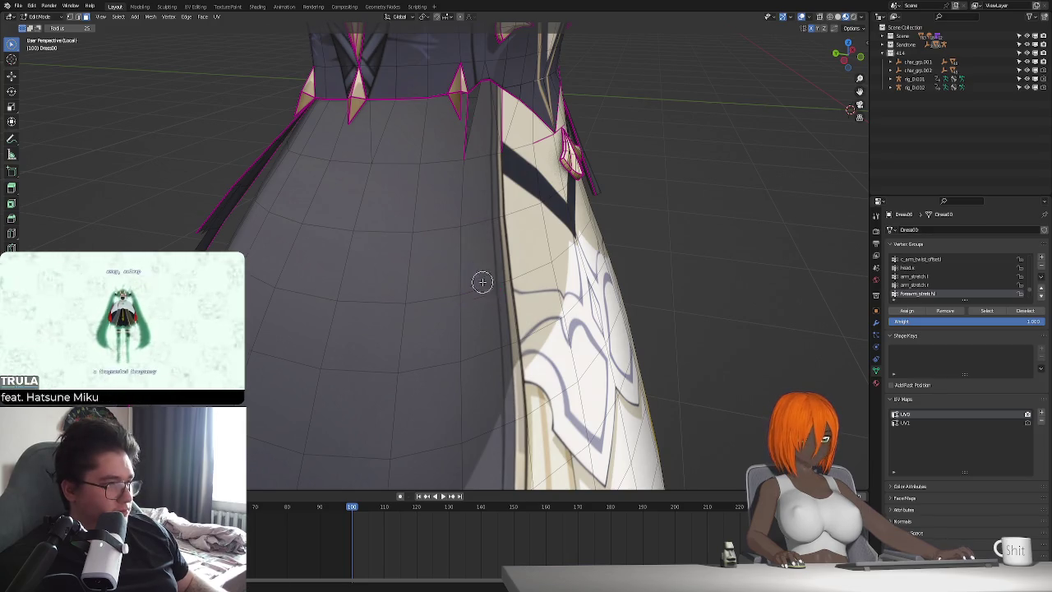
left_click(469, 125)
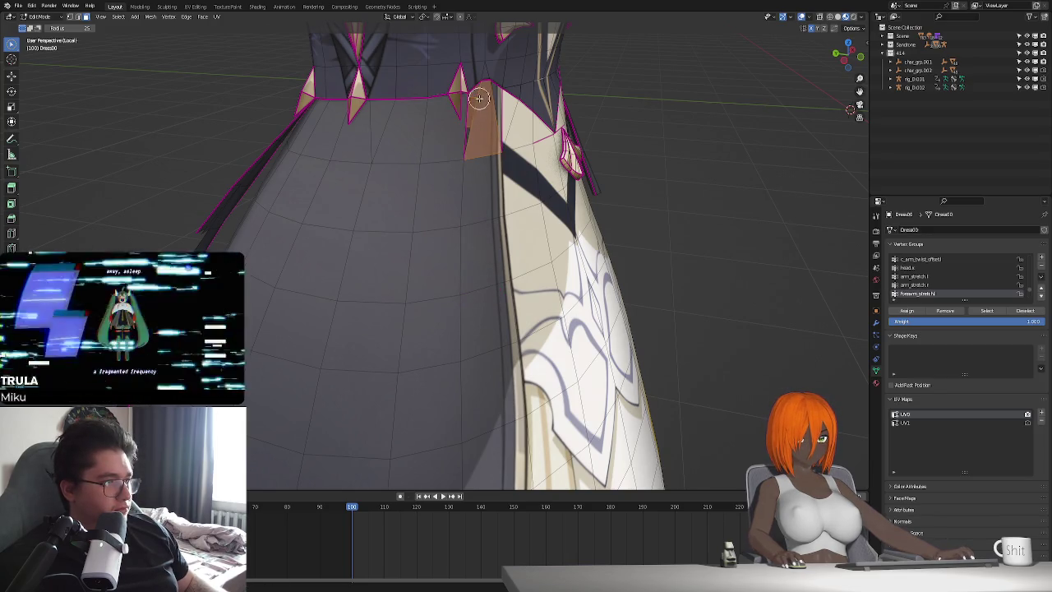
Briefly reveal the outer skirt panels, then hide them again.
middle_click_drag(471, 174, 442, 202)
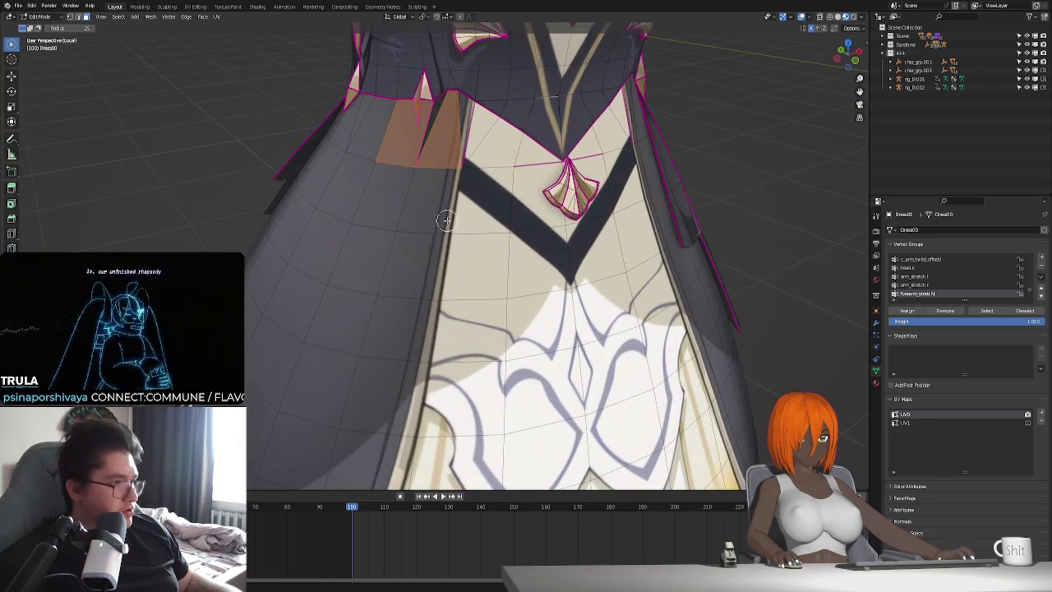
key("alt+h")
key("h")
mouse_move(449, 225)
middle_mouse_down()
mouse_move(472, 230)
mouse_move(488, 280)
mouse_move(495, 274)
mouse_move(386, 265)
mouse_move(442, 286)
mouse_move(425, 284)
middle_mouse_up()
scroll(442, 286, "down", 3)
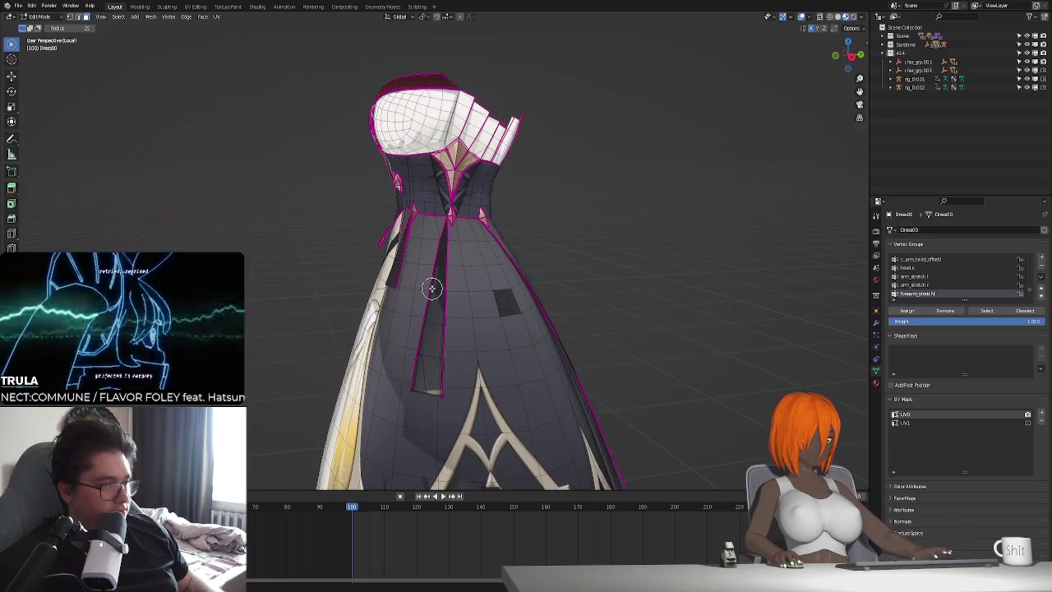
Reveal the hidden outer skirt panels and clear the selection.
key("alt+h")
mouse_move(435, 289)
middle_mouse_down()
mouse_move(504, 307)
mouse_move(510, 255)
mouse_move(543, 232)
mouse_move(553, 254)
middle_mouse_up()
key("alt+a")
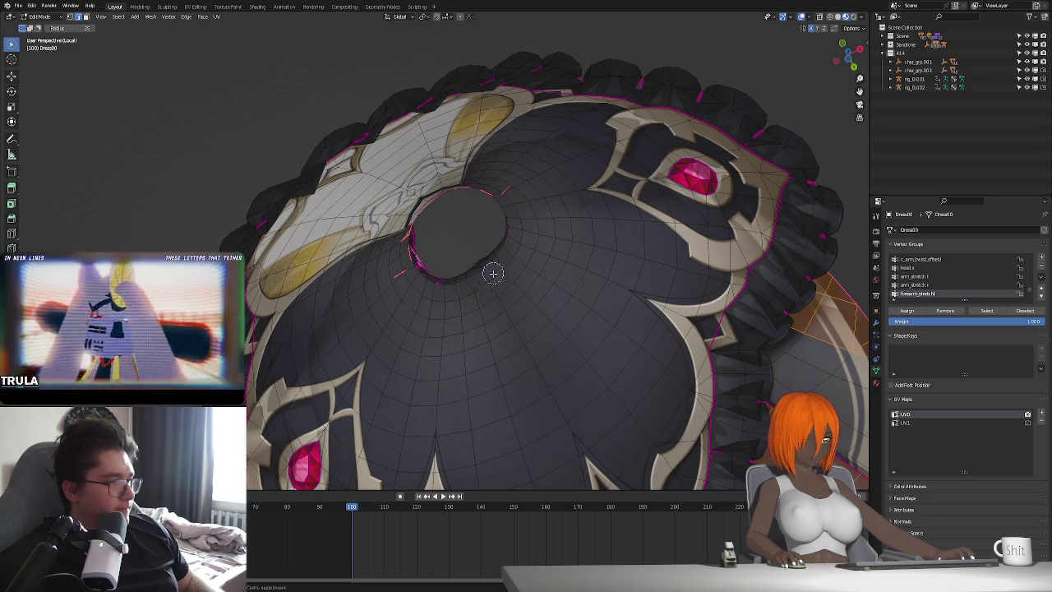
mouse_move(478, 308)
middle_mouse_down()
mouse_move(405, 314)
mouse_move(413, 276)
middle_mouse_up()
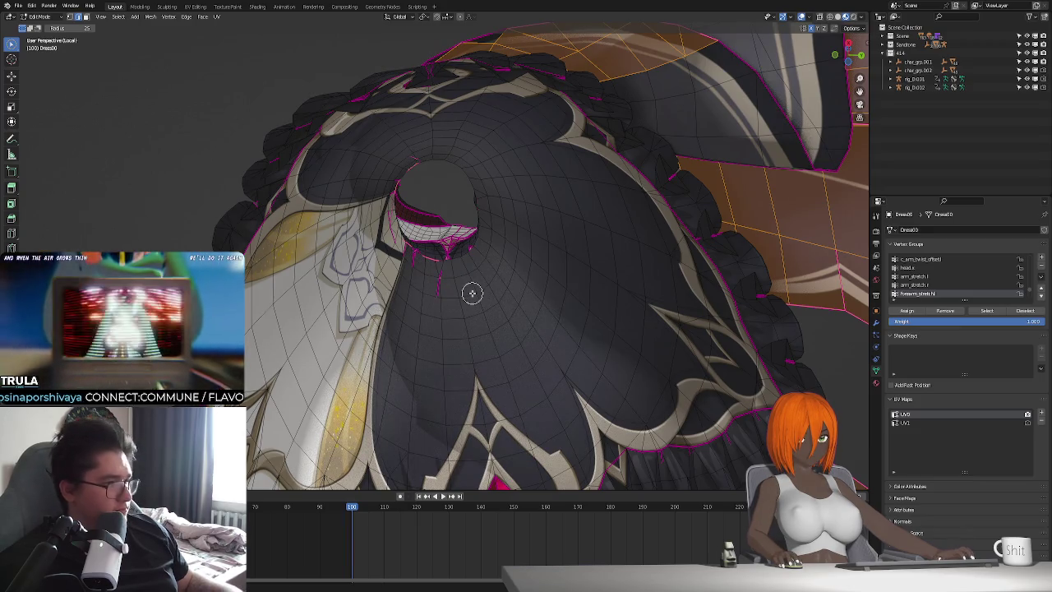
In face select mode, pick the narrow face strips near the waist and side panel.
left_click(85, 17)
middle_click_drag(342, 239, 547, 340)
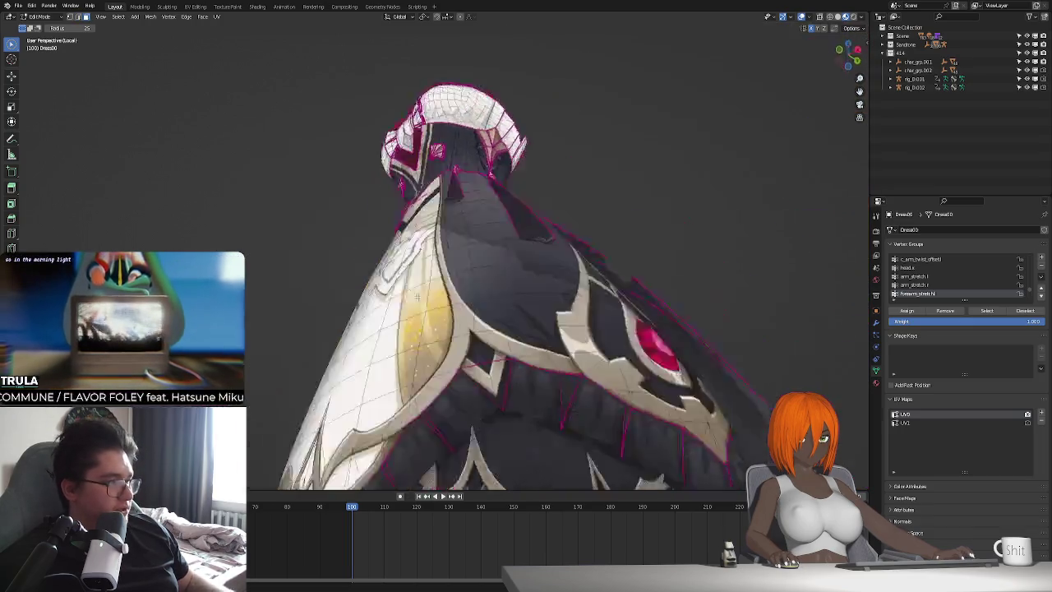
scroll(437, 307, "up", 3)
scroll(439, 276, "up", 2)
left_click(430, 260)
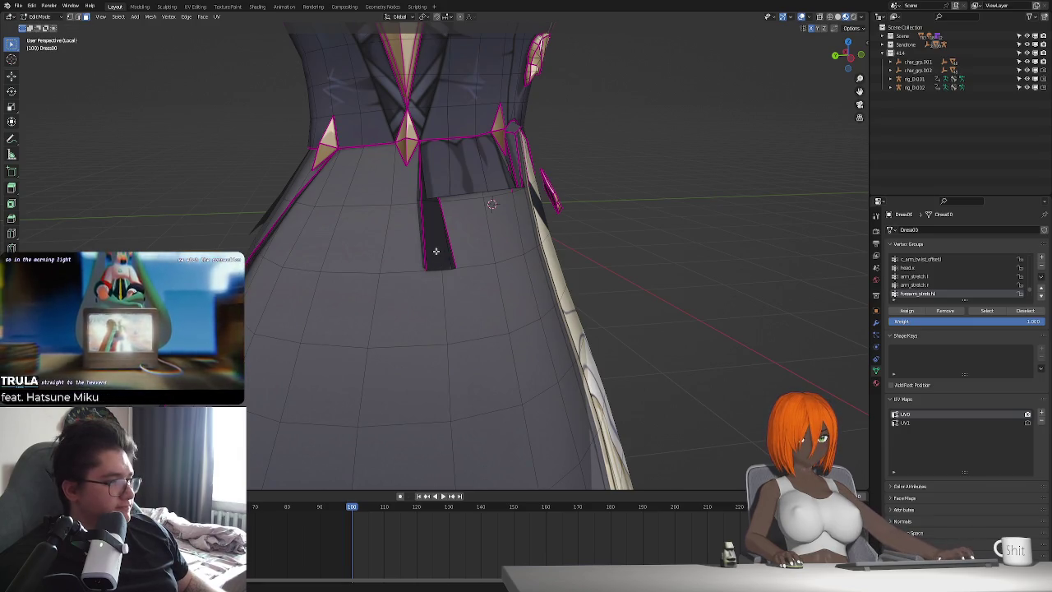
middle_click_drag(439, 277, 457, 277)
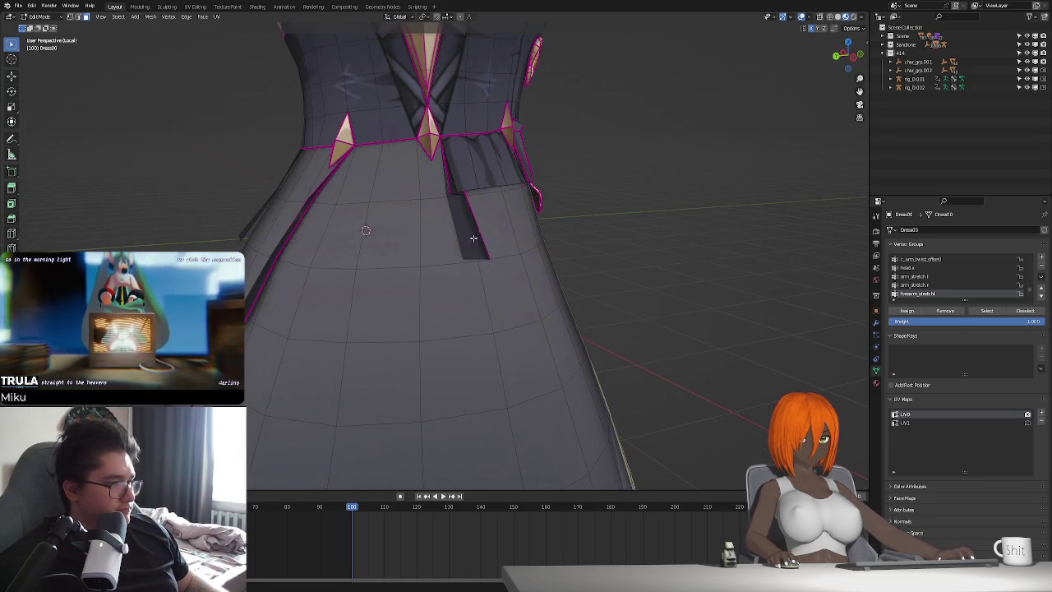
middle_click_drag(473, 238, 401, 245)
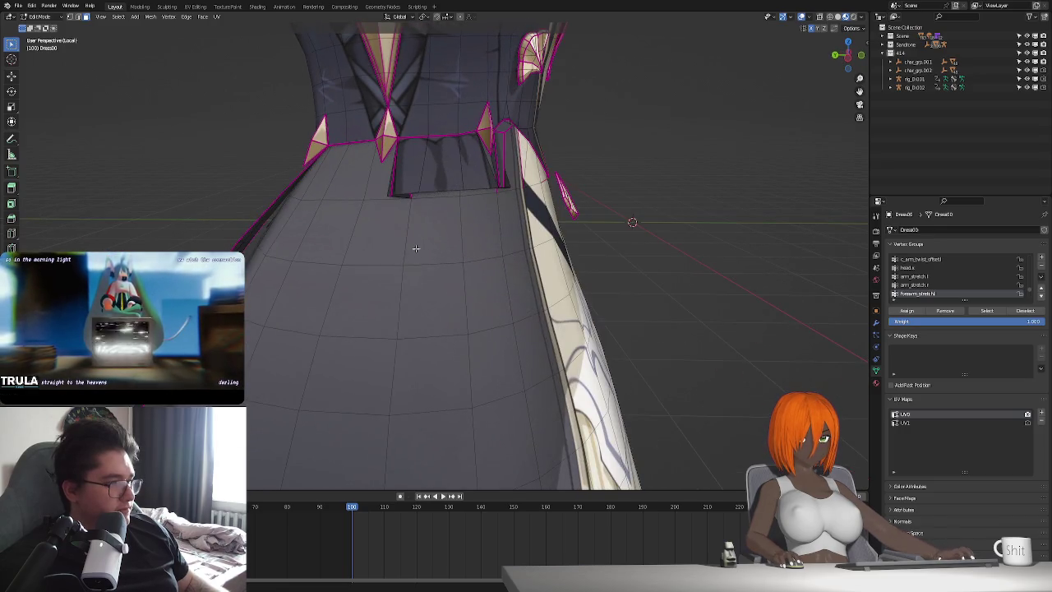
left_click(401, 183)
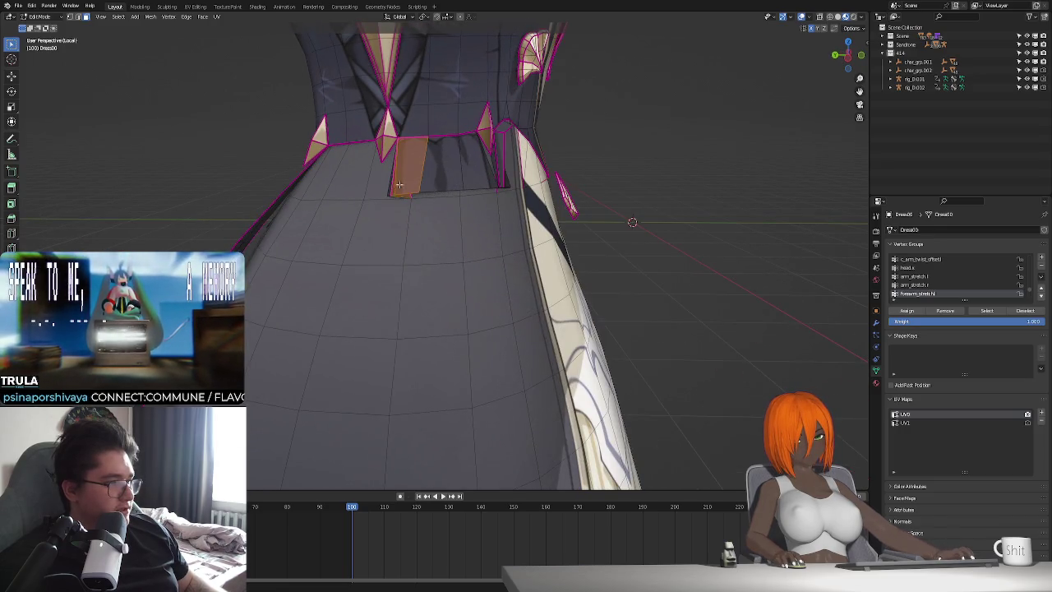
left_click(453, 169, "shift")
left_click(497, 173, "shift")
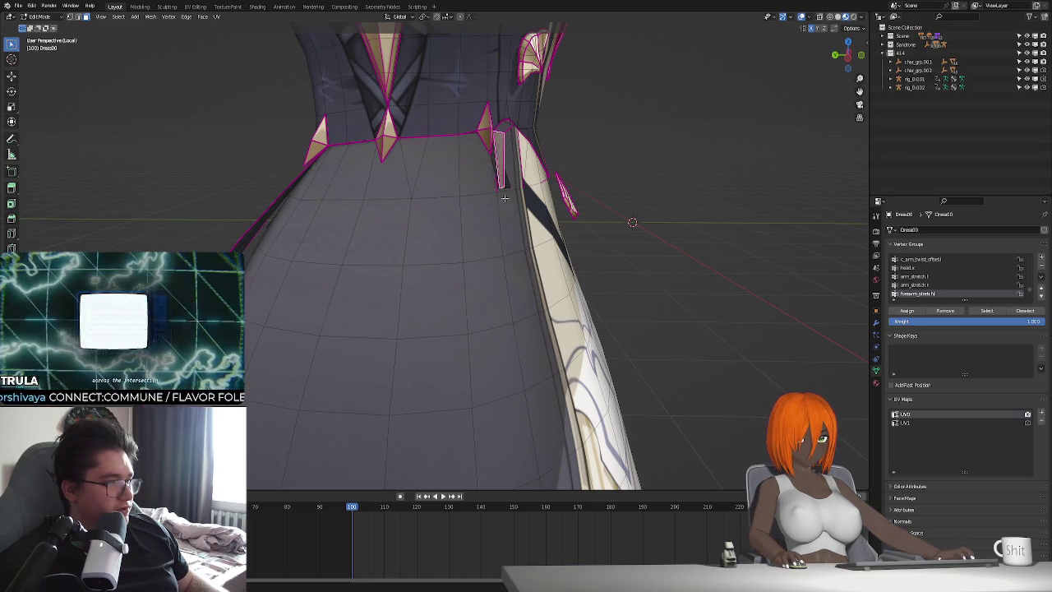
Select the vertical edge beside the front panel's left spike, then undo it.
middle_click_drag(504, 198, 455, 238)
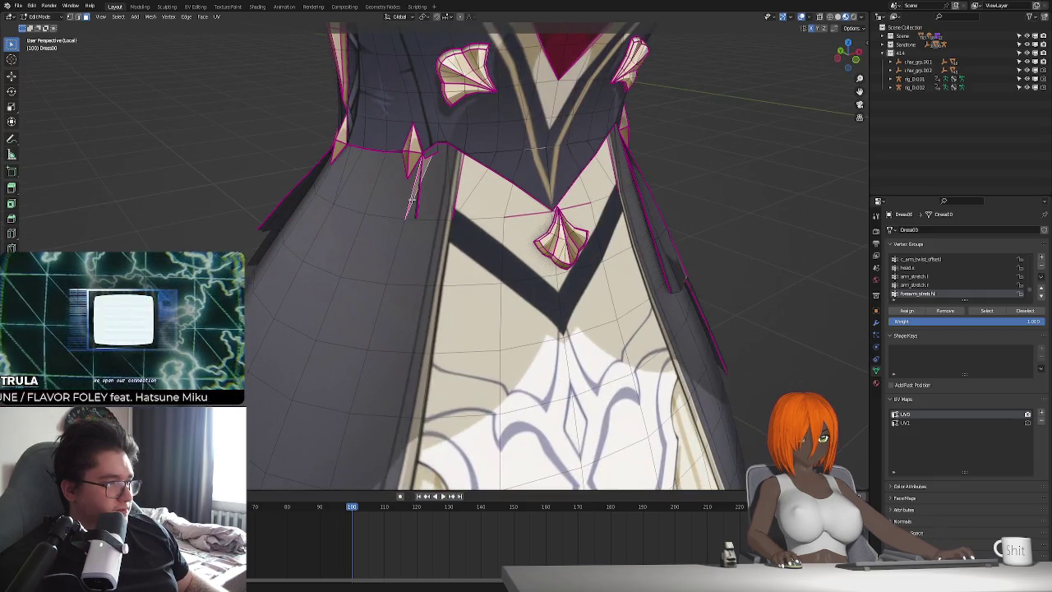
middle_click_drag(420, 211, 407, 201)
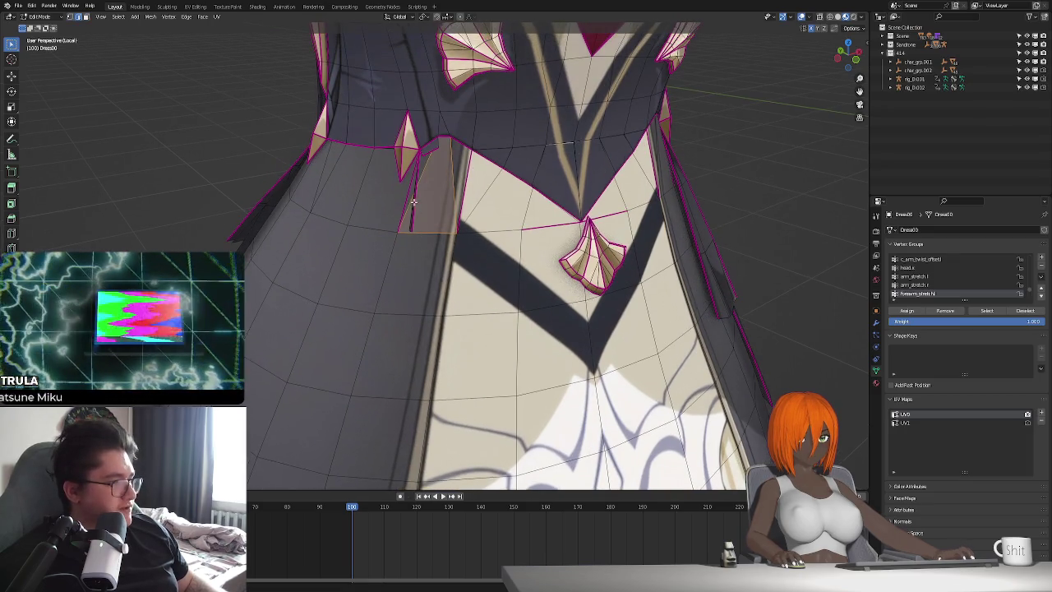
scroll(409, 209, "up", 2)
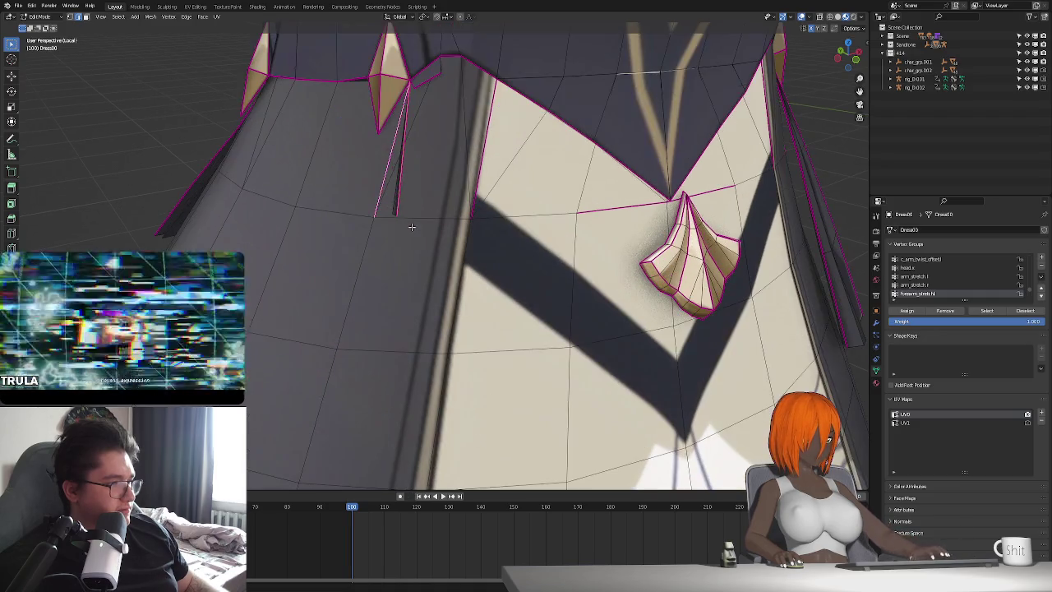
middle_click_drag(408, 220, 525, 208)
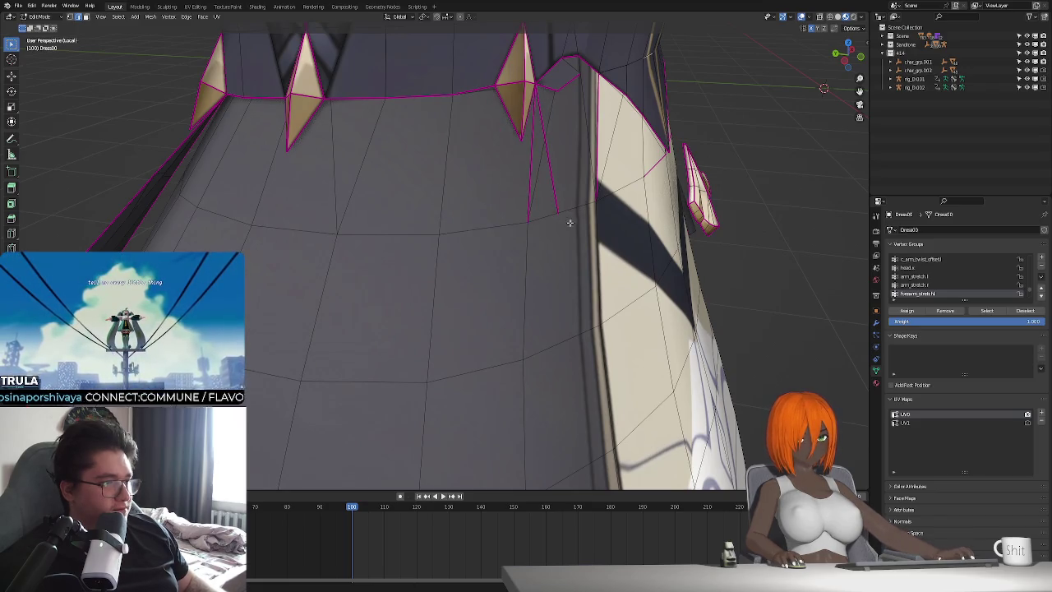
middle_click_drag(561, 209, 533, 221)
left_click(523, 226, "shift")
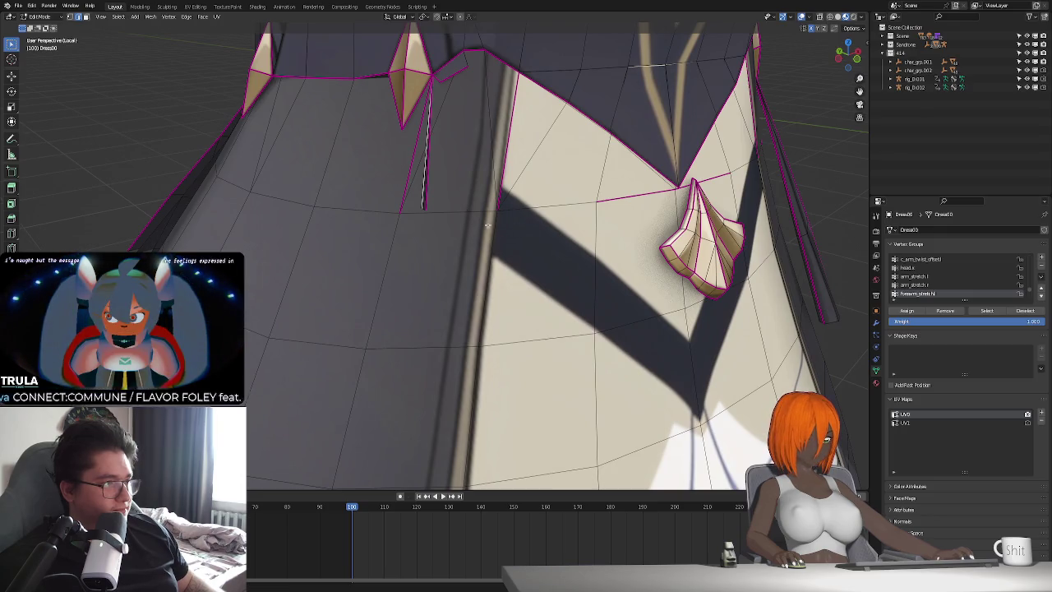
middle_click_drag(438, 215, 435, 228)
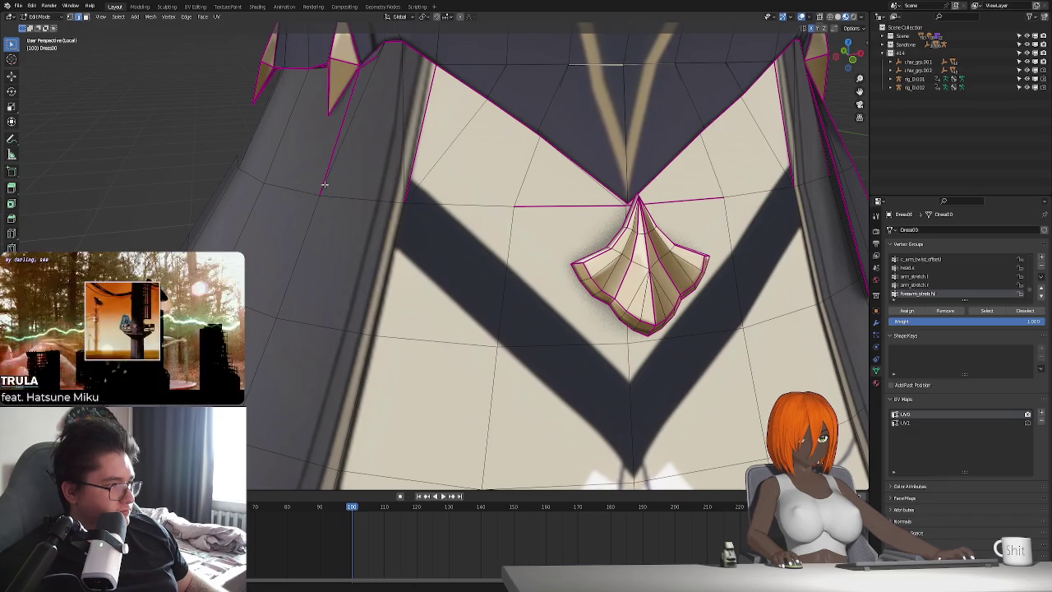
key("ctrl+z")
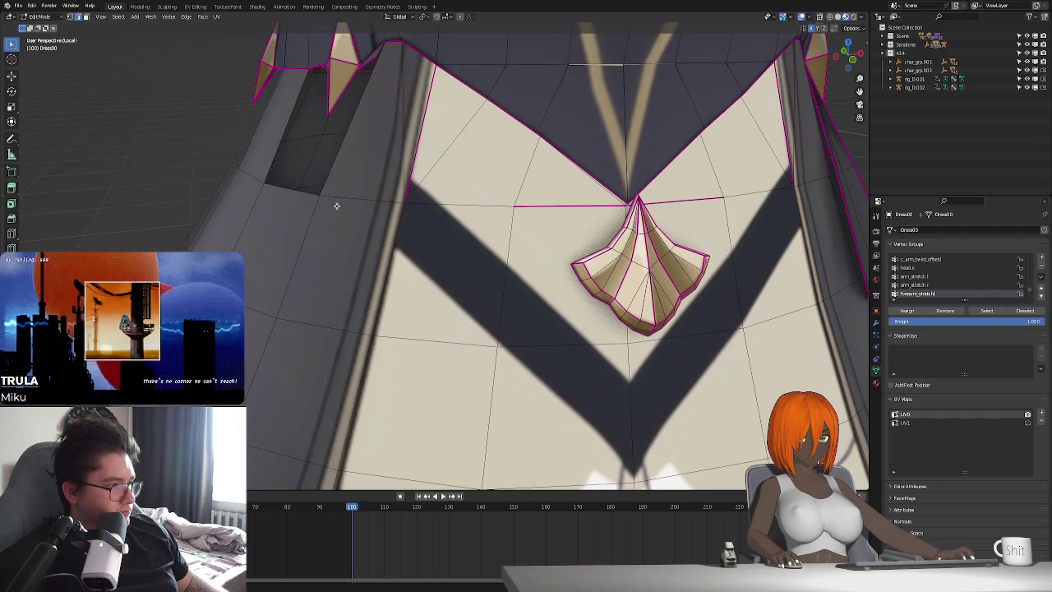
Select the faces and edges beside the right side-panel slit.
scroll(336, 206, "down", 3)
scroll(353, 214, "down", 3)
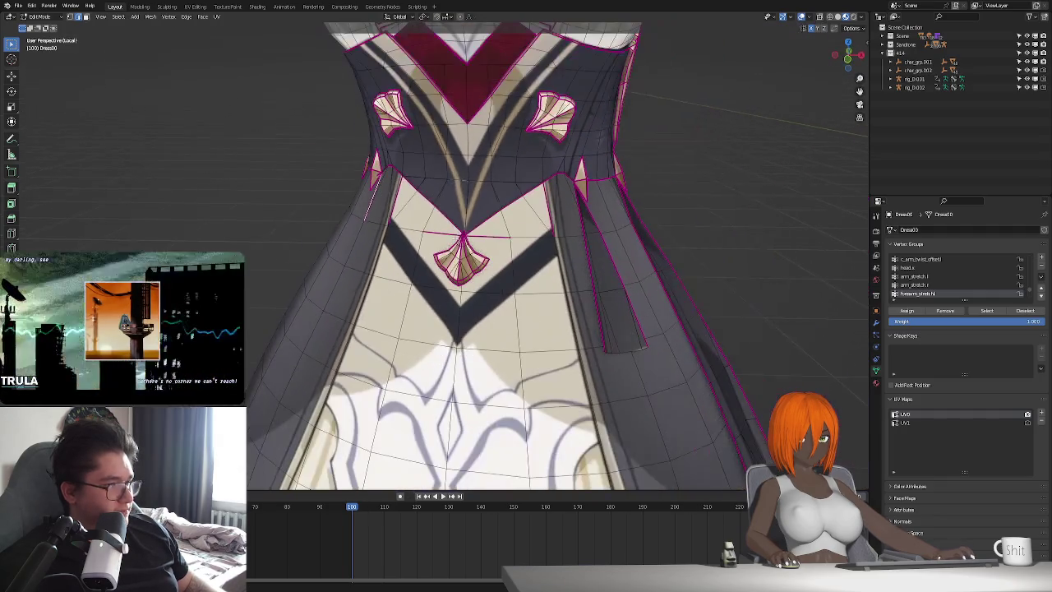
middle_click_drag(479, 242, 470, 298)
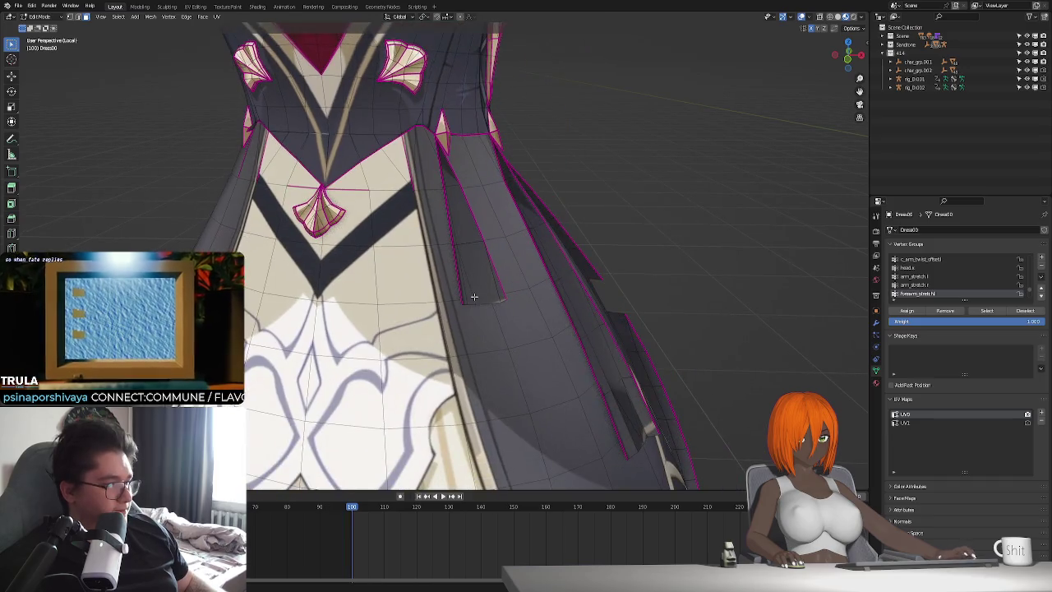
left_click(484, 283)
left_click(464, 281)
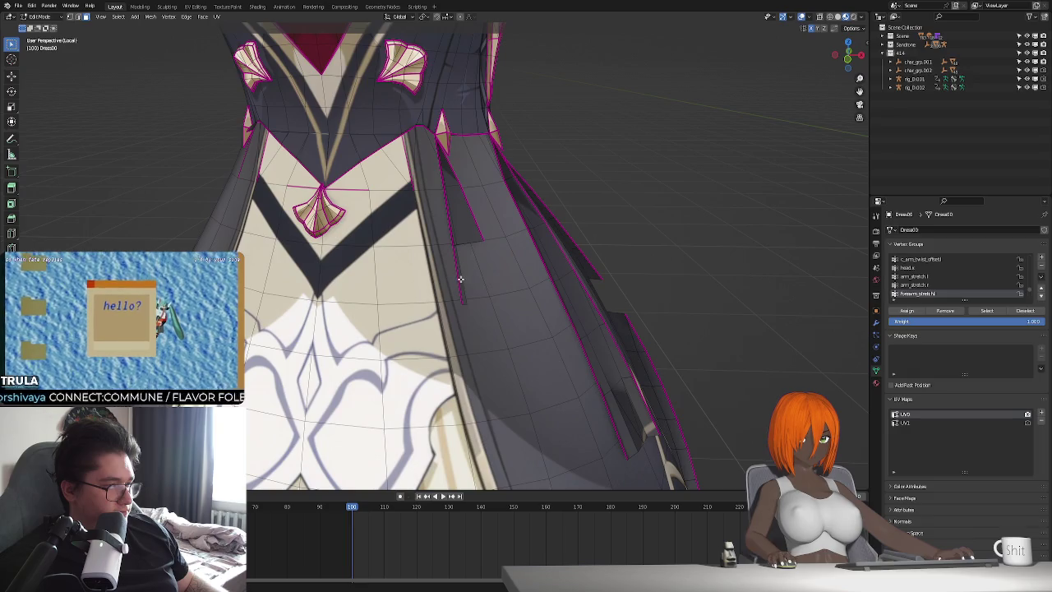
left_click(452, 226)
left_click(452, 238)
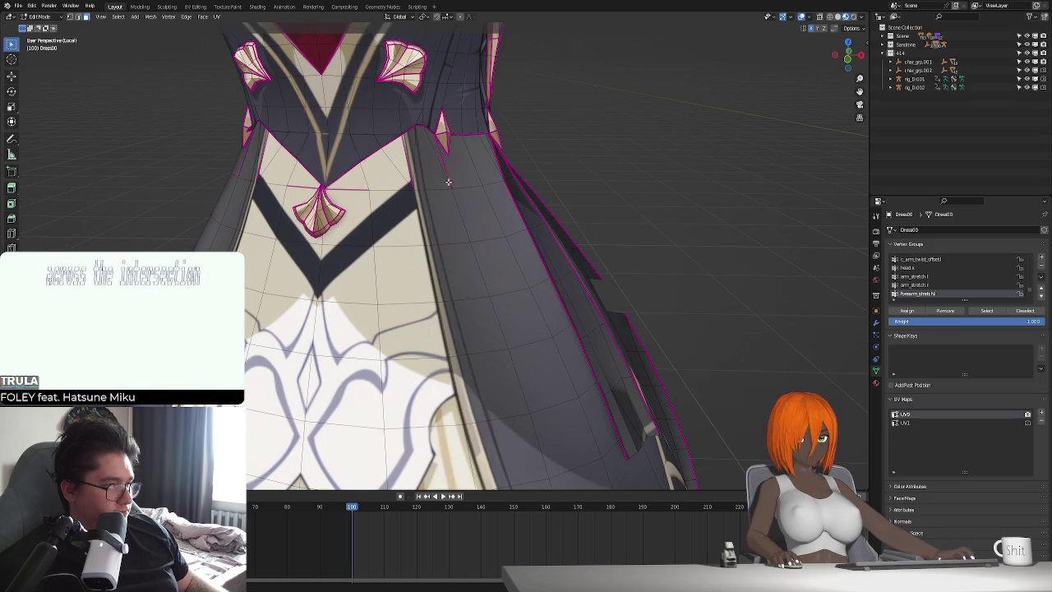
middle_click_drag(446, 183, 474, 225)
scroll(485, 227, "down", 4)
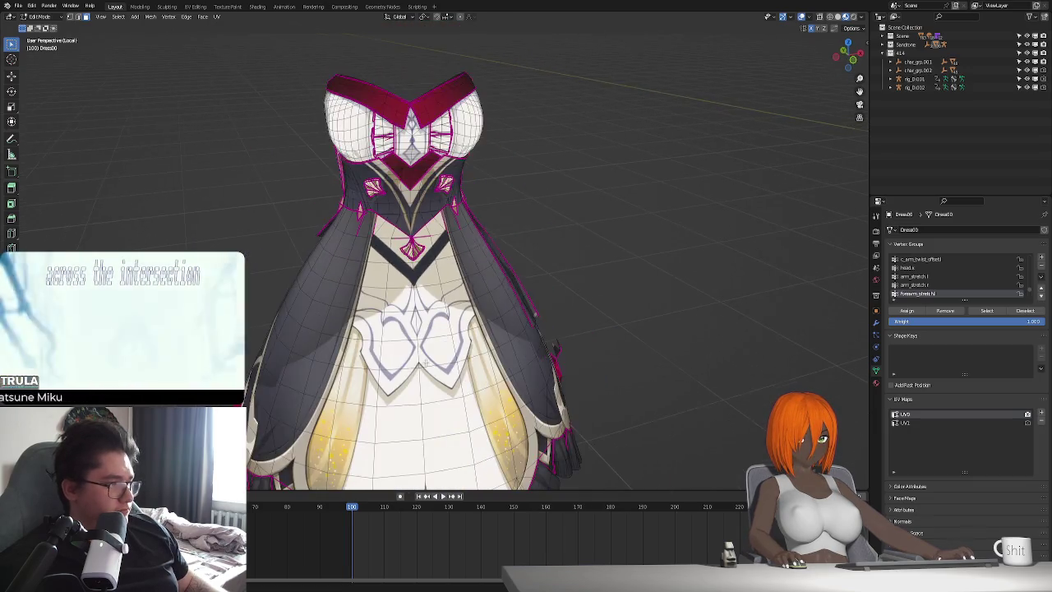
Circle-select faces on the skirt's centre strip, refine the selection, then clear it.
mouse_move(486, 227)
middle_mouse_down()
mouse_move(488, 252)
mouse_move(459, 310)
middle_mouse_up()
scroll(488, 252, "up", 3)
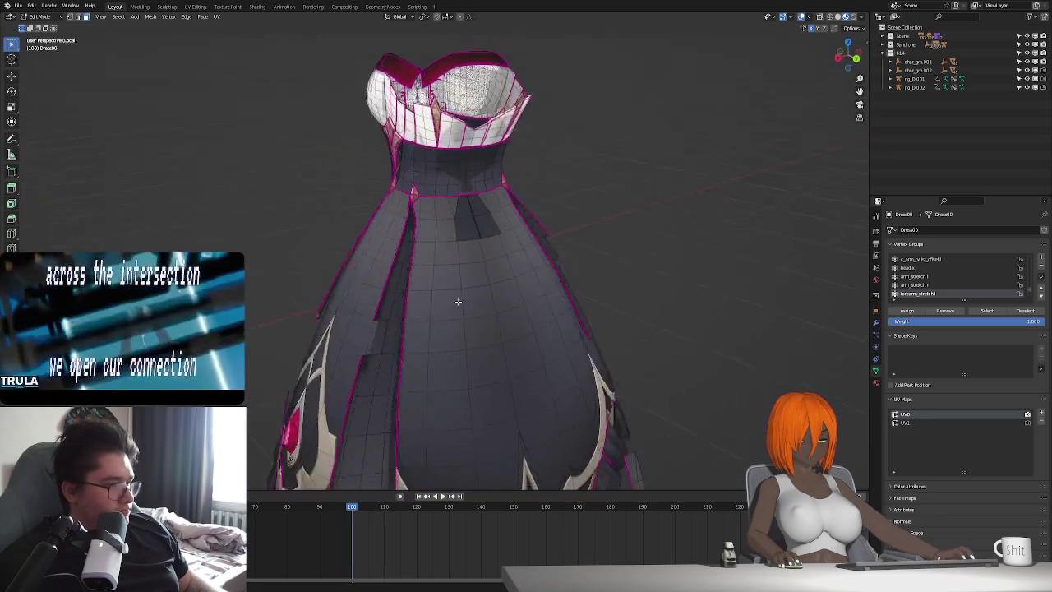
left_click_drag(415, 314, 420, 231)
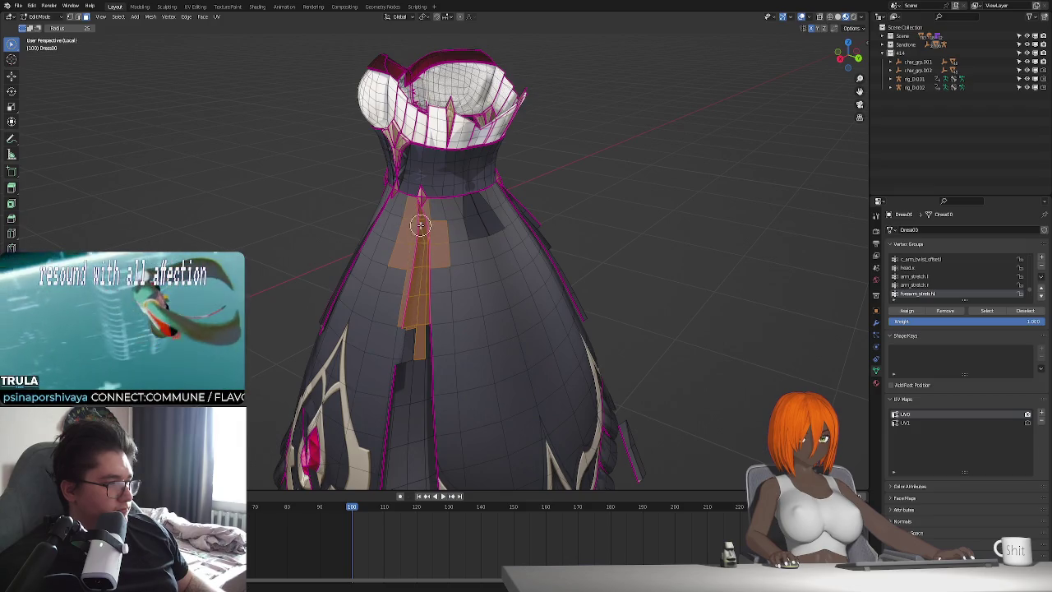
middle_click_drag(404, 236, 408, 315)
key("ctrl+z")
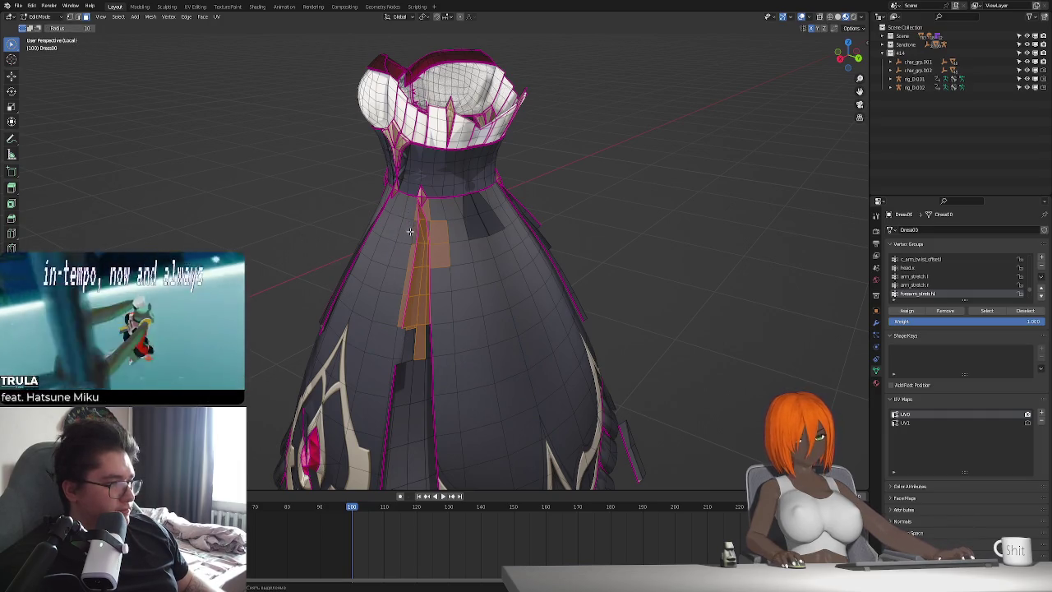
left_click_drag(437, 217, 440, 277, "ctrl")
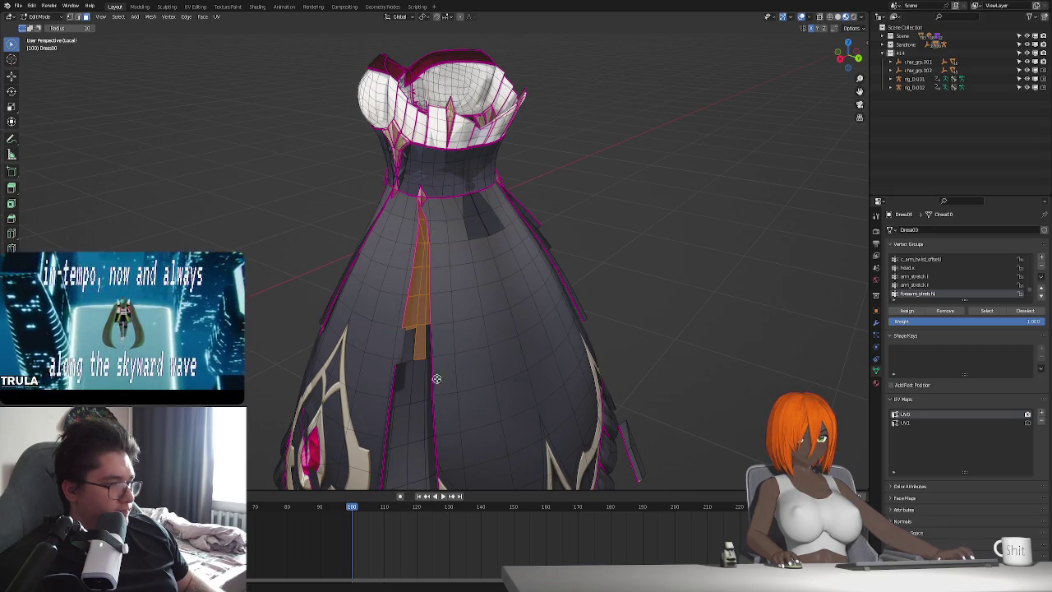
scroll(436, 378, "up", 3)
middle_click_drag(436, 378, 456, 313)
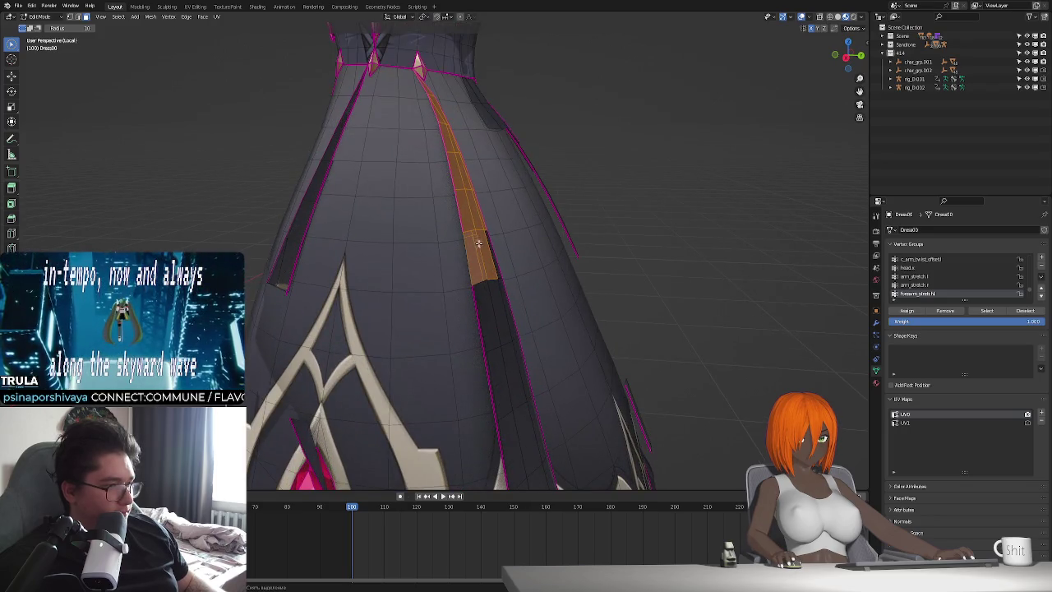
key("alt+a")
From a frontal view, click-select faces down the centre strip, then clear them.
middle_click_drag(484, 254, 422, 215)
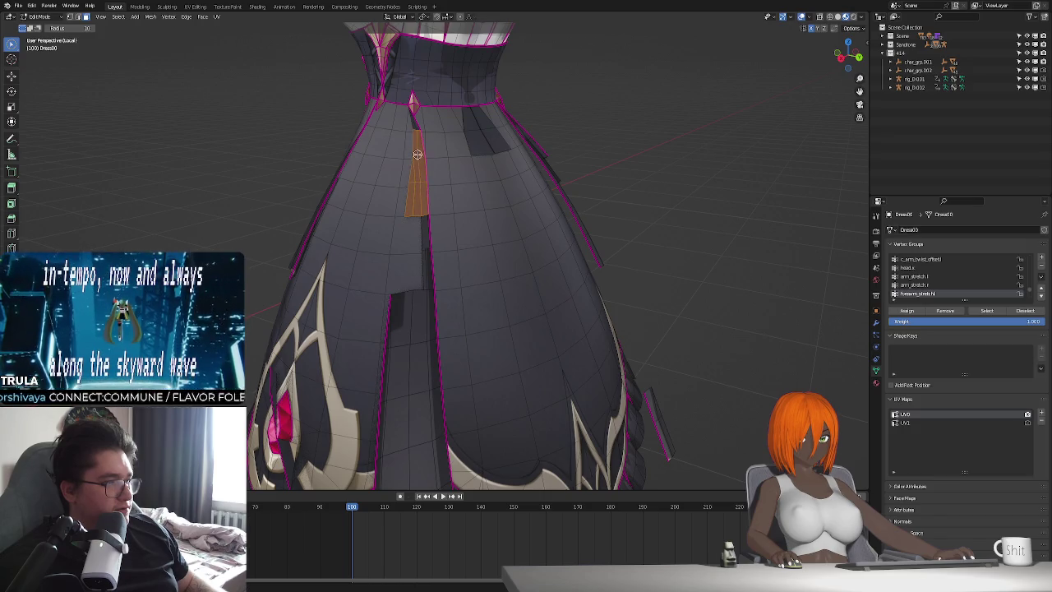
left_click(417, 124)
key("alt+a")
left_click(428, 231)
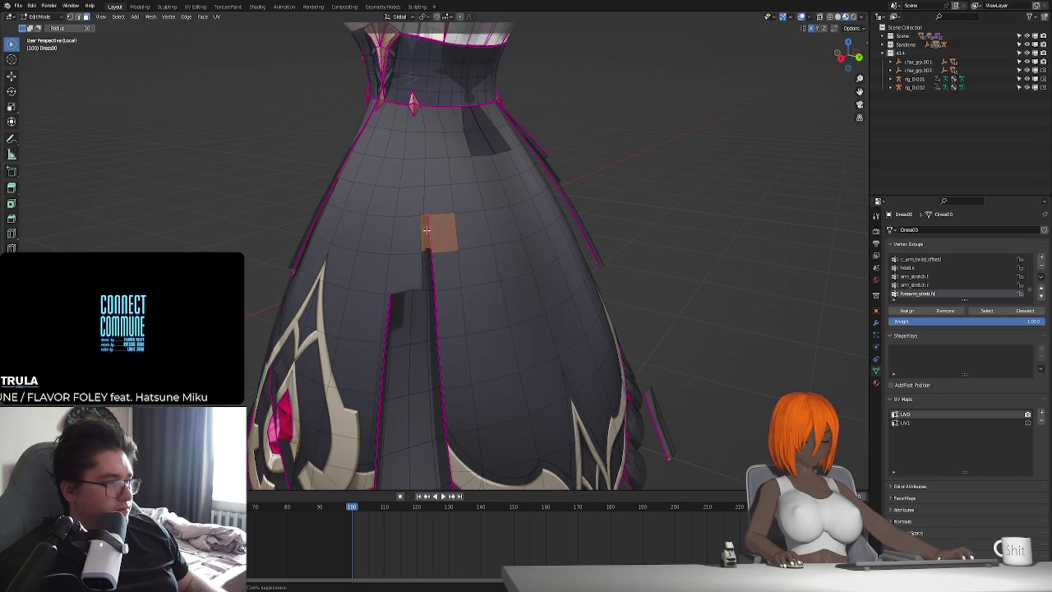
left_click(425, 242, "alt")
left_click(426, 257, "alt+shift")
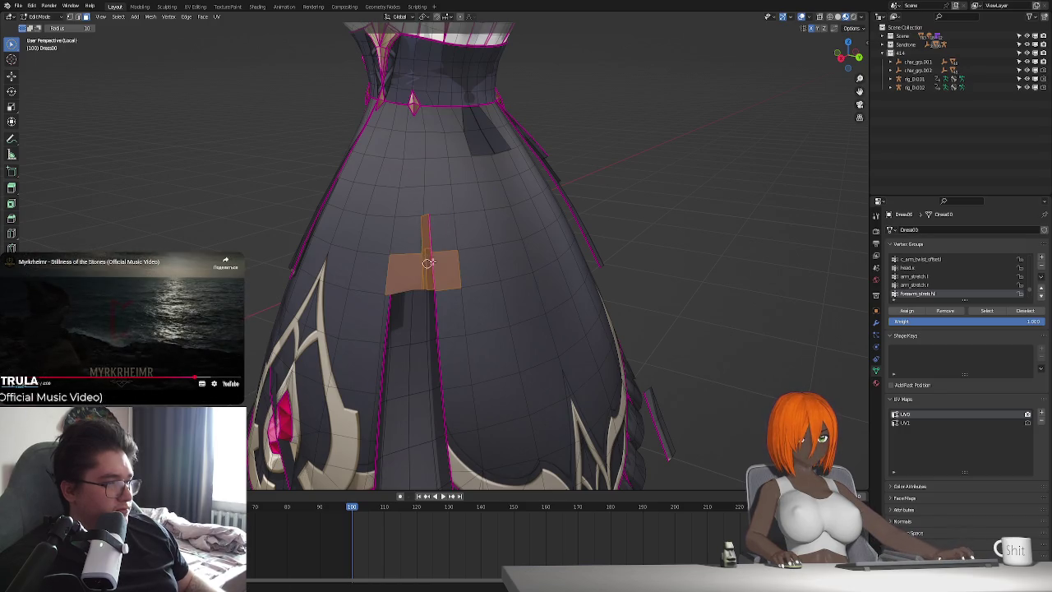
key("alt+a")
scroll(391, 259, "down", 2)
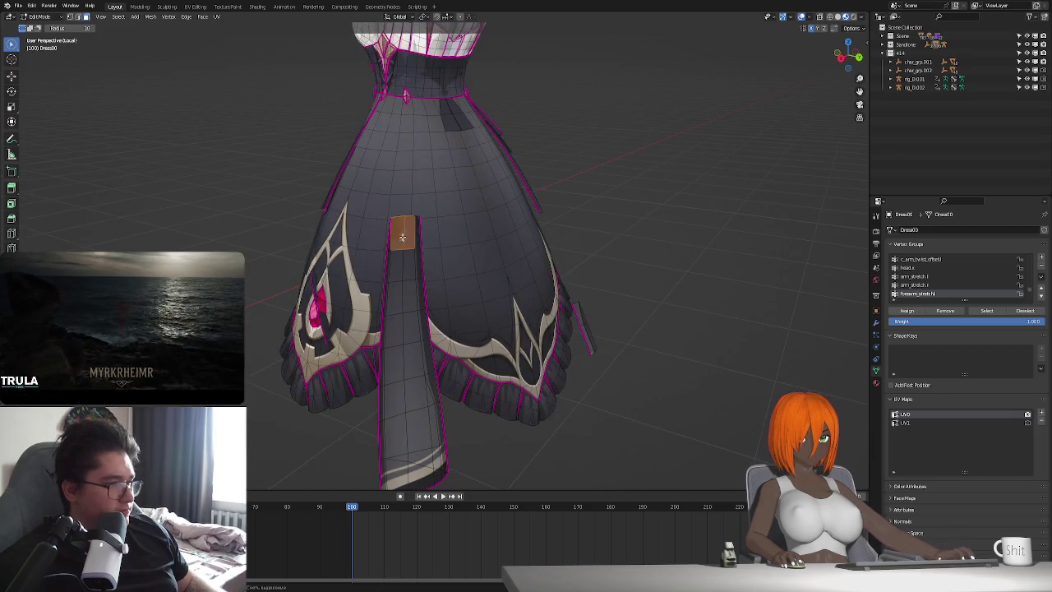
Select the hanging tail strip's faces and rotate it so its lower end swings inward.
left_click(405, 271, "shift")
left_click(410, 472, "ctrl")
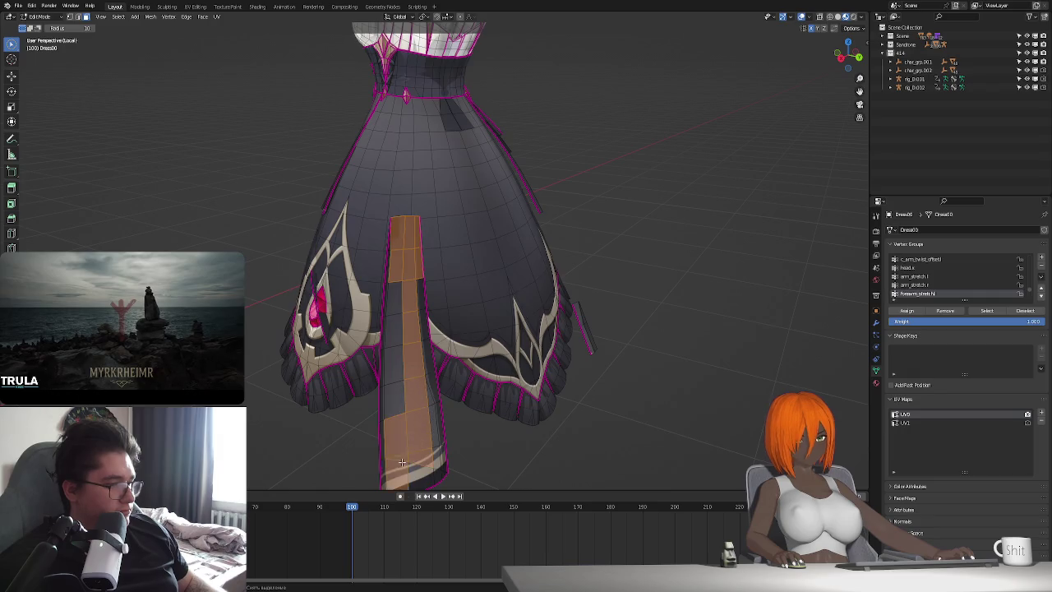
middle_click_drag(411, 472, 375, 328)
left_click(413, 291, "shift")
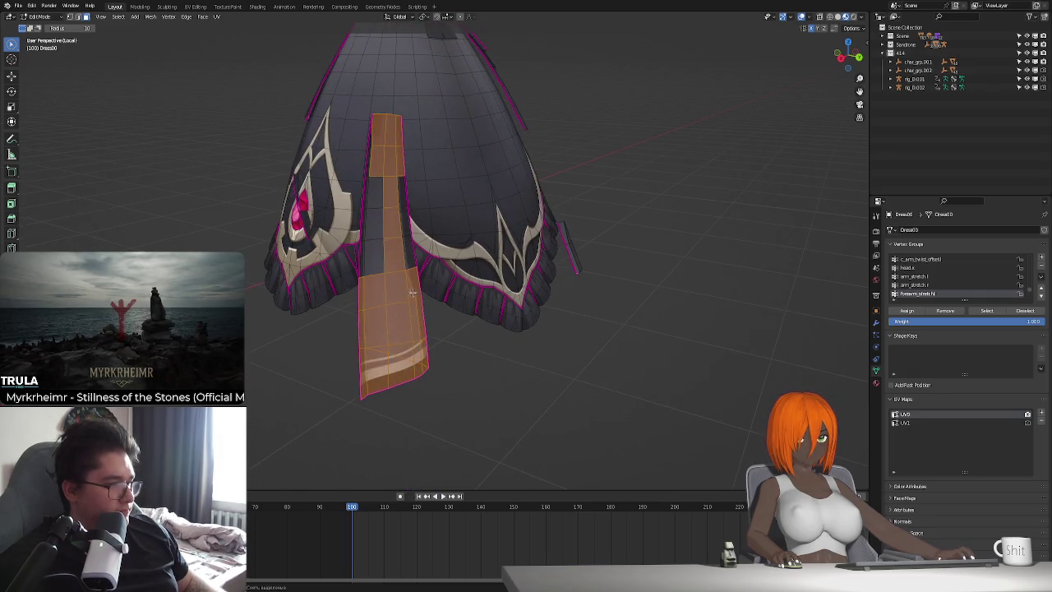
left_click(373, 143, "shift")
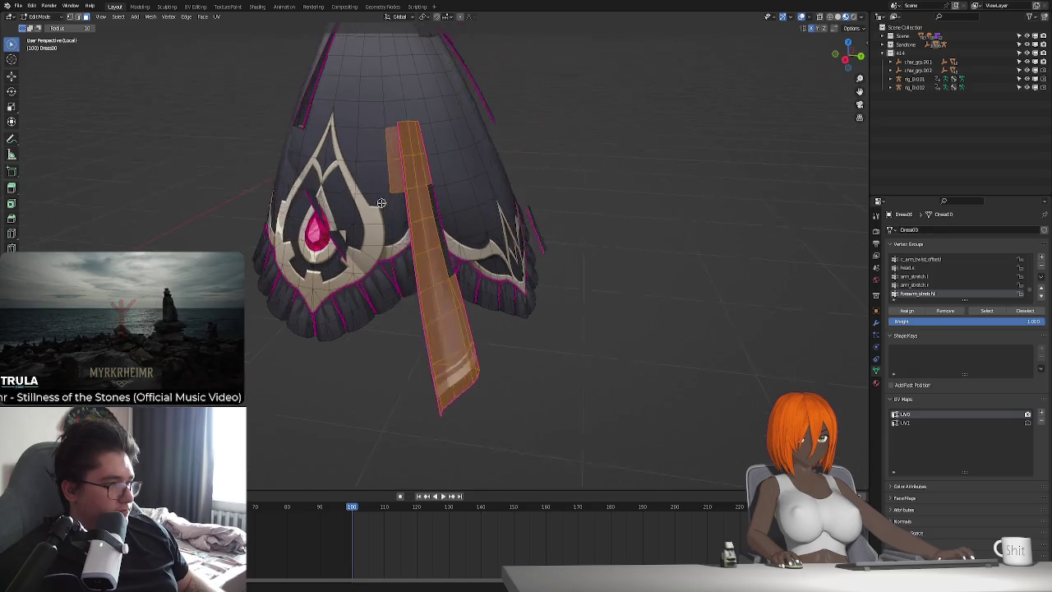
middle_click_drag(358, 168, 382, 260)
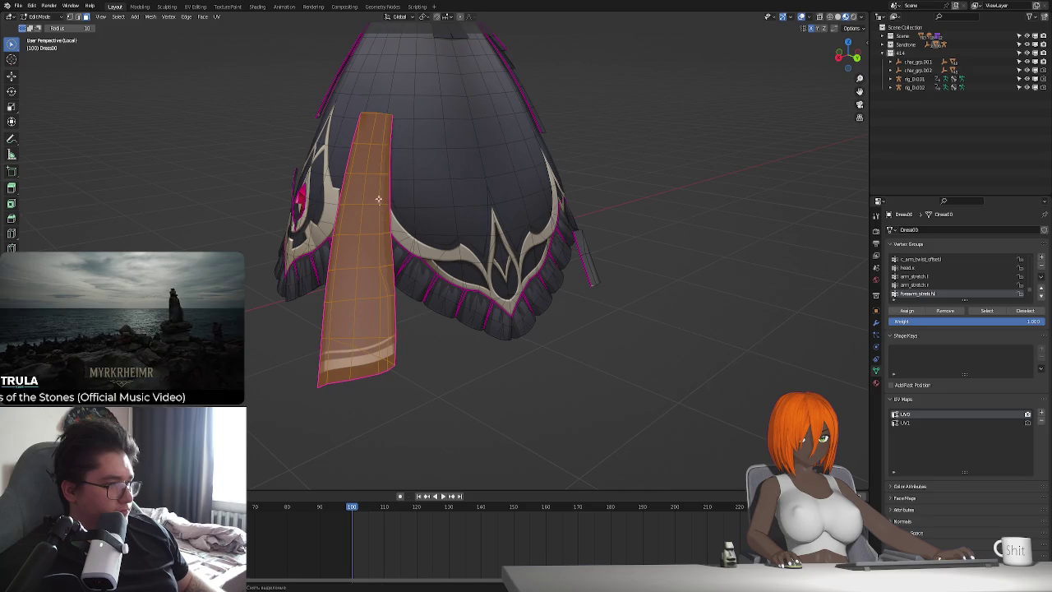
key("r")
left_click(382, 209)
key("alt+a")
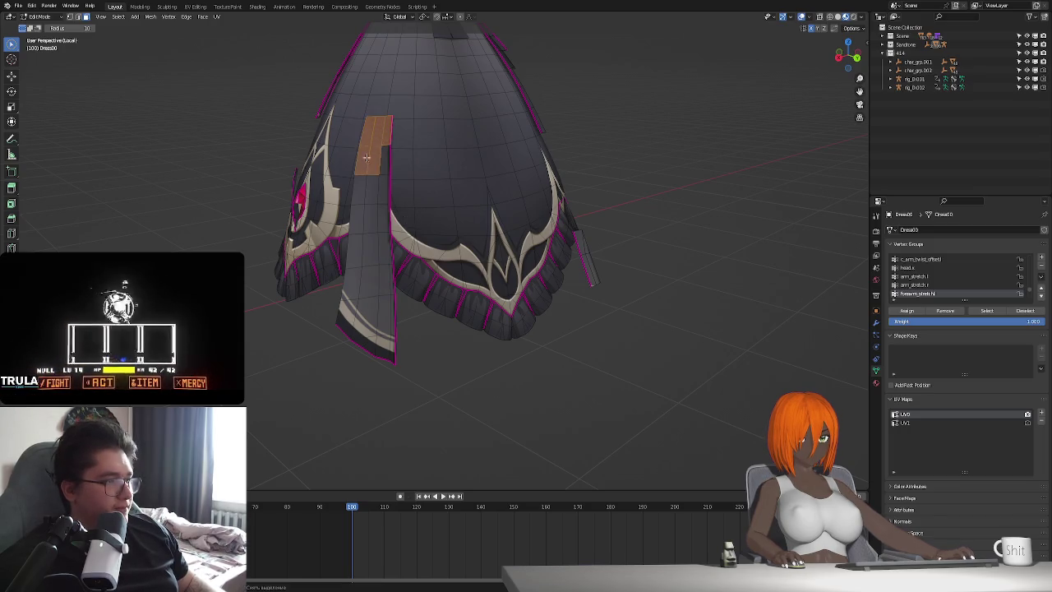
Reselect the whole tail strip and hide it.
left_click_drag(368, 184, 385, 337)
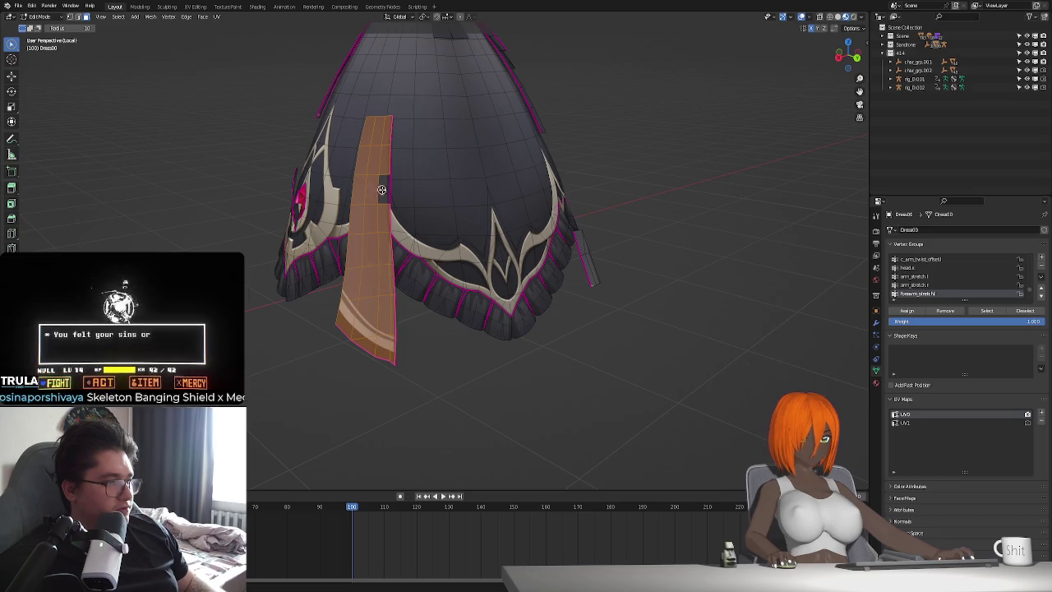
key("h")
mouse_move(383, 189)
middle_mouse_down()
mouse_move(435, 261)
mouse_move(394, 228)
mouse_move(543, 254)
mouse_move(410, 246)
middle_mouse_up()
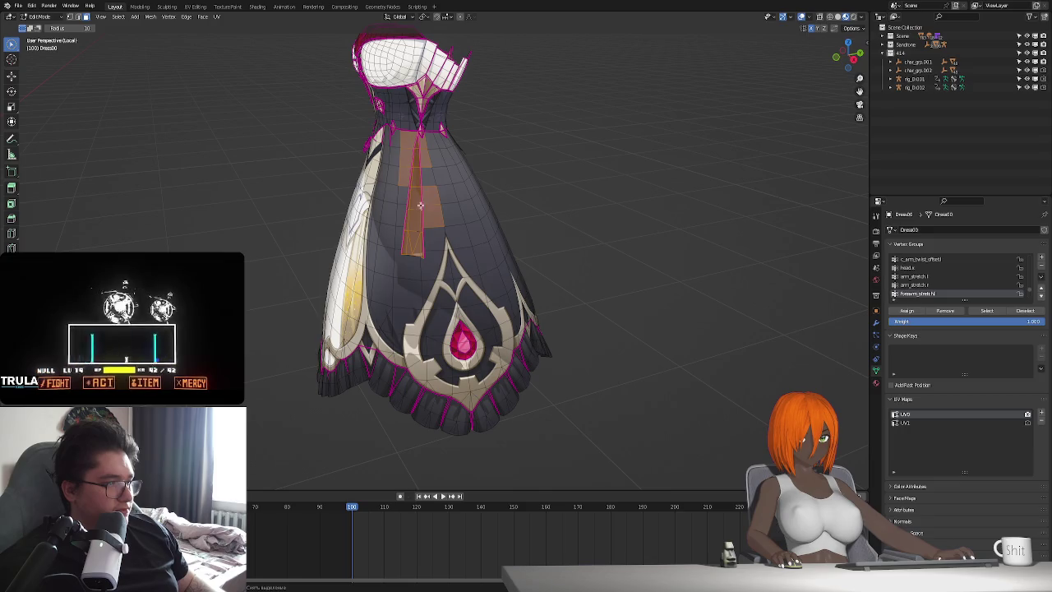
Clear the front selection, trial-select faces up the skirt seam, then deselect them.
left_click_drag(429, 246, 426, 188, "ctrl")
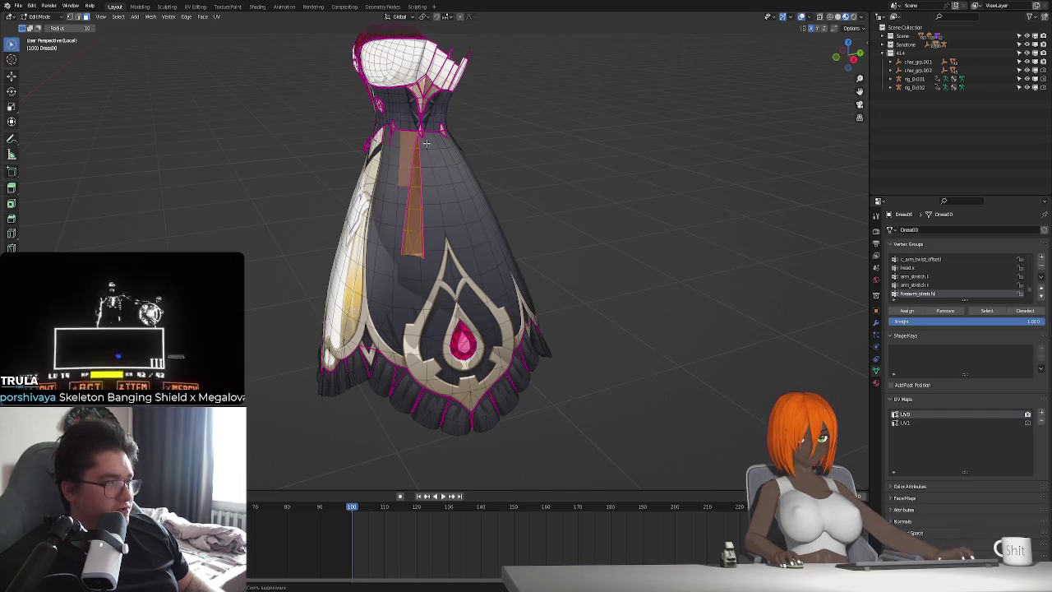
mouse_move(427, 143)
left_mouse_down("ctrl")
mouse_move(410, 187)
mouse_move(413, 216)
left_mouse_up("ctrl")
mouse_move(413, 216)
middle_mouse_down()
mouse_move(381, 259)
mouse_move(493, 271)
mouse_move(485, 340)
middle_mouse_up()
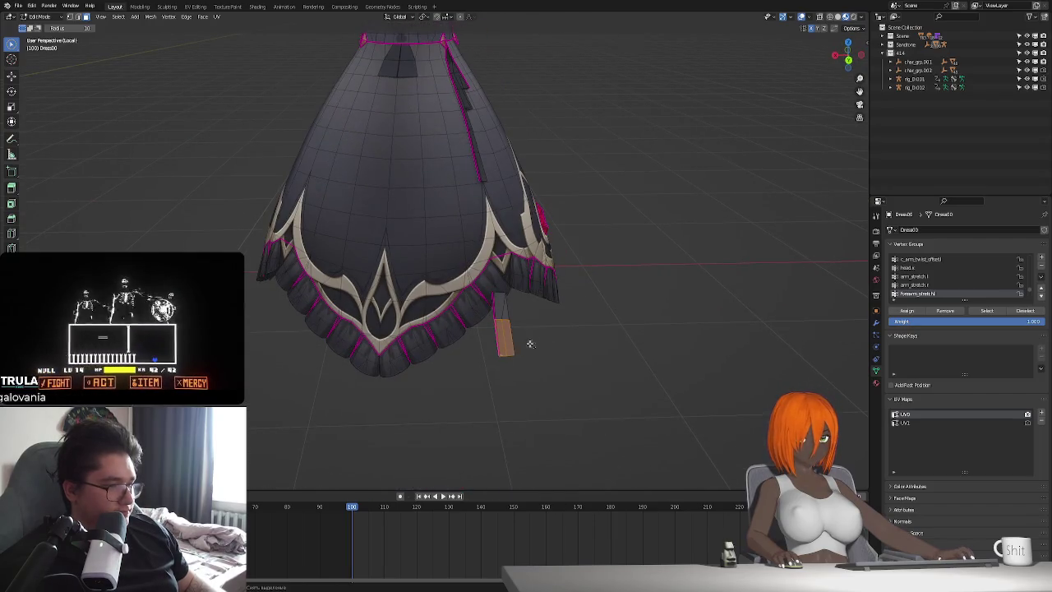
middle_click_drag(483, 237, 476, 274)
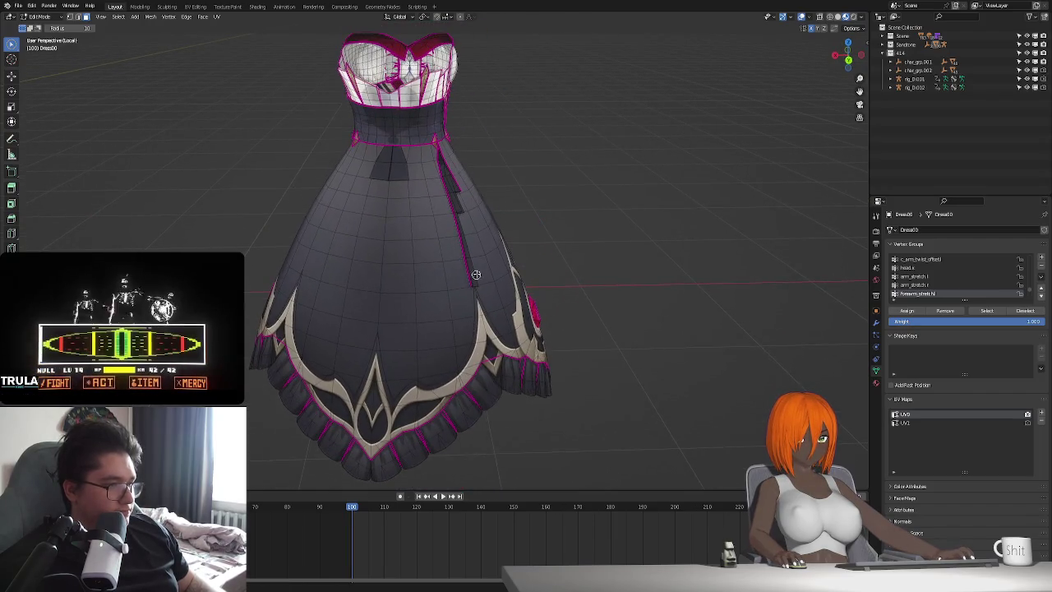
left_click(473, 280)
left_click(456, 234, "ctrl")
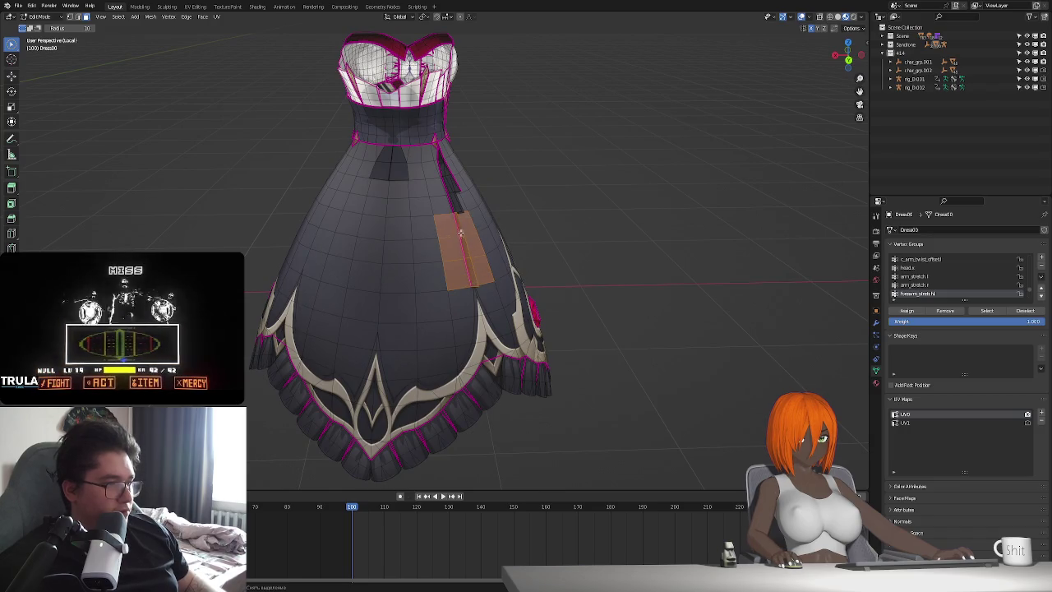
left_click(452, 203, "ctrl")
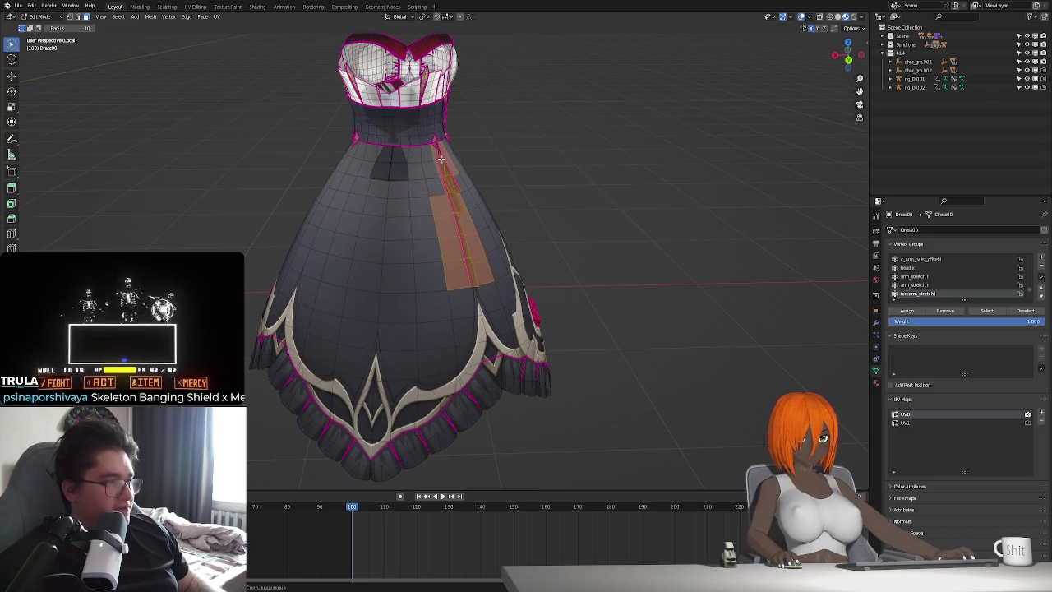
middle_click_drag(408, 184, 461, 217)
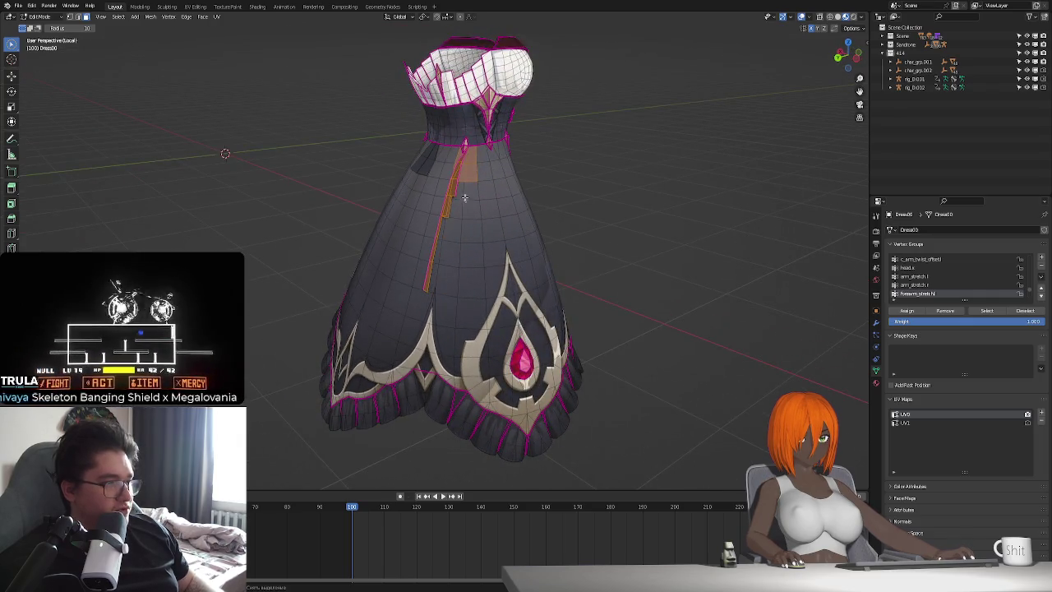
key("alt+a")
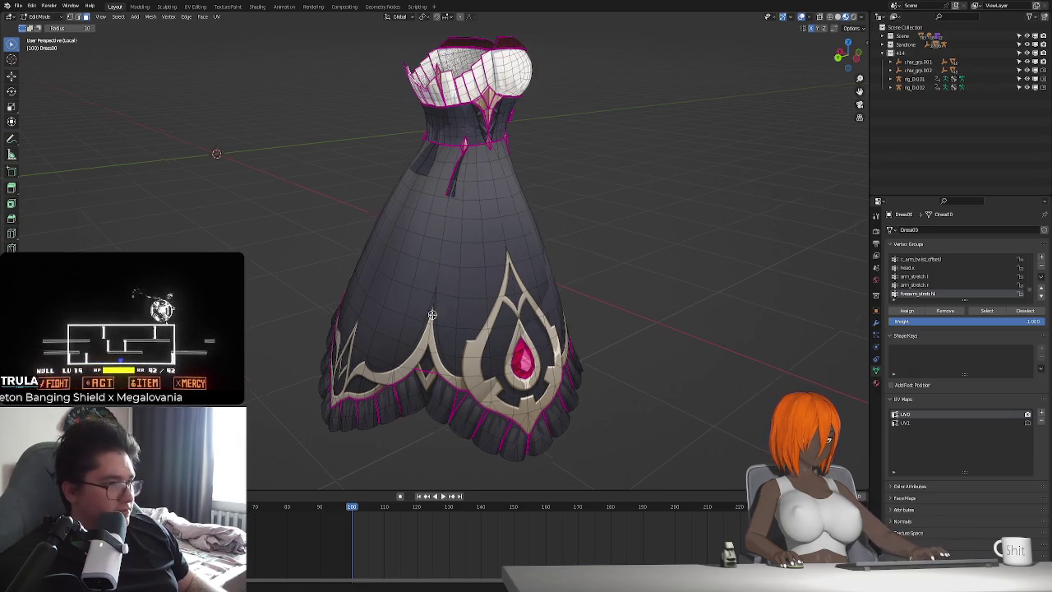
Select the seam face strip from below the bodice upward, excluding the left column.
middle_click_drag(431, 314, 423, 296)
scroll(422, 289, "up", 2)
mouse_move(380, 238)
middle_mouse_down()
mouse_move(399, 277)
mouse_move(387, 264)
middle_mouse_up()
left_click(476, 269)
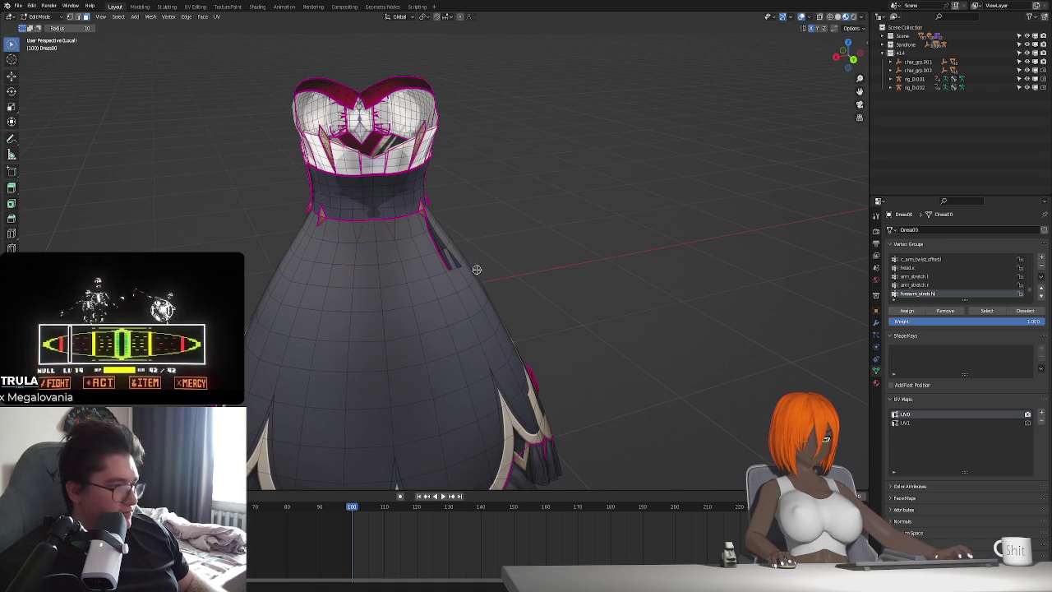
left_click(447, 264)
scroll(452, 267, "up", 3)
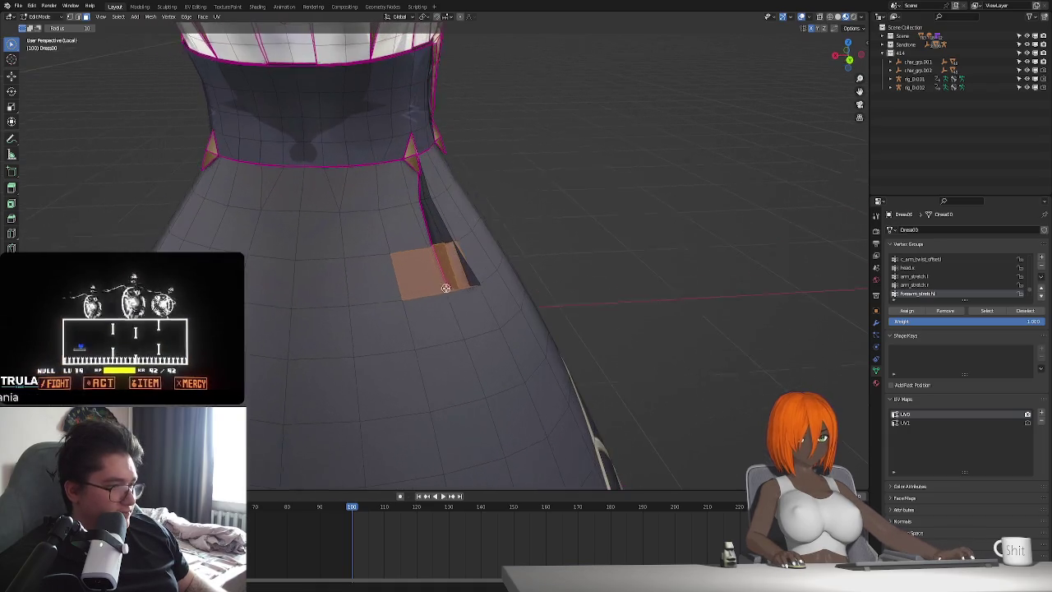
left_click(475, 264, "shift")
left_click(435, 221, "shift")
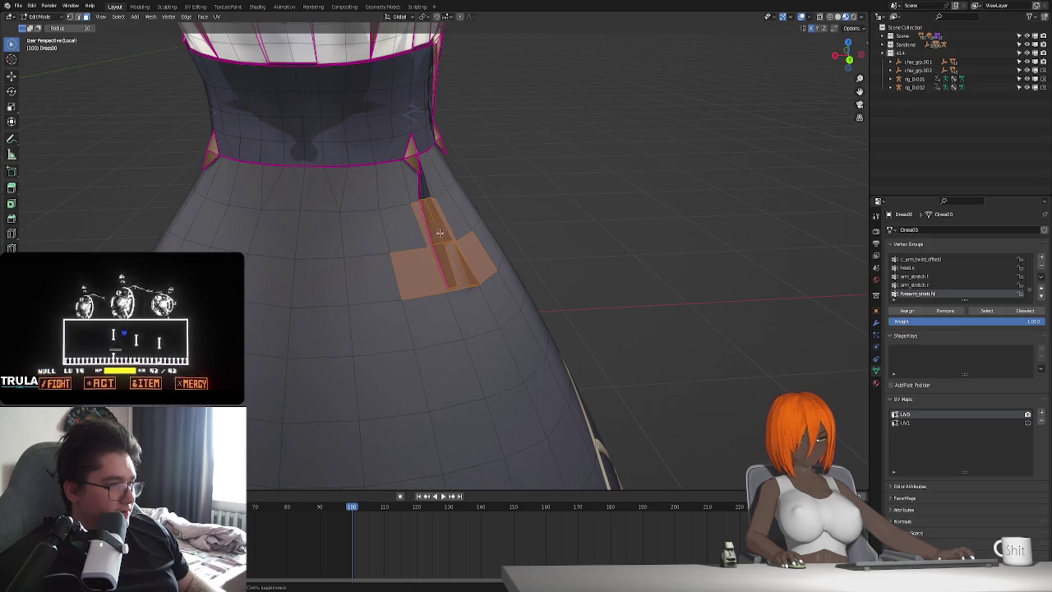
left_click(428, 194, "shift")
left_click(409, 197, "shift")
left_click(415, 265, "shift")
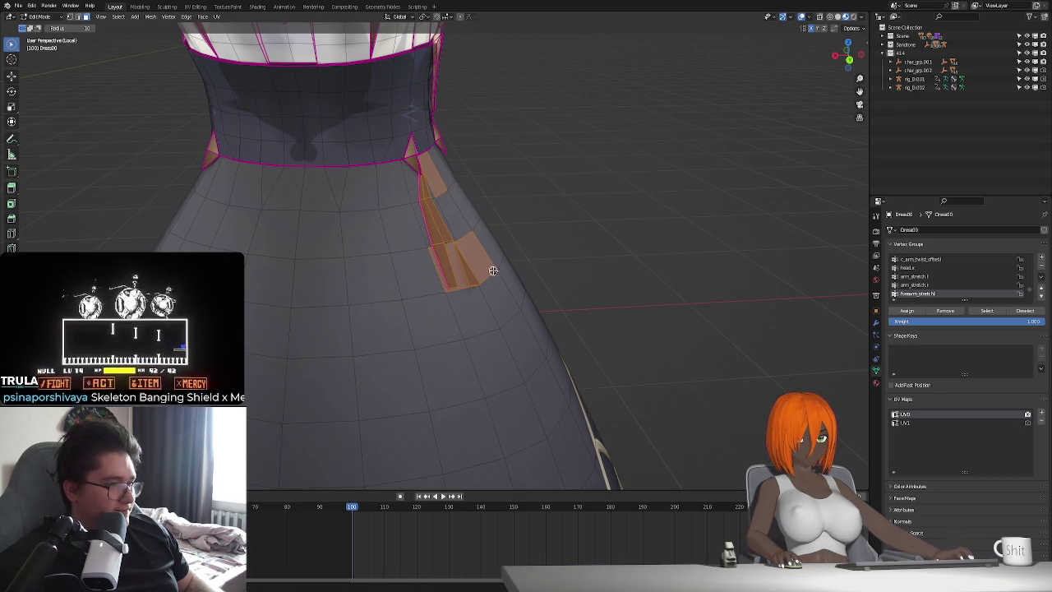
mouse_move(460, 298)
middle_mouse_down()
mouse_move(464, 272)
mouse_move(364, 303)
mouse_move(583, 318)
mouse_move(589, 329)
middle_mouse_up()
scroll(458, 206, "down", 6)
Reveal hidden faces, delete the selected seam faces, and return to Object Mode.
key("alt+h")
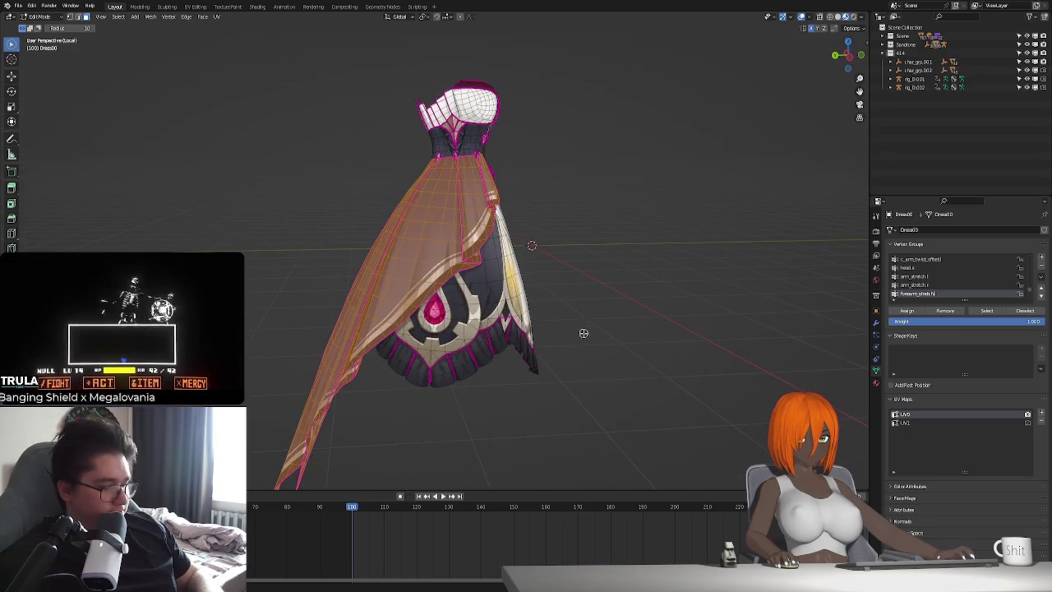
key("x")
left_click(567, 343)
middle_click_drag(564, 353, 431, 336)
key("Tab")
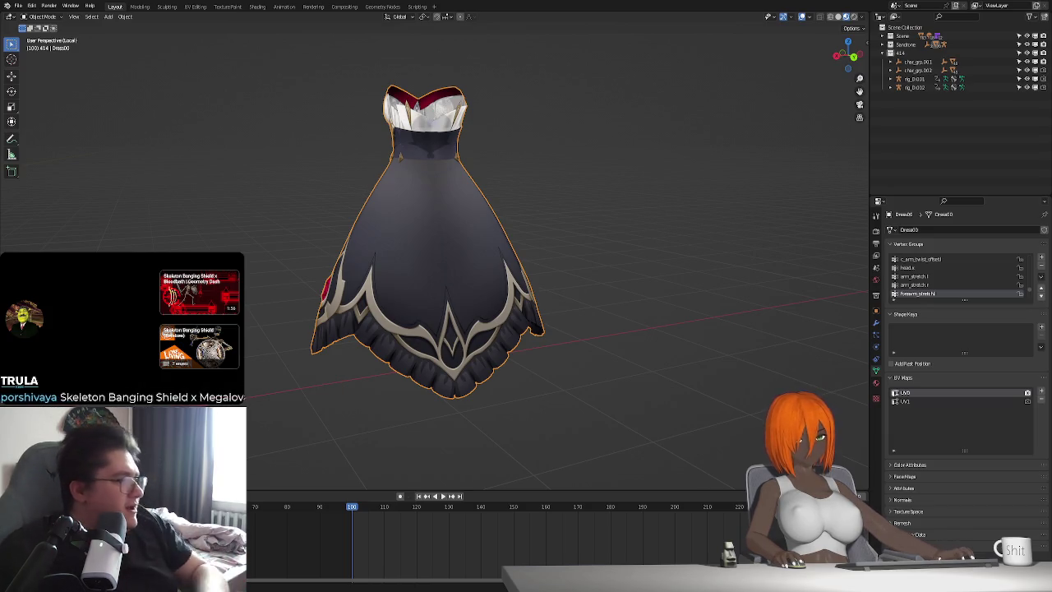
Exit local view, select the character's armature and set it to Pose Position.
middle_click_drag(453, 276, 580, 294)
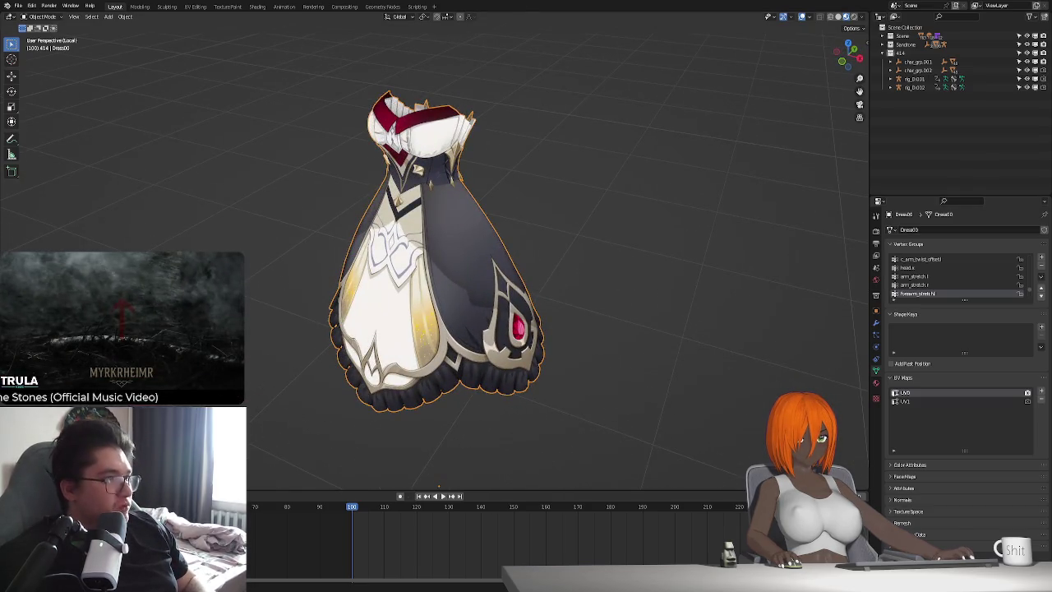
mouse_move(575, 197)
middle_mouse_down()
mouse_move(531, 302)
mouse_move(477, 297)
mouse_move(524, 261)
mouse_move(427, 240)
mouse_move(437, 243)
middle_mouse_up()
key("KP_Divide")
left_click(437, 243)
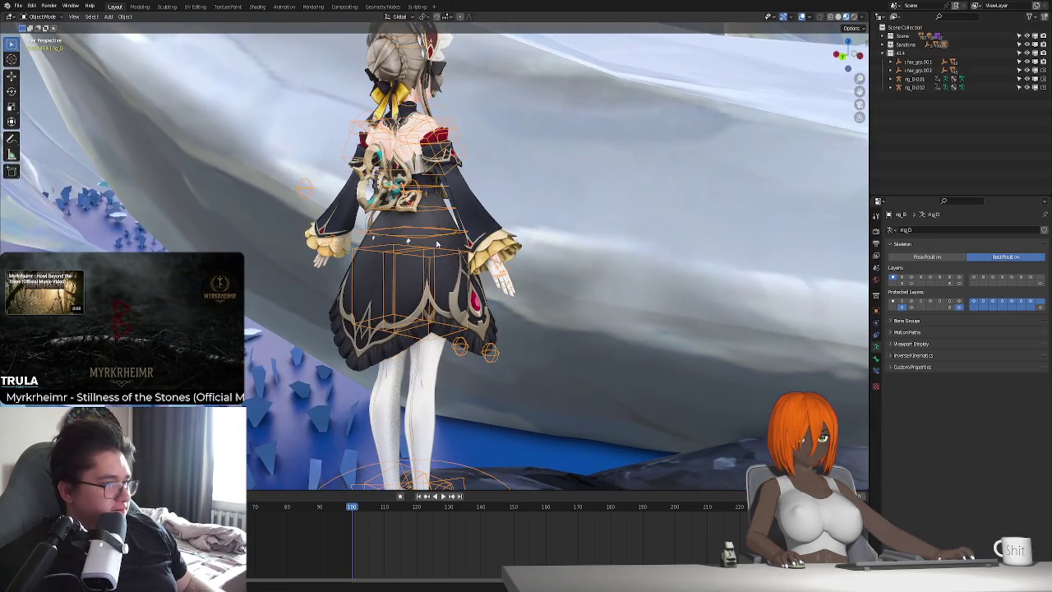
left_click(926, 257)
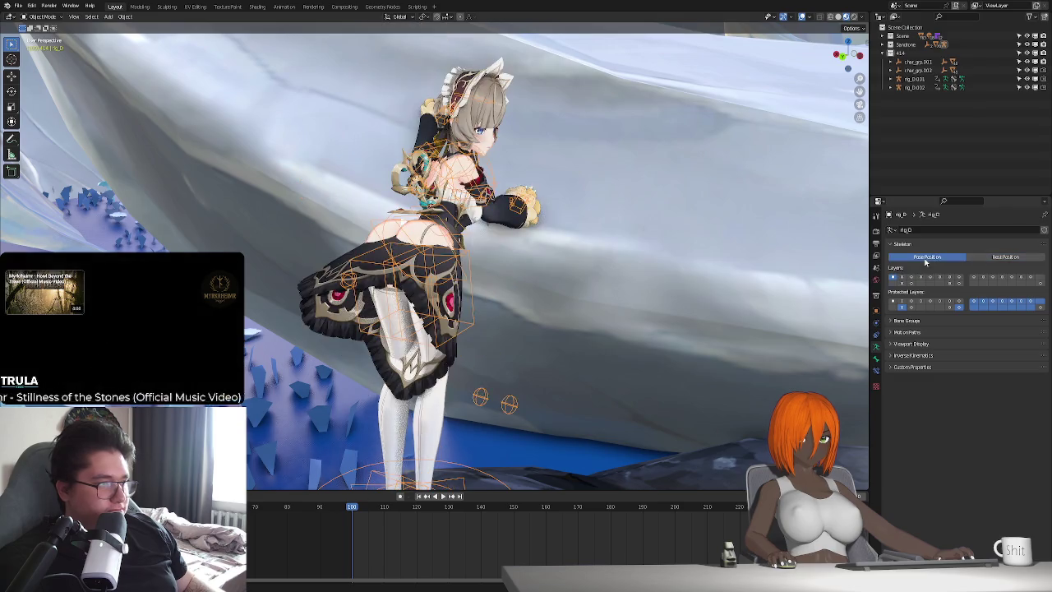
Display the rig's skirt bones.
mouse_move(482, 288)
middle_mouse_down()
mouse_move(564, 308)
mouse_move(585, 294)
mouse_move(494, 329)
middle_mouse_up()
scroll(585, 294, "up", 3)
scroll(585, 294, "up", 3)
scroll(515, 323, "down", 3)
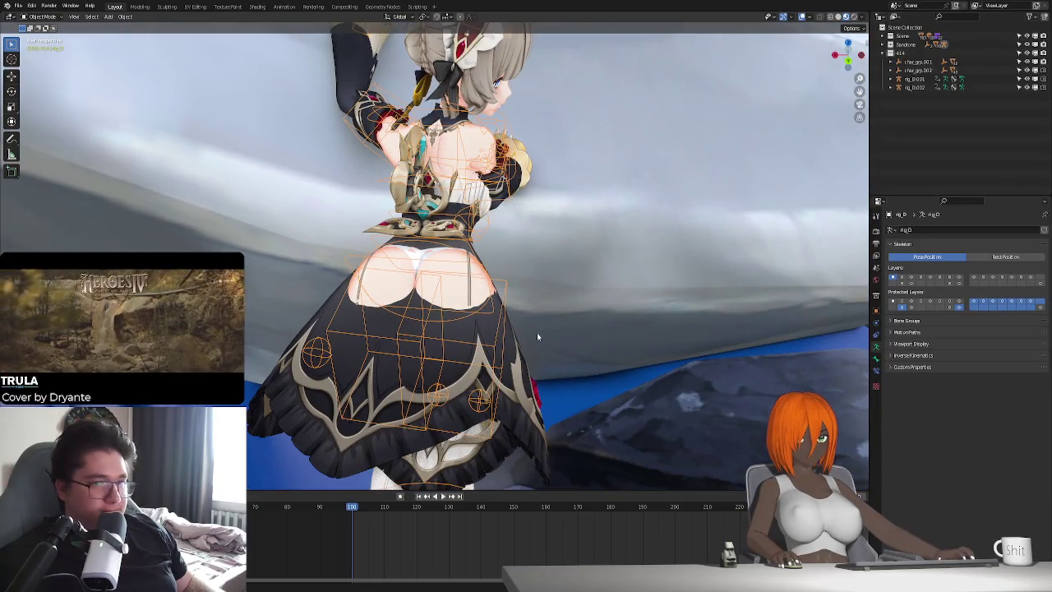
left_click(910, 280)
Show the rig's skirt bones in Pose Mode with the environment scenery hidden.
left_click(937, 282)
mouse_move(625, 362)
middle_mouse_down()
mouse_move(423, 362)
mouse_move(526, 329)
middle_mouse_up()
key("ctrl+Tab")
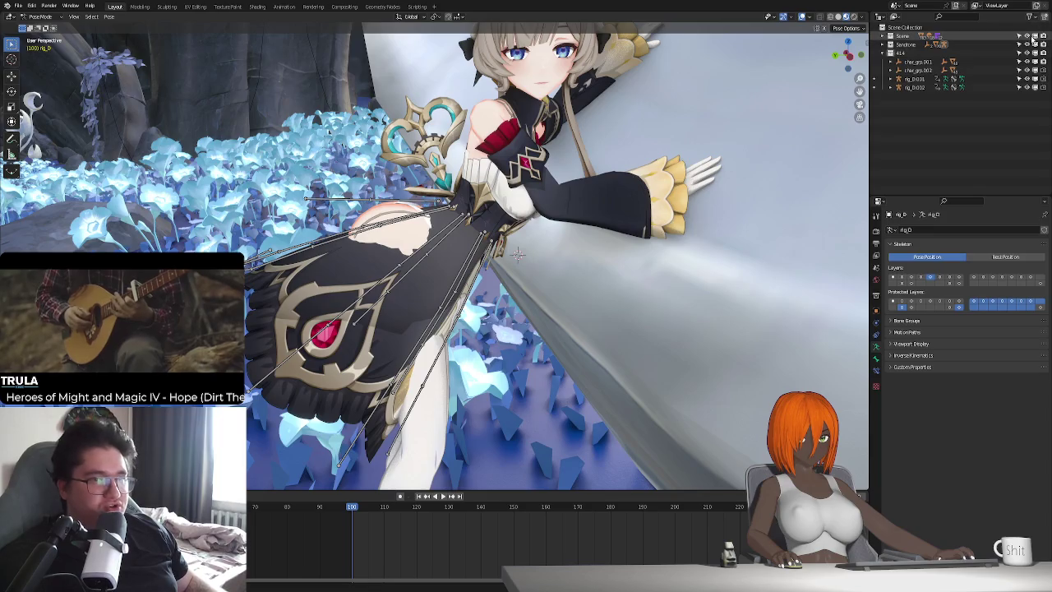
left_click(1026, 36)
middle_click_drag(625, 283, 512, 285)
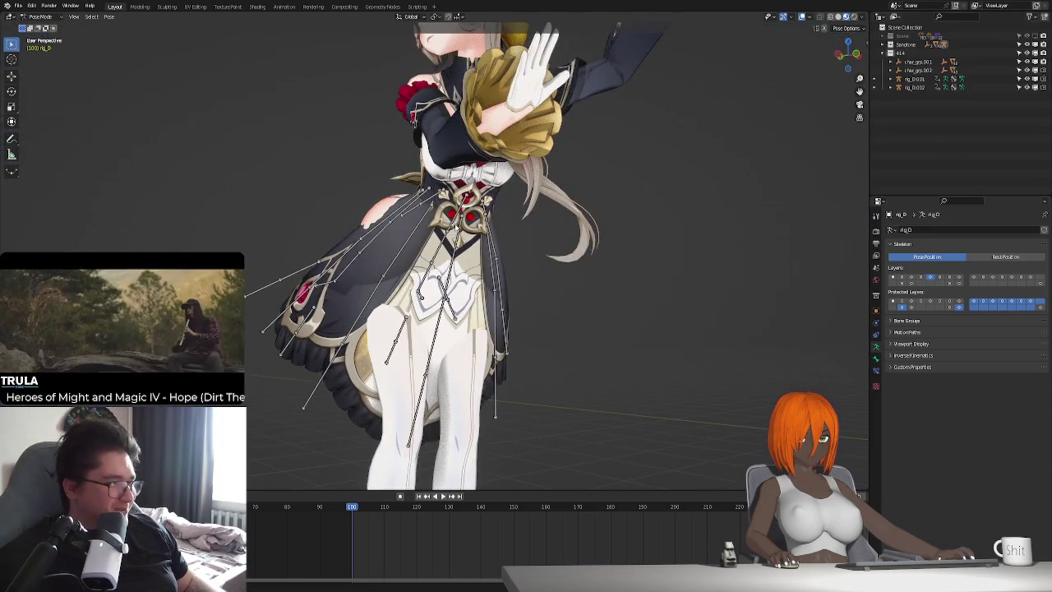
middle_click_drag(472, 329, 481, 317)
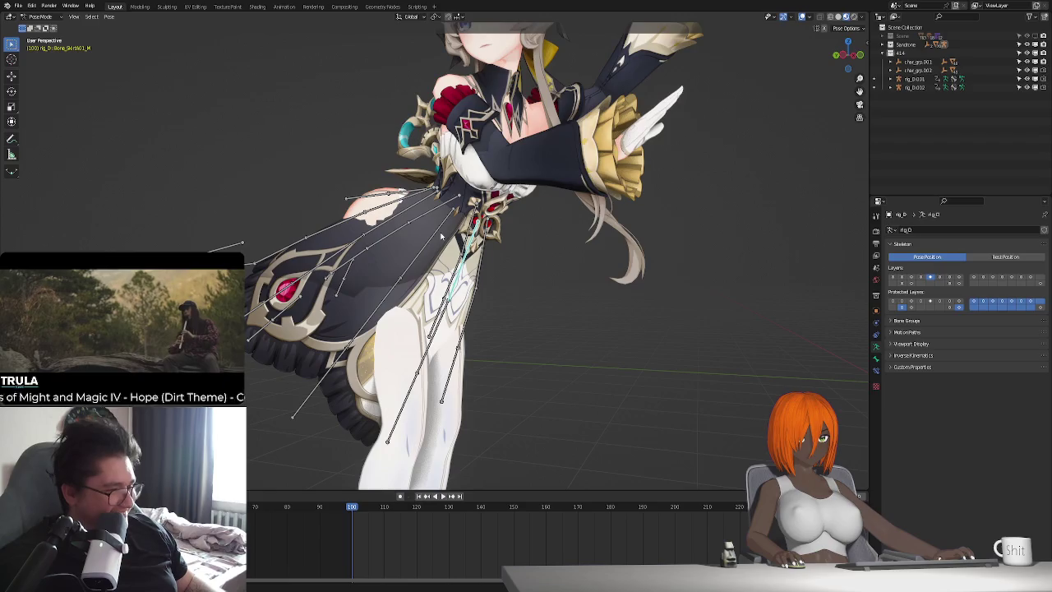
Try rotating the skirt bones about X, cancelling both attempts.
key("r")
key("x")
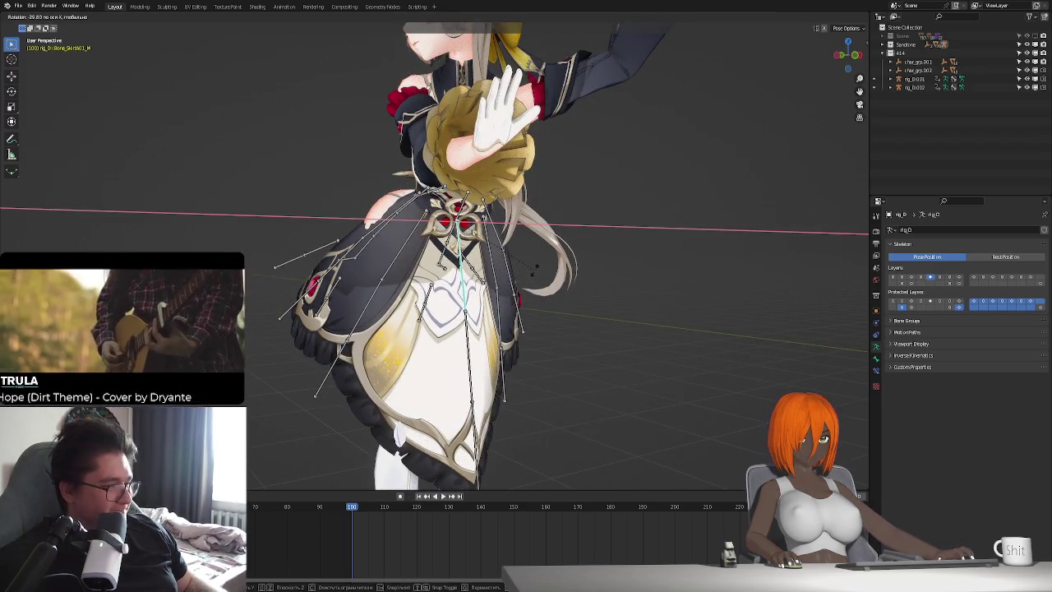
key("Escape")
key("r")
key("x")
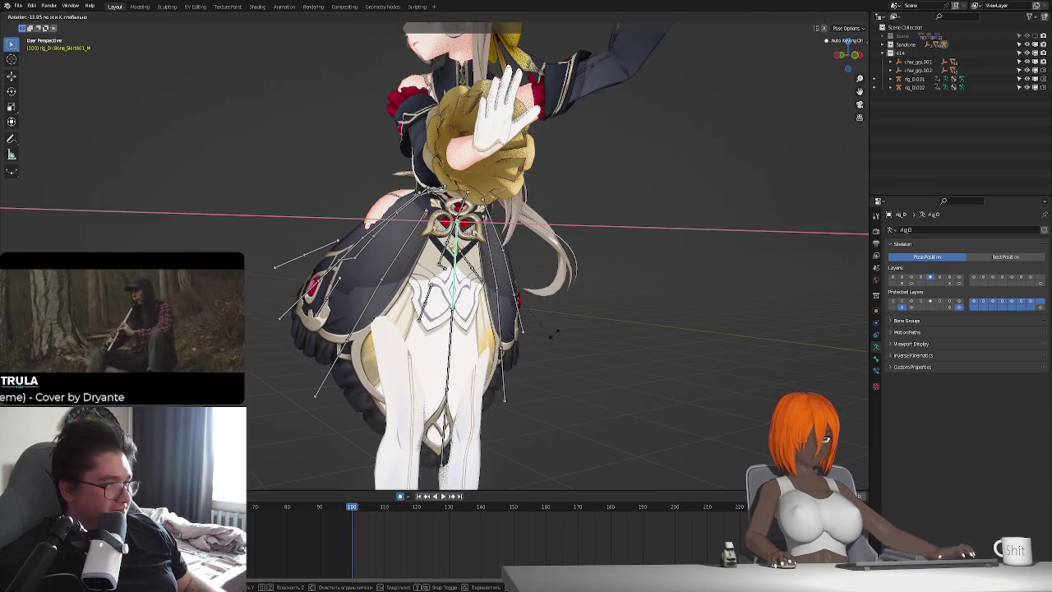
key("Escape")
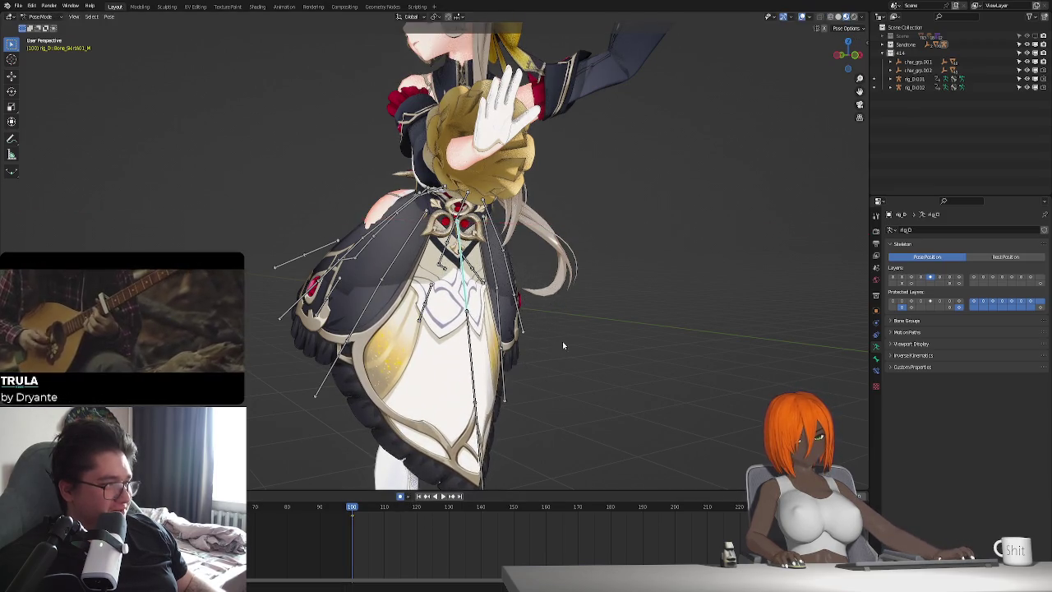
Rotate the skirt bones freely, then about X, checking from front and side.
middle_click_drag(562, 341, 530, 370)
key("r")
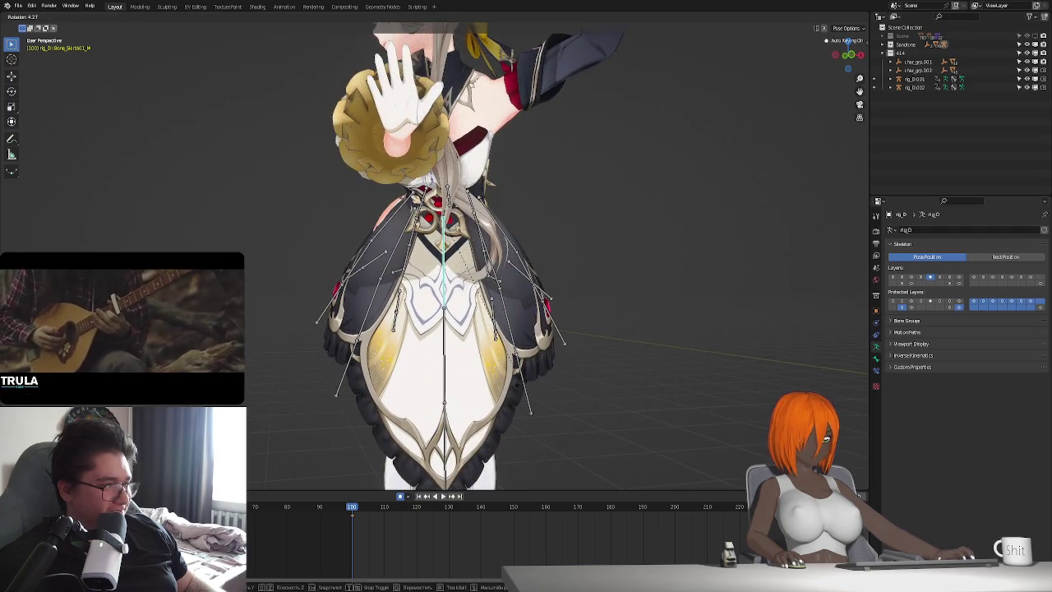
left_click(493, 328)
middle_click_drag(493, 329, 466, 315)
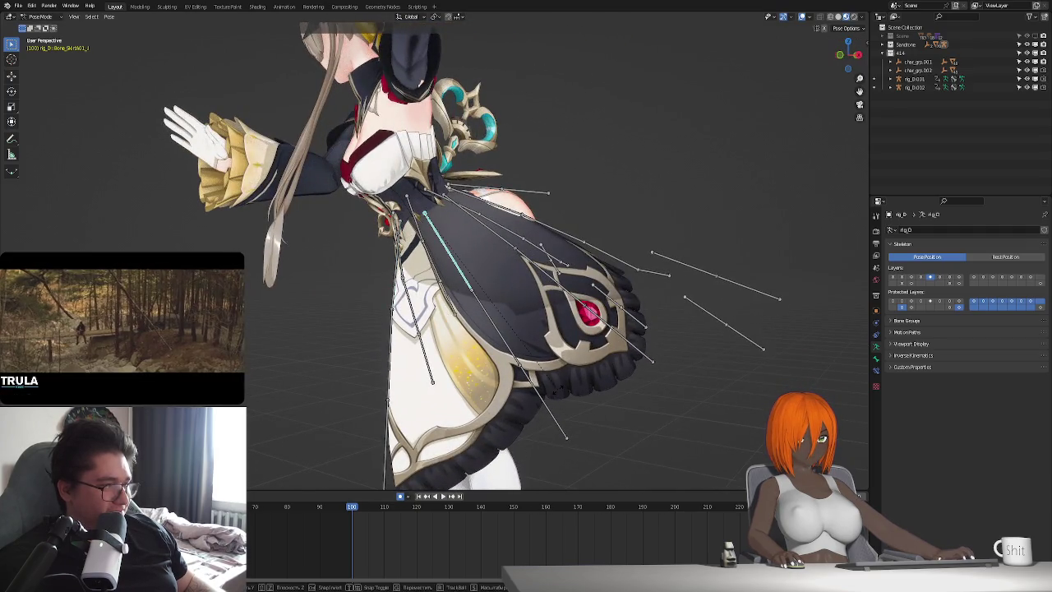
key("r")
key("x")
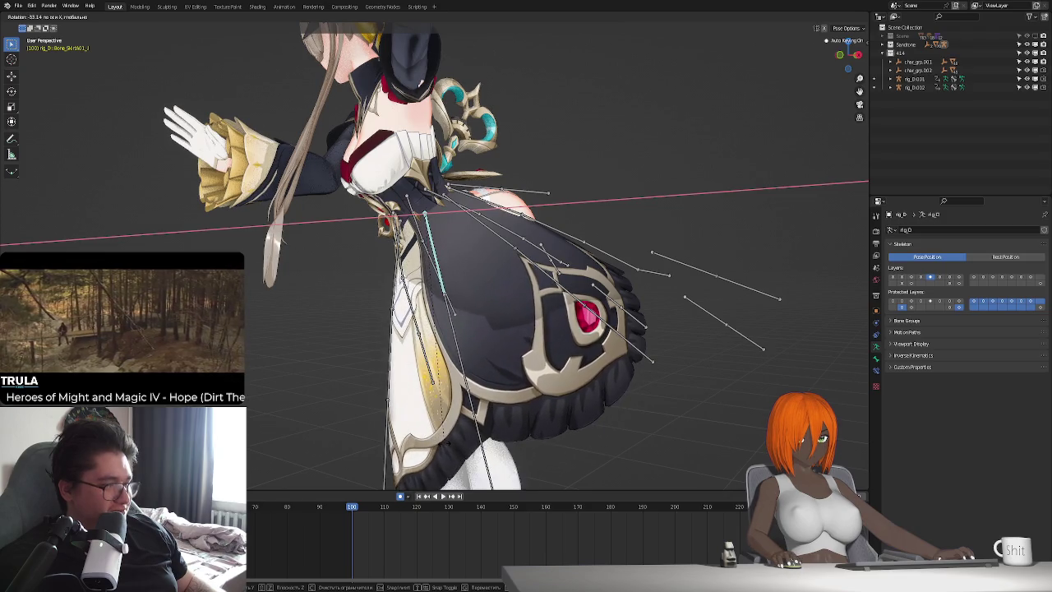
left_click(508, 357)
Swing the right-side skirt bones inward and rotate the skirt bones again.
mouse_move(508, 357)
middle_mouse_down()
mouse_move(465, 360)
mouse_move(415, 392)
mouse_move(578, 368)
middle_mouse_up()
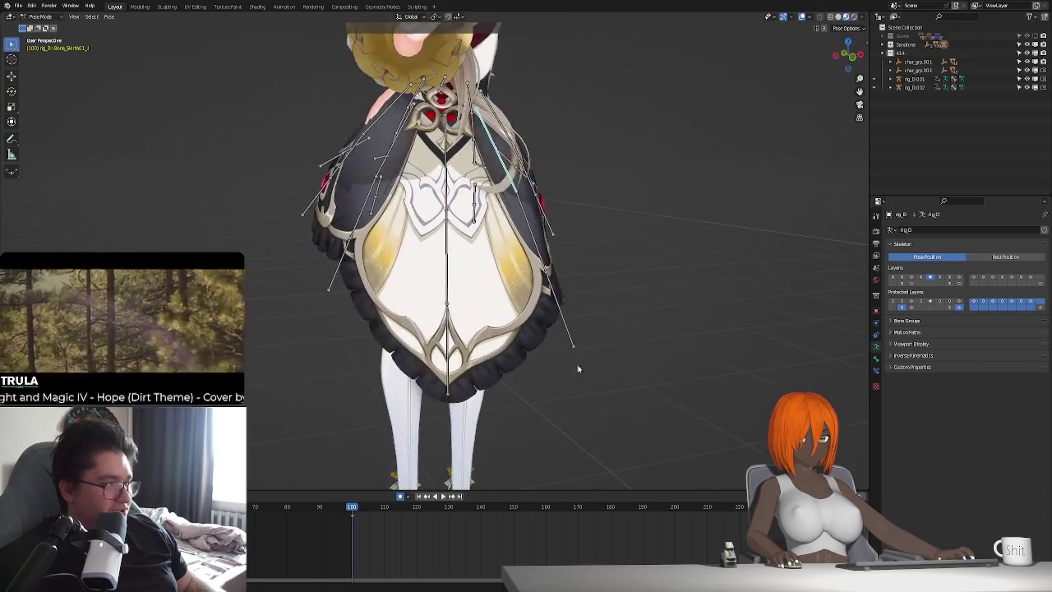
key("r")
left_click(431, 217)
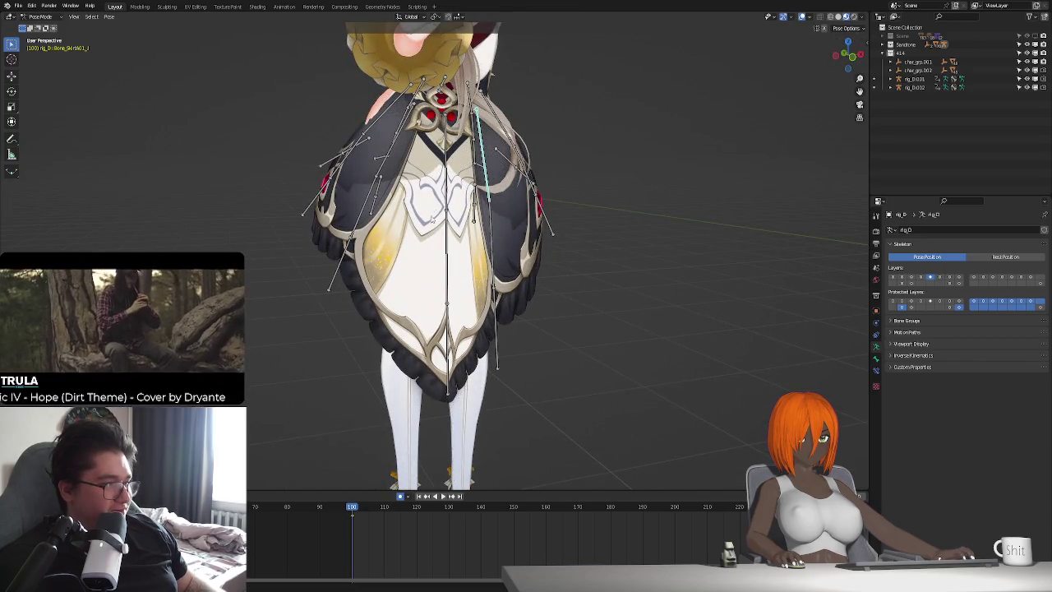
mouse_move(445, 171)
middle_mouse_down()
mouse_move(419, 161)
mouse_move(567, 320)
middle_mouse_up()
key("r")
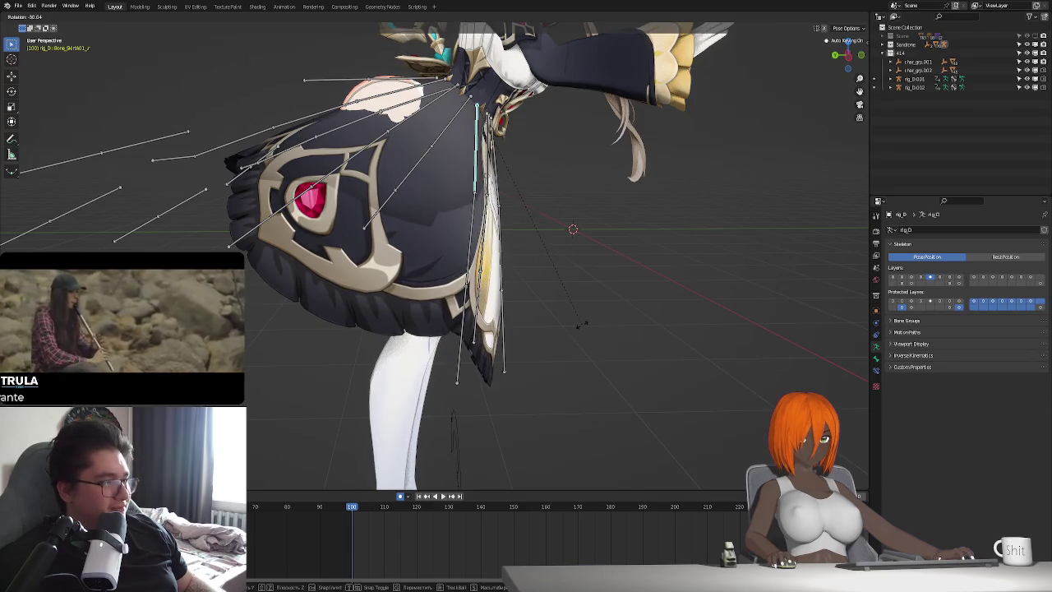
left_click(533, 356)
Rotate the skirt bones again, finishing with a local X rotation viewed from behind.
mouse_move(534, 356)
middle_mouse_down()
mouse_move(452, 344)
mouse_move(476, 315)
mouse_move(499, 141)
middle_mouse_up()
key("r")
left_click(483, 361)
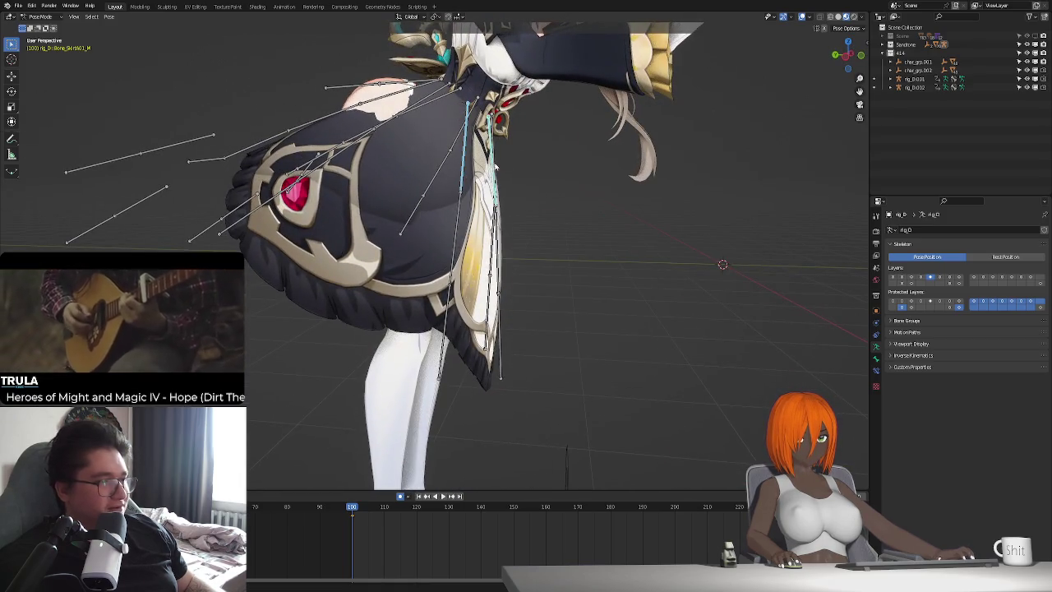
middle_click_drag(537, 276, 460, 279)
key("r")
key("x")
key("x")
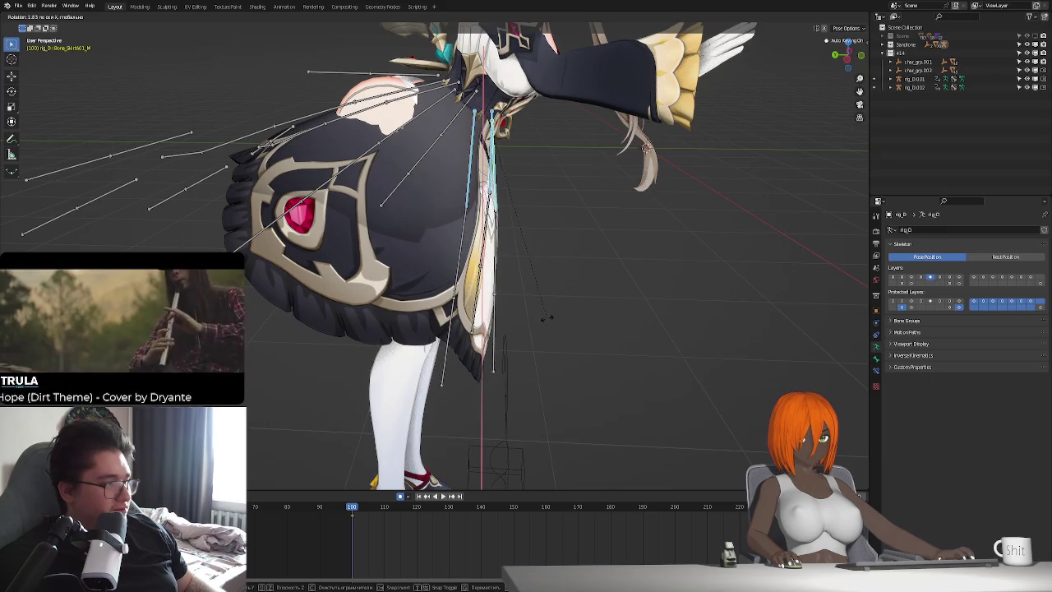
left_click(540, 319)
mouse_move(541, 319)
middle_mouse_down()
mouse_move(448, 345)
mouse_move(498, 348)
mouse_move(579, 166)
middle_mouse_up()
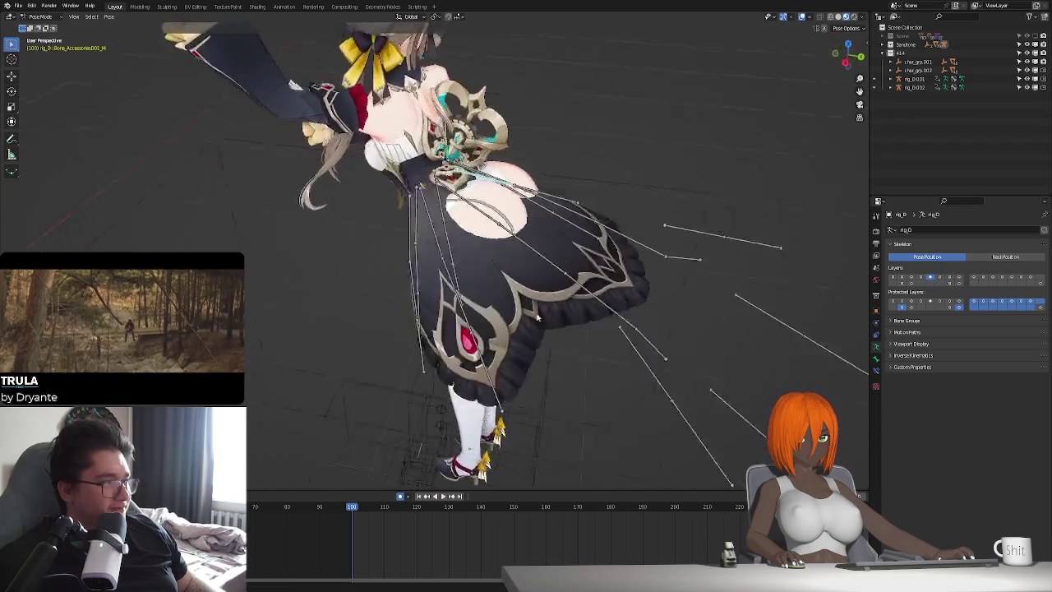
Rotate the current skirt bone, then select a side skirt bone and rotate it.
key("r")
left_click(508, 285)
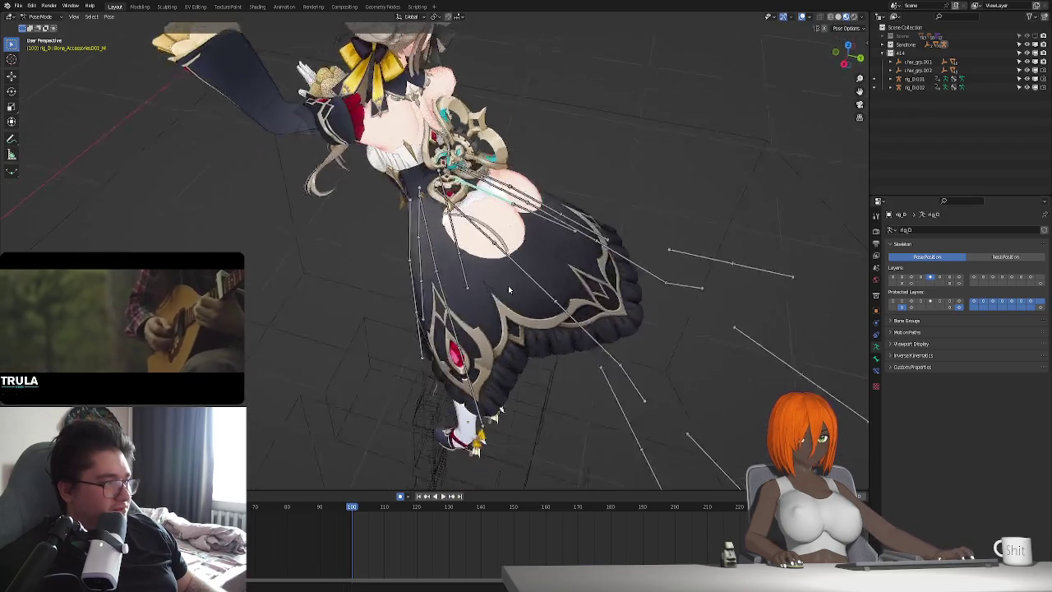
middle_click_drag(508, 285, 497, 237)
mouse_move(494, 288)
middle_mouse_down()
mouse_move(463, 272)
mouse_move(542, 291)
middle_mouse_up()
left_click(456, 193)
key("r")
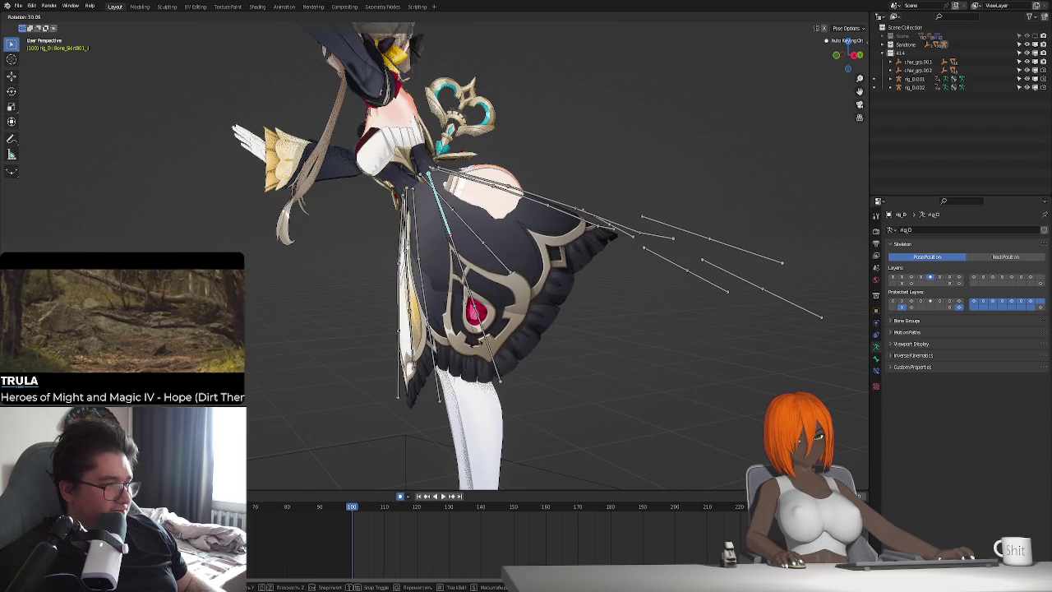
left_click(542, 324)
Move the selected skirt bones into a new position.
mouse_move(542, 325)
middle_mouse_down()
mouse_move(530, 351)
mouse_move(475, 236)
mouse_move(427, 261)
middle_mouse_up()
key("g")
middle_click_drag(461, 303, 492, 246)
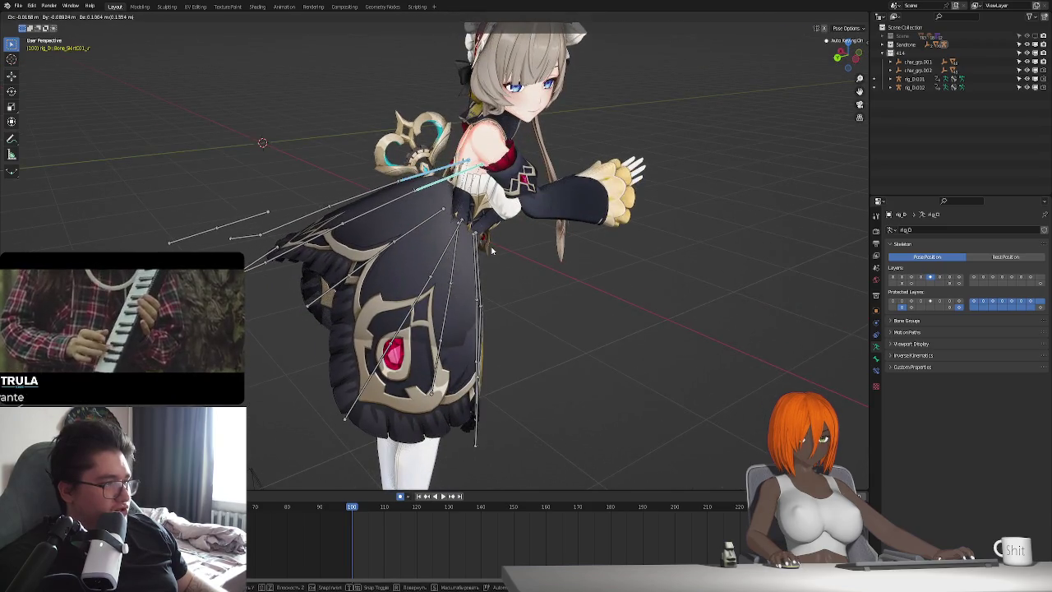
left_click(472, 263)
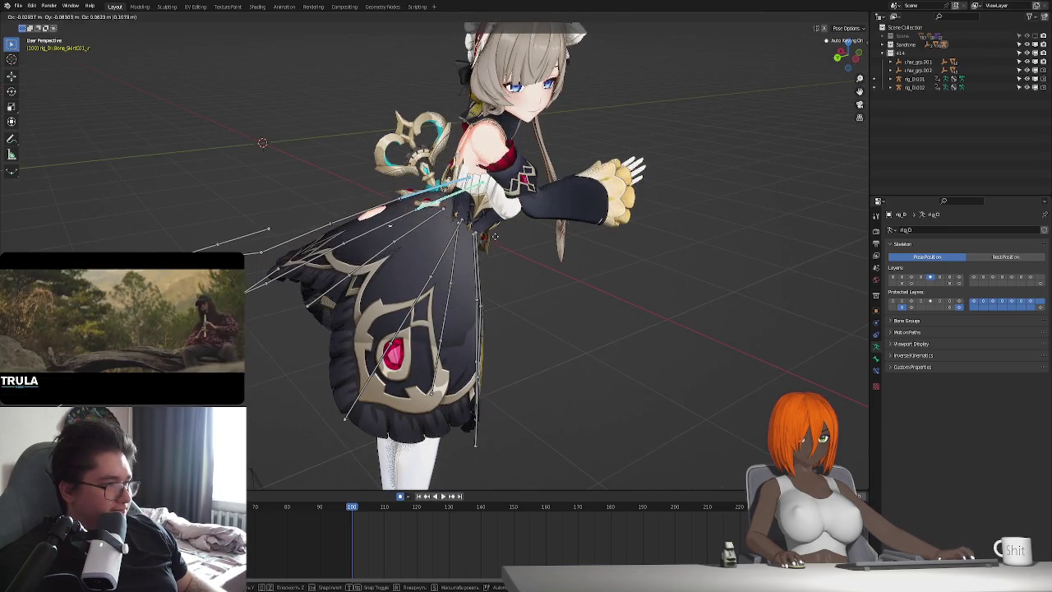
mouse_move(467, 261)
middle_mouse_down()
mouse_move(457, 300)
mouse_move(476, 276)
middle_mouse_up()
Rotate the skirt bones about the Y axis.
key("g")
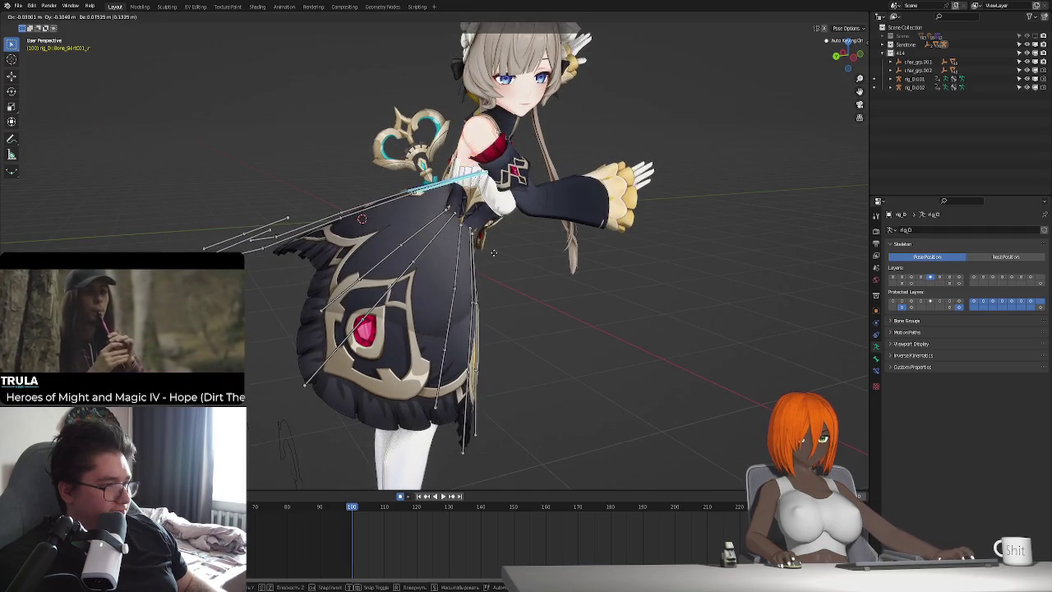
key("r")
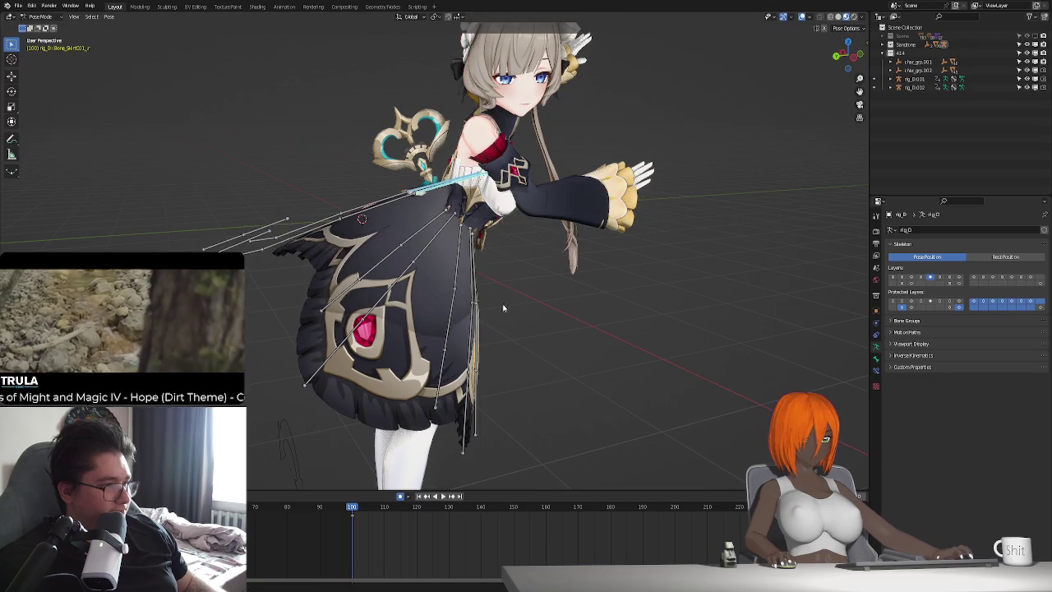
middle_click_drag(493, 252, 557, 321)
key("y")
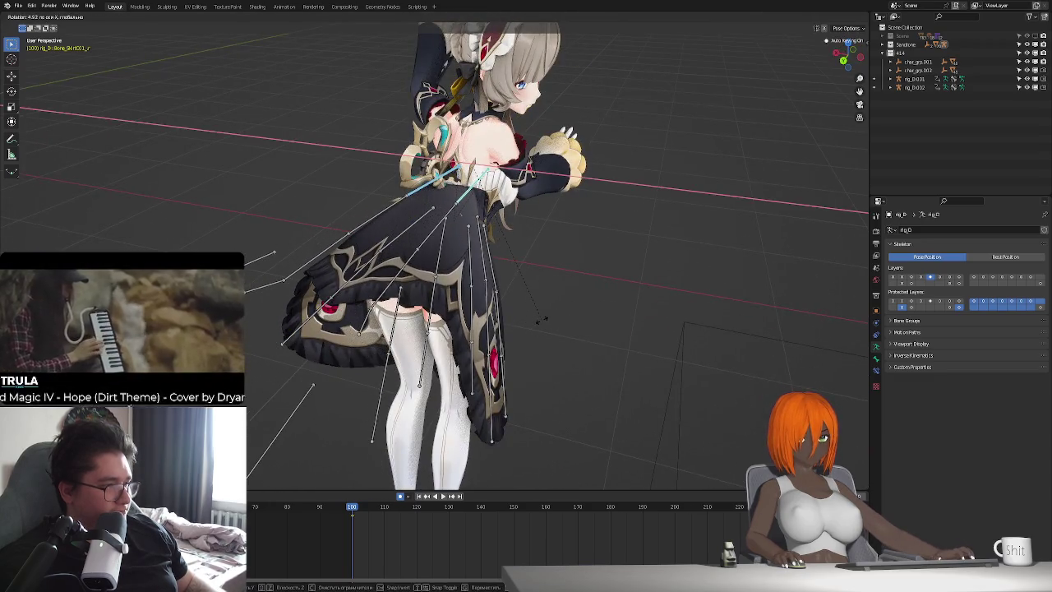
left_click(429, 230)
middle_click_drag(385, 215, 493, 263)
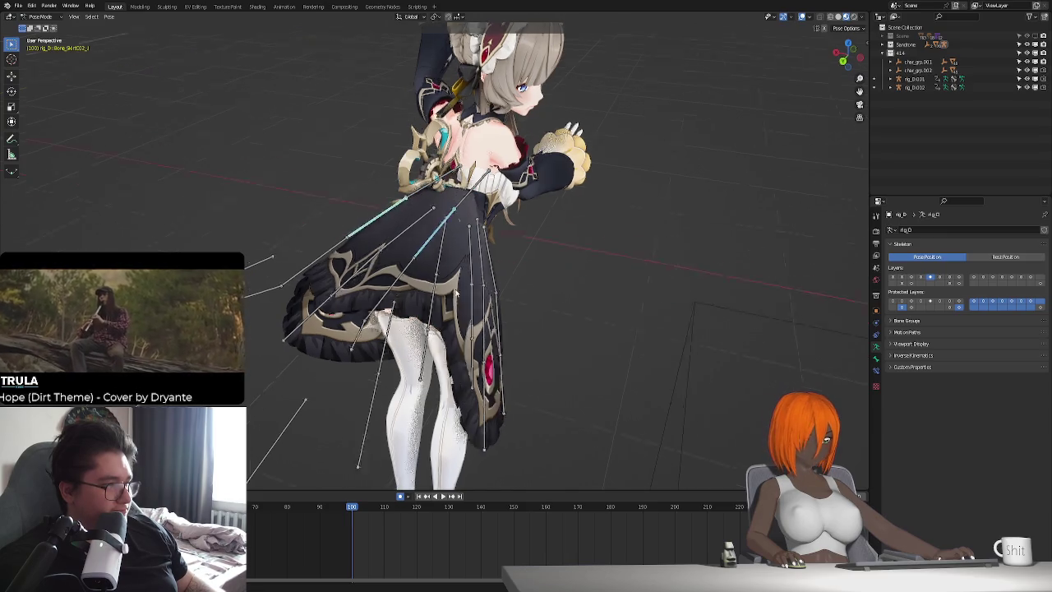
Move the skirt bones, then rotate them about the X axis and move them again.
key("g")
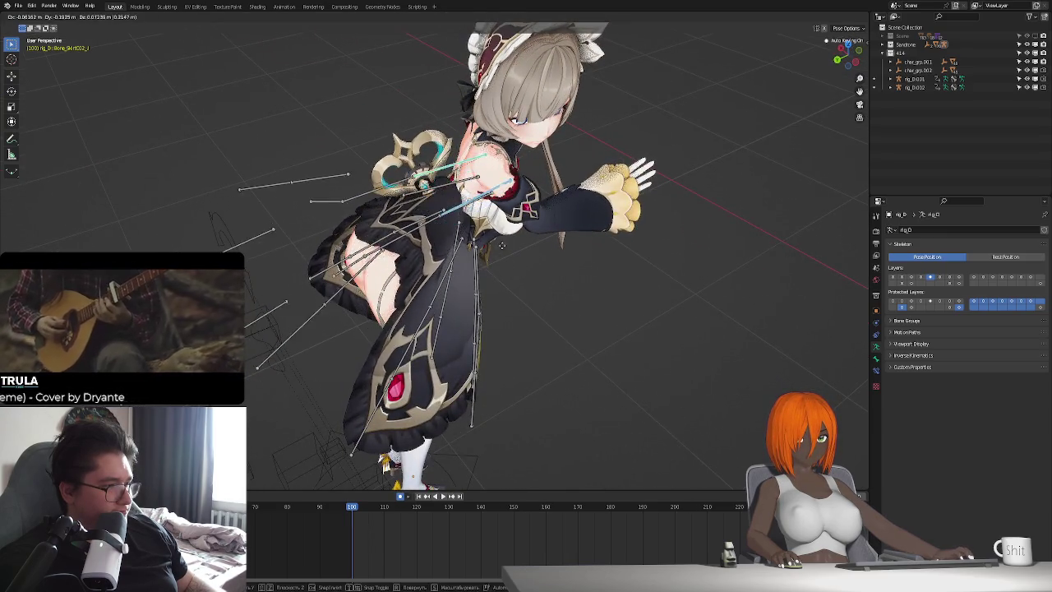
left_click(493, 276)
mouse_move(493, 275)
middle_mouse_down()
mouse_move(475, 287)
mouse_move(485, 279)
middle_mouse_up()
key("g")
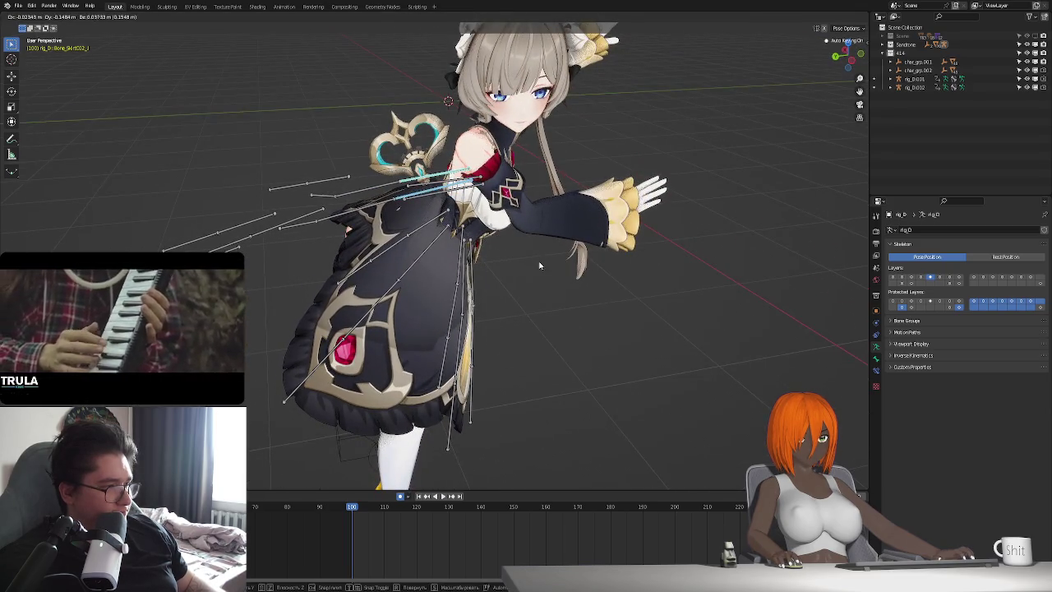
key("r")
key("x")
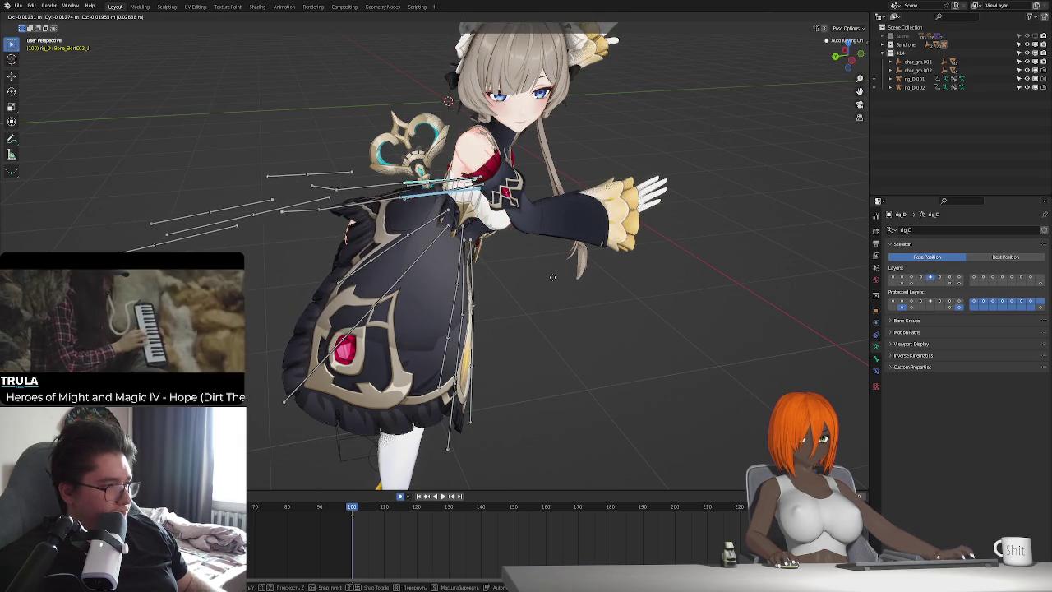
left_click(361, 236)
mouse_move(361, 236)
middle_mouse_down()
mouse_move(368, 249)
mouse_move(461, 283)
mouse_move(460, 271)
mouse_move(540, 286)
middle_mouse_up()
key("g")
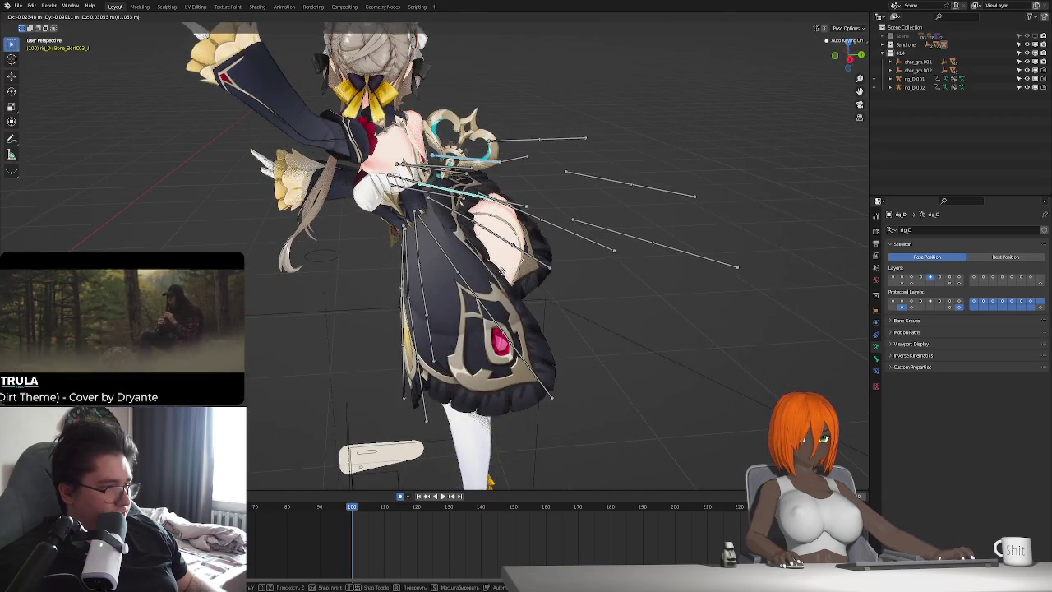
Place the moved skirt bones, then reposition the waist bones at the back.
left_click(502, 273)
middle_click_drag(502, 274, 455, 205)
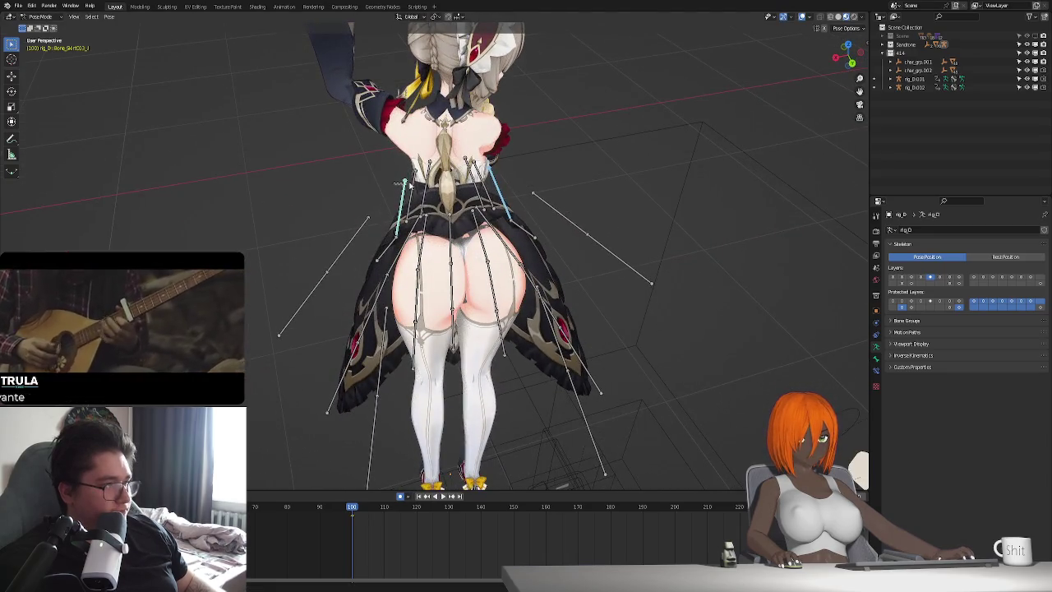
middle_click_drag(451, 271, 452, 231)
key("g")
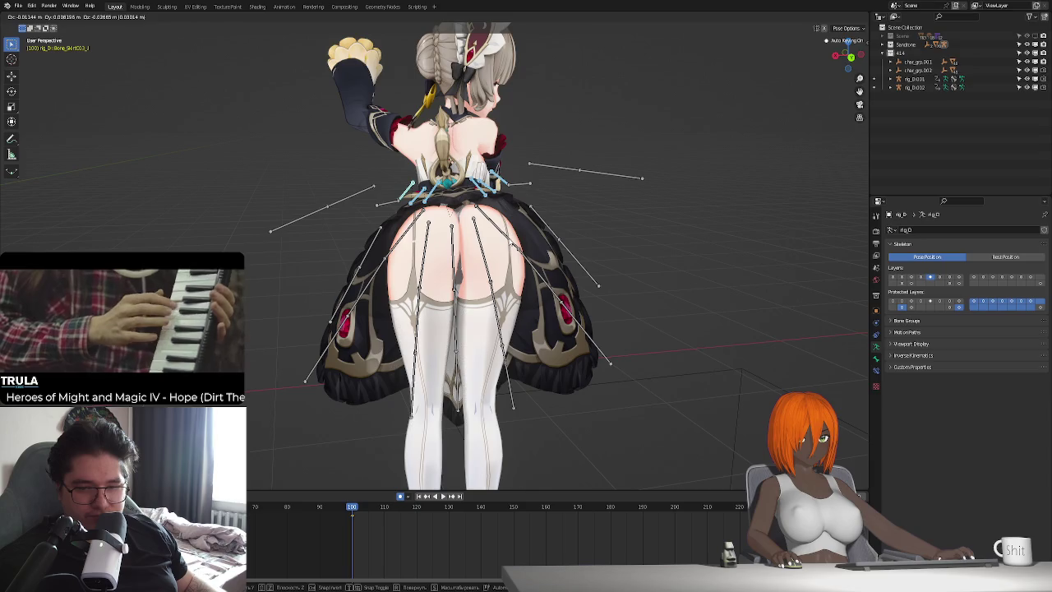
key("Return")
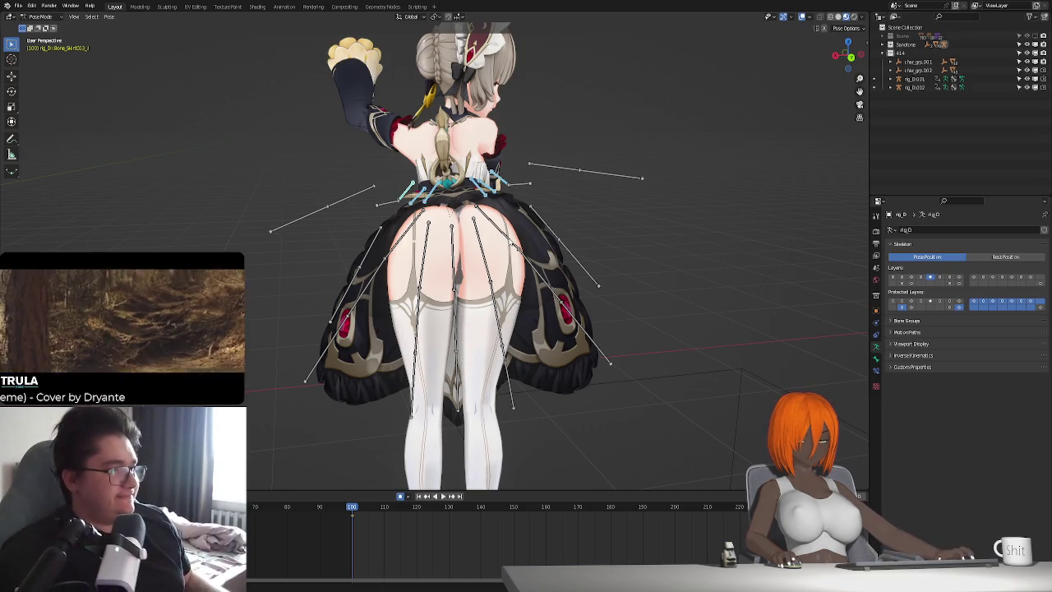
Select the next rear skirt bones, ending with the one sticking out behind the hips.
mouse_move(464, 289)
middle_mouse_down()
mouse_move(610, 282)
mouse_move(551, 219)
middle_mouse_up()
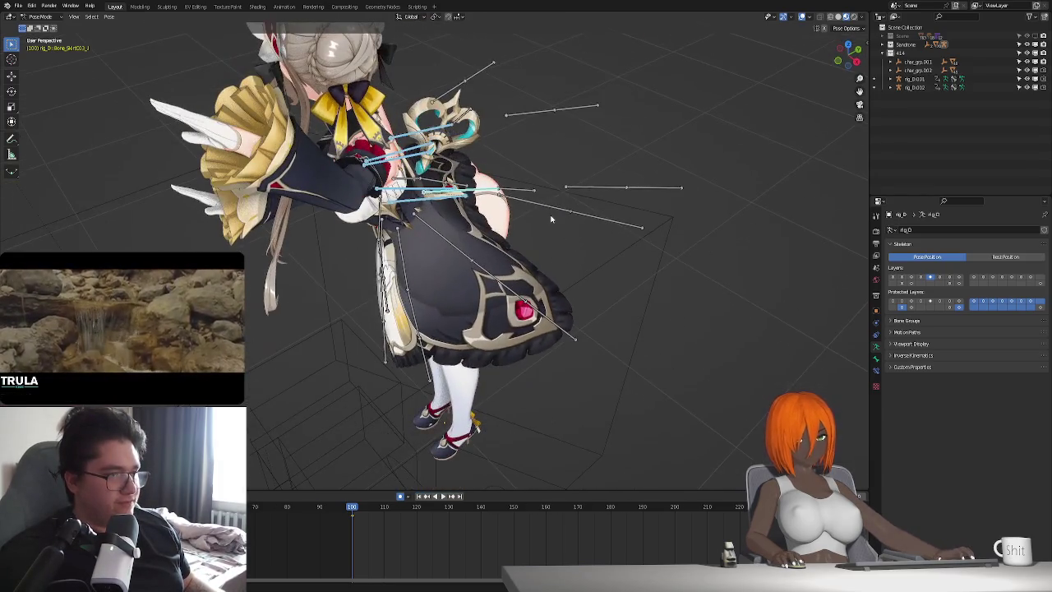
left_click_drag(622, 197, 645, 191)
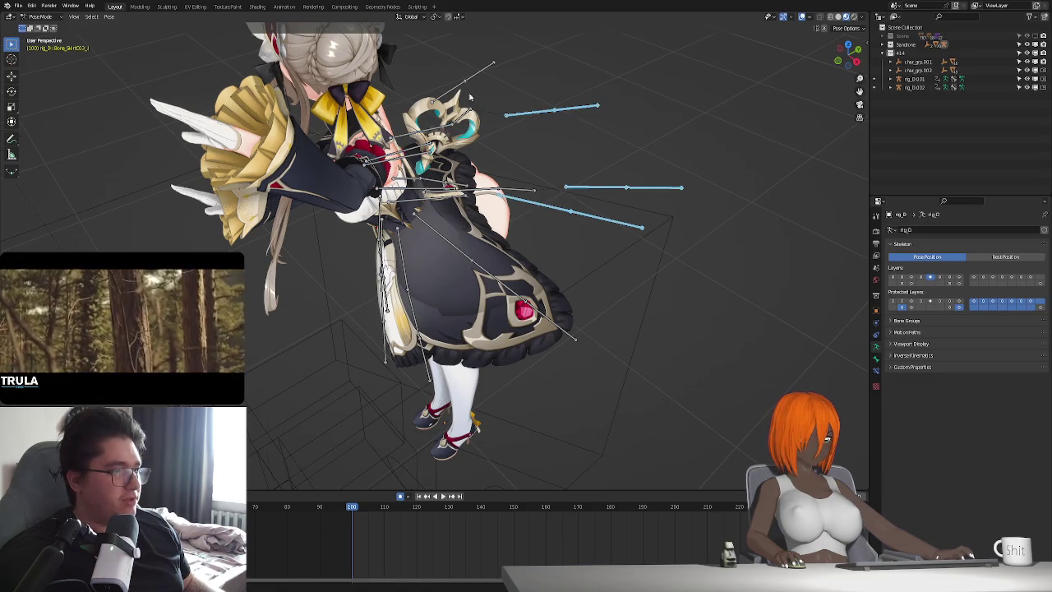
left_click_drag(470, 97, 497, 66)
mouse_move(497, 65)
middle_mouse_down()
mouse_move(431, 239)
mouse_move(400, 234)
middle_mouse_up()
middle_click_drag(507, 243, 348, 165)
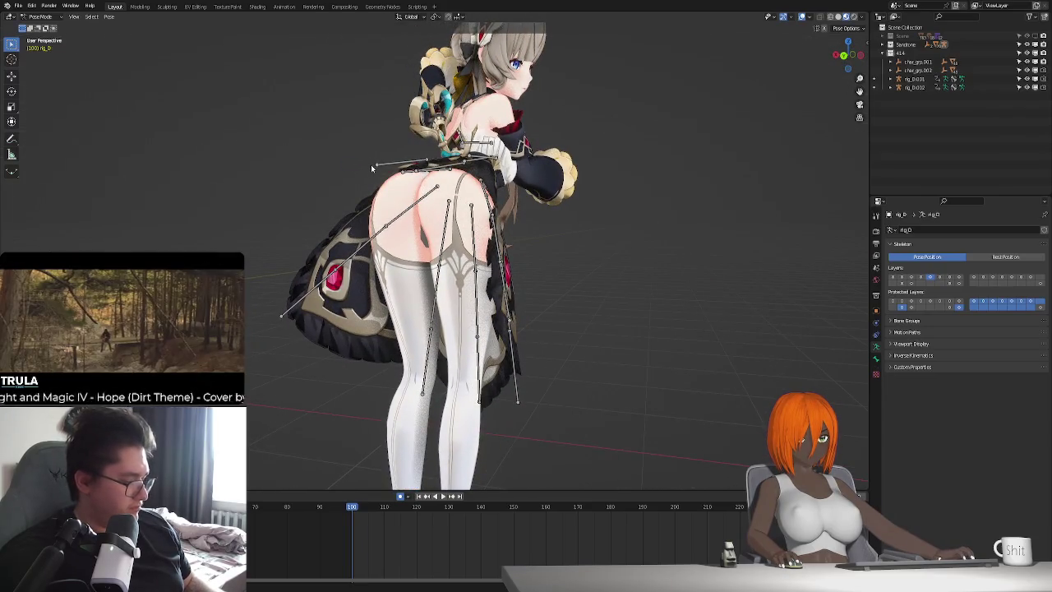
left_click(371, 164)
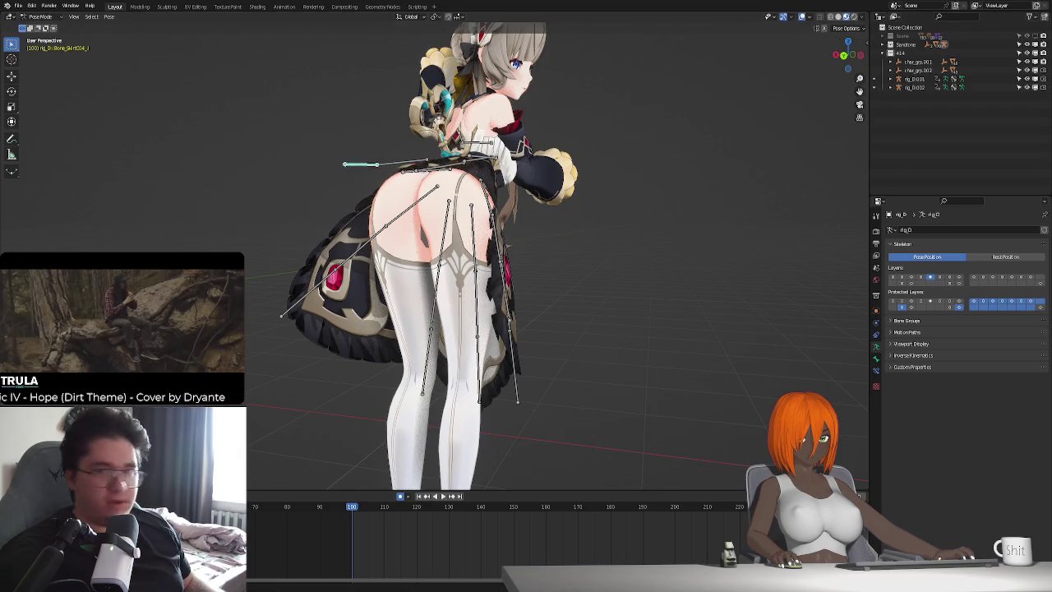